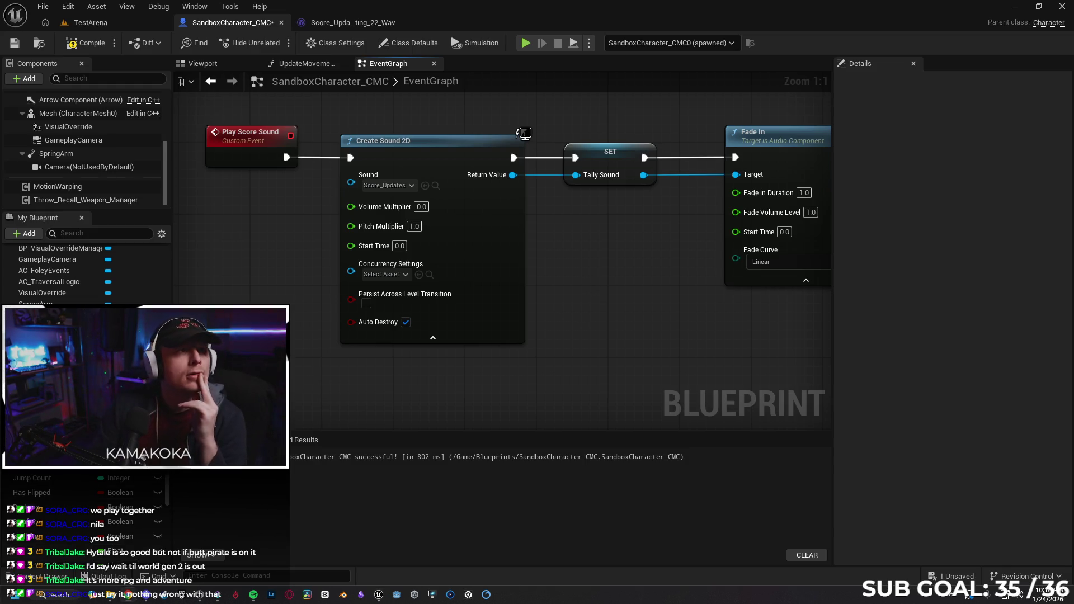
# Bring Chrome's Gemini chat on Blueprint audio fade and pitch over the Unreal editor.
pyautogui.hotkey('alt', 'Tab')
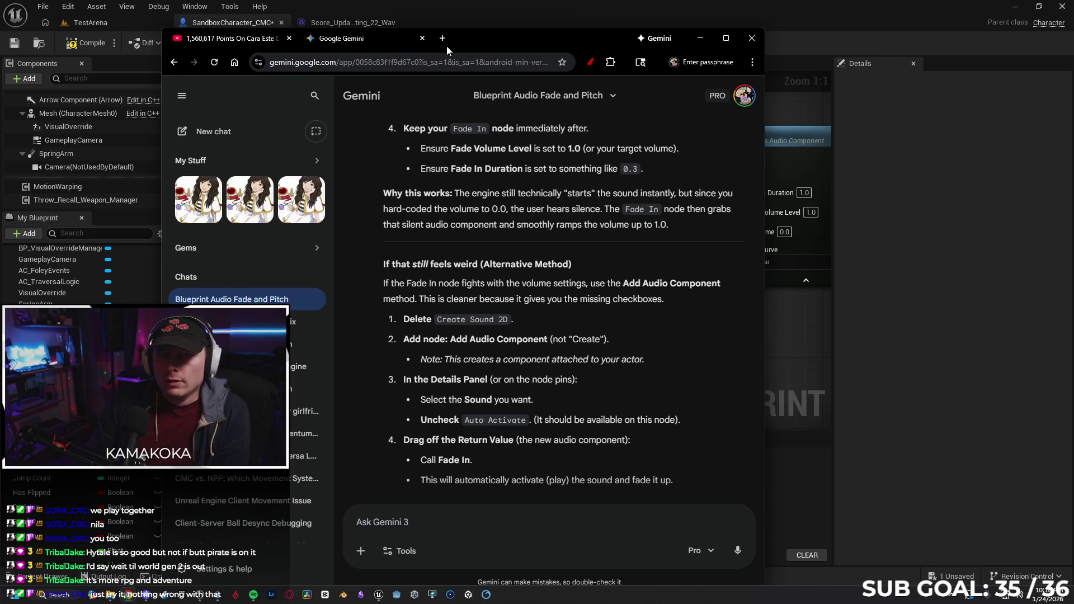
# Replace the YouTube drift video tab with the Twitch home page.
pyautogui.click(267, 39)
pyautogui.click(347, 63)
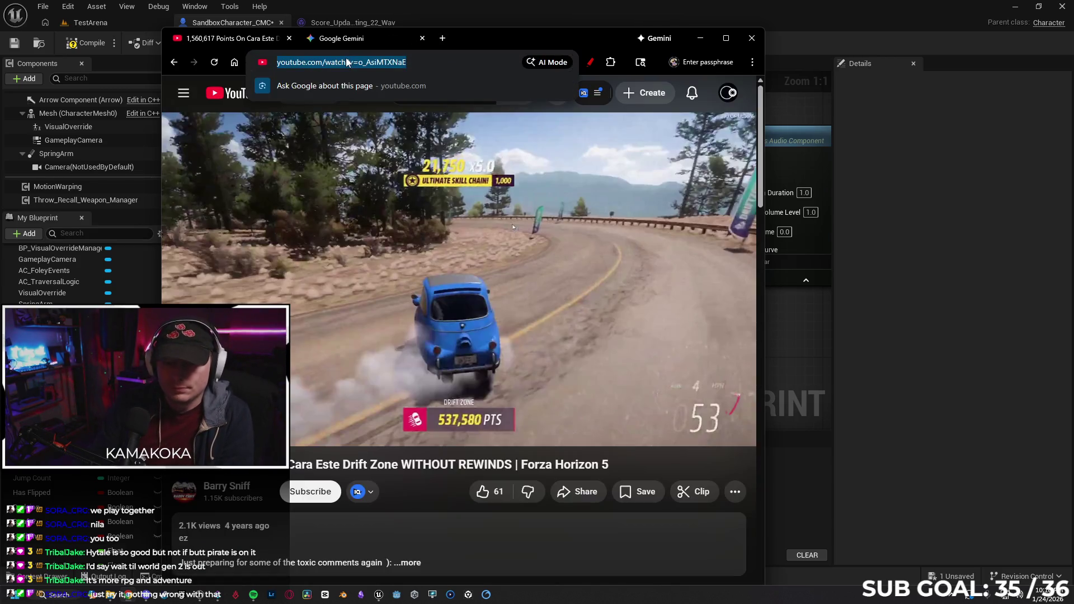
pyautogui.write('twitch.tv')
pyautogui.press('Return')
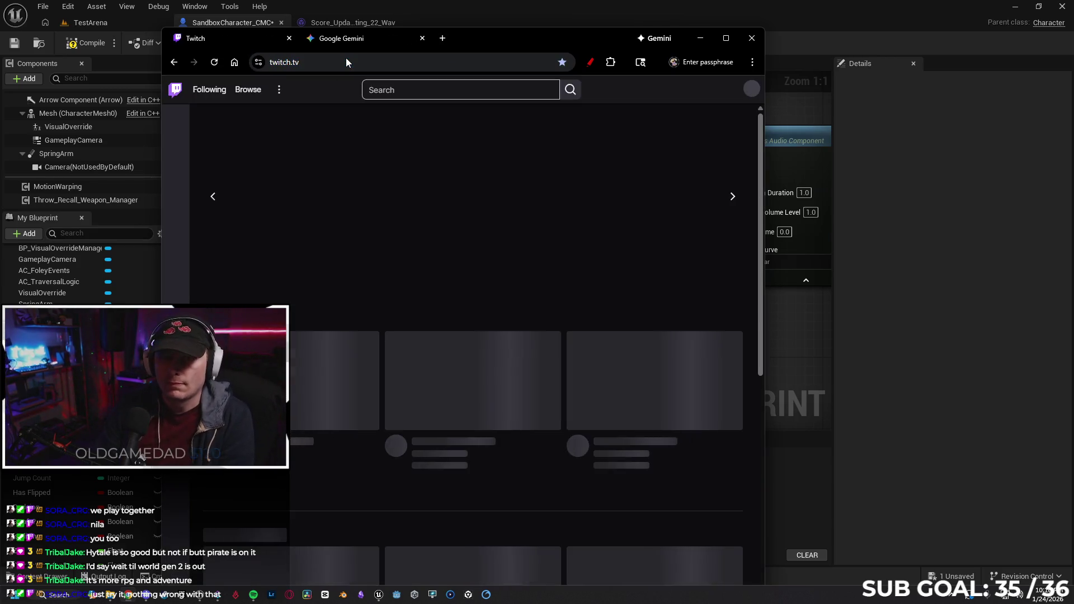
# Search Twitch for the game-dev streamer's channel.
pyautogui.click(414, 91)
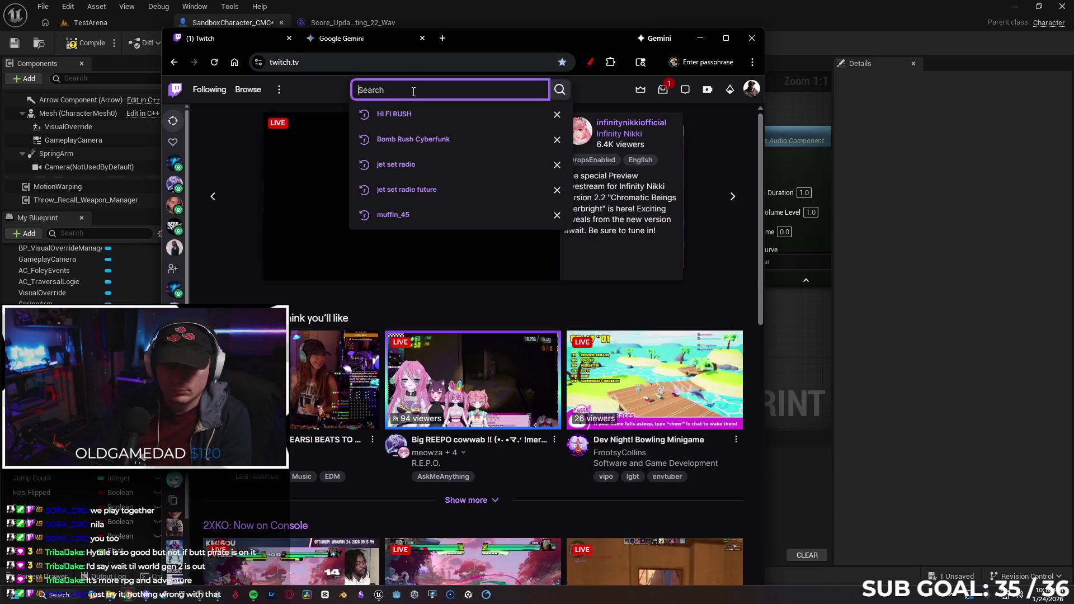
pyautogui.write('piratesof')
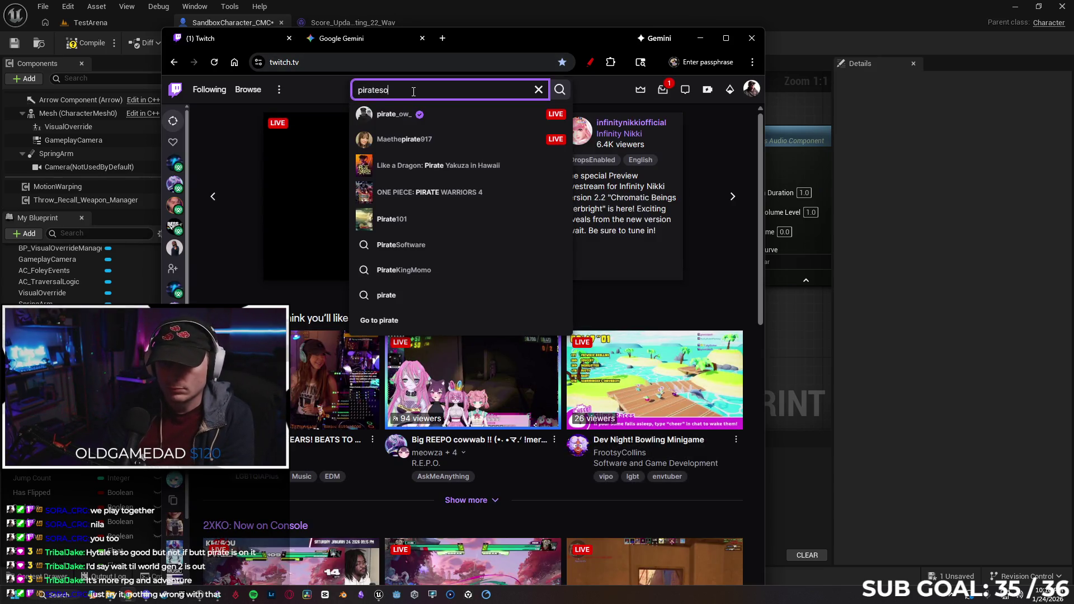
pyautogui.write('tware')
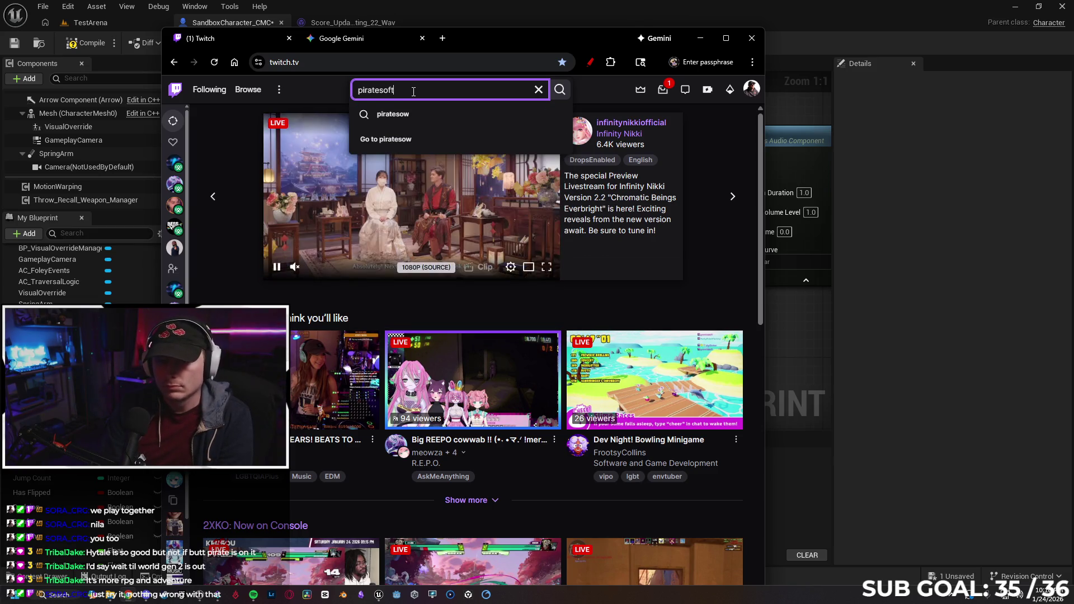
pyautogui.press('Return')
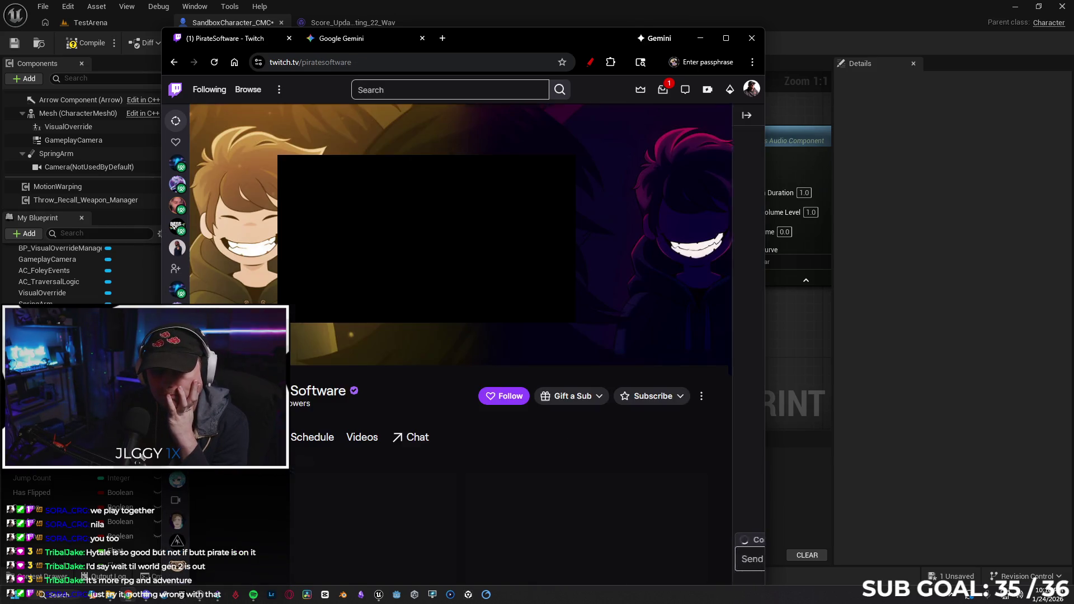
# Play the channel's recent Game Dev broadcast from about the 1:51:00 mark.
pyautogui.scroll(-2, 382, 235)
pyautogui.click(363, 325)
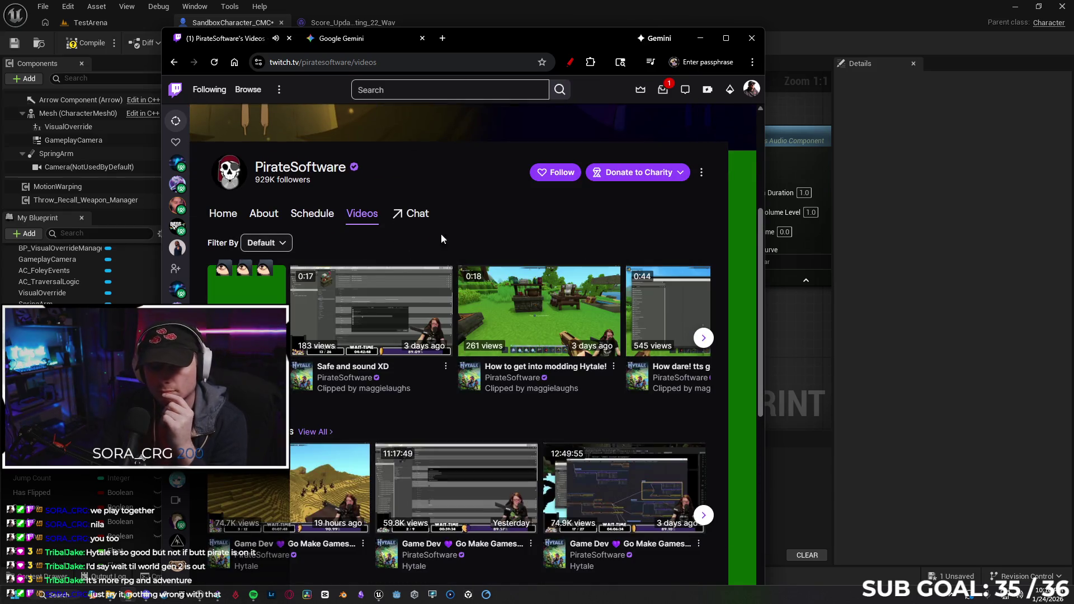
pyautogui.scroll(-1, 364, 246)
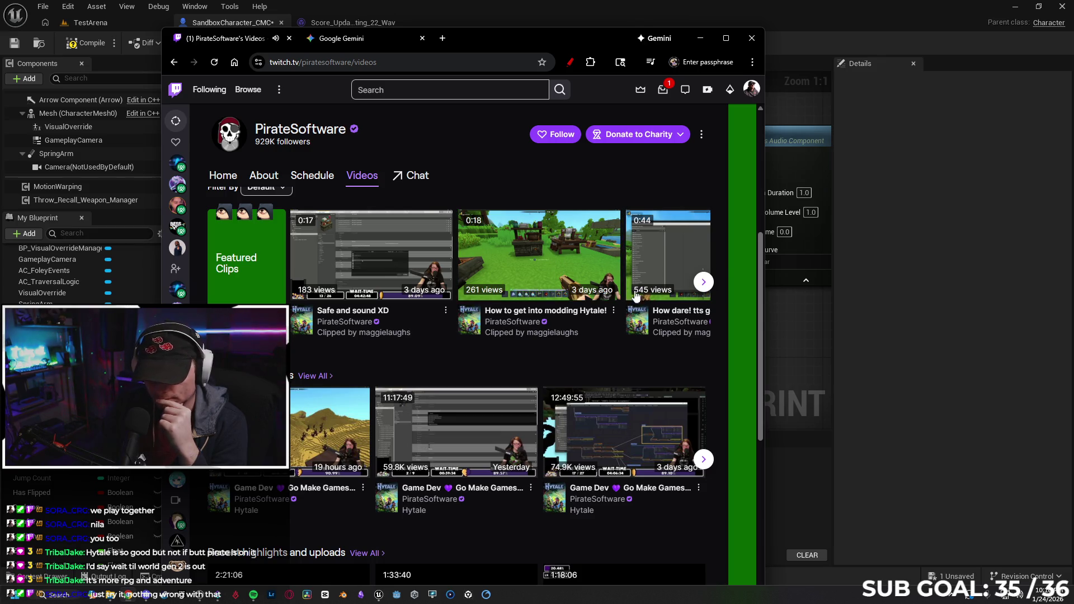
pyautogui.scroll(-1, 320, 383)
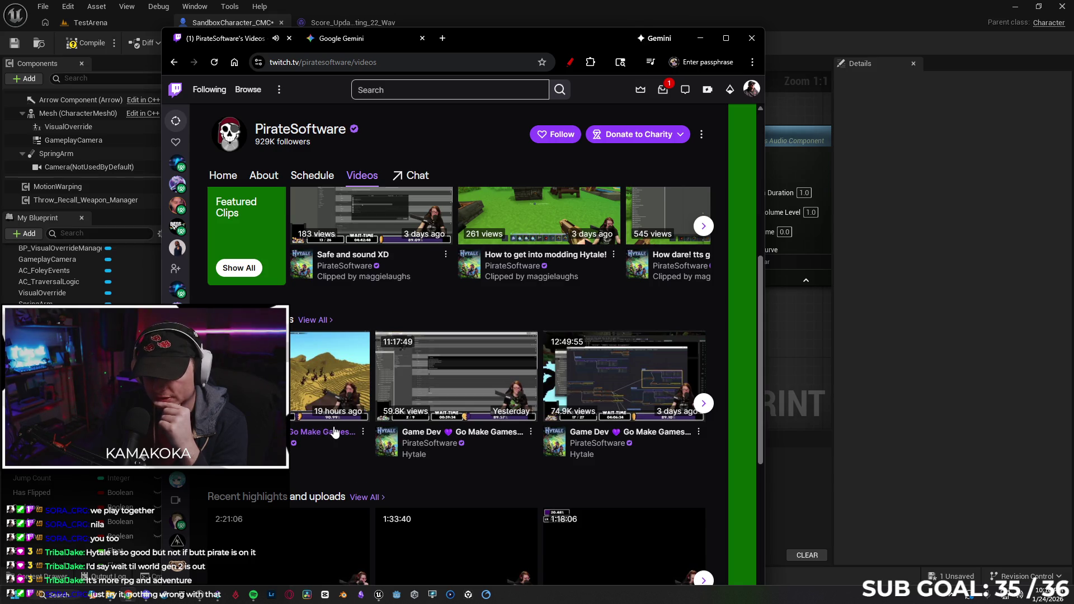
pyautogui.click(328, 438)
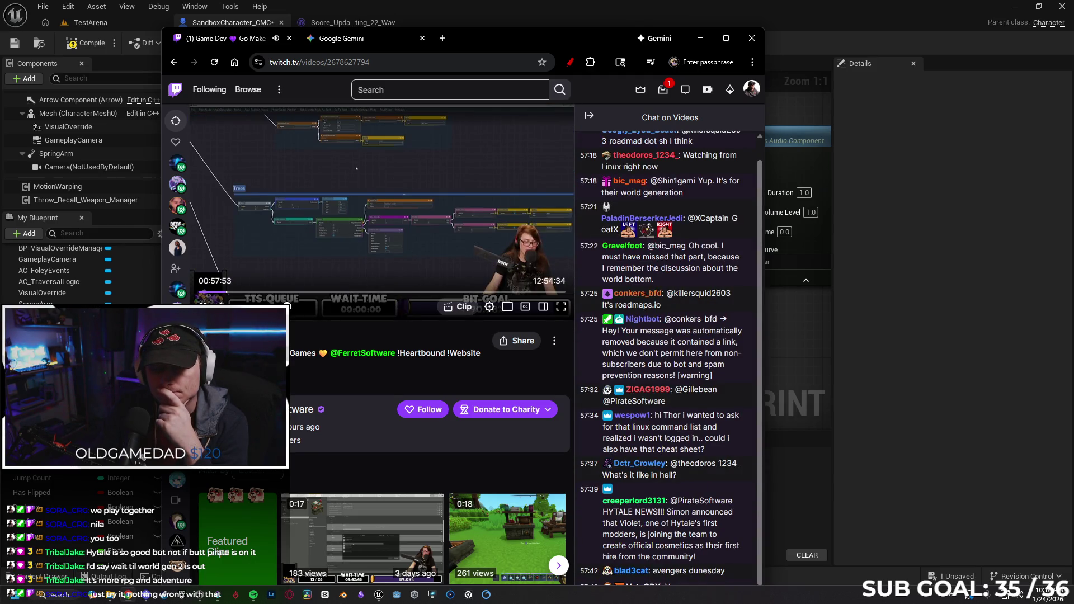
pyautogui.click(254, 291)
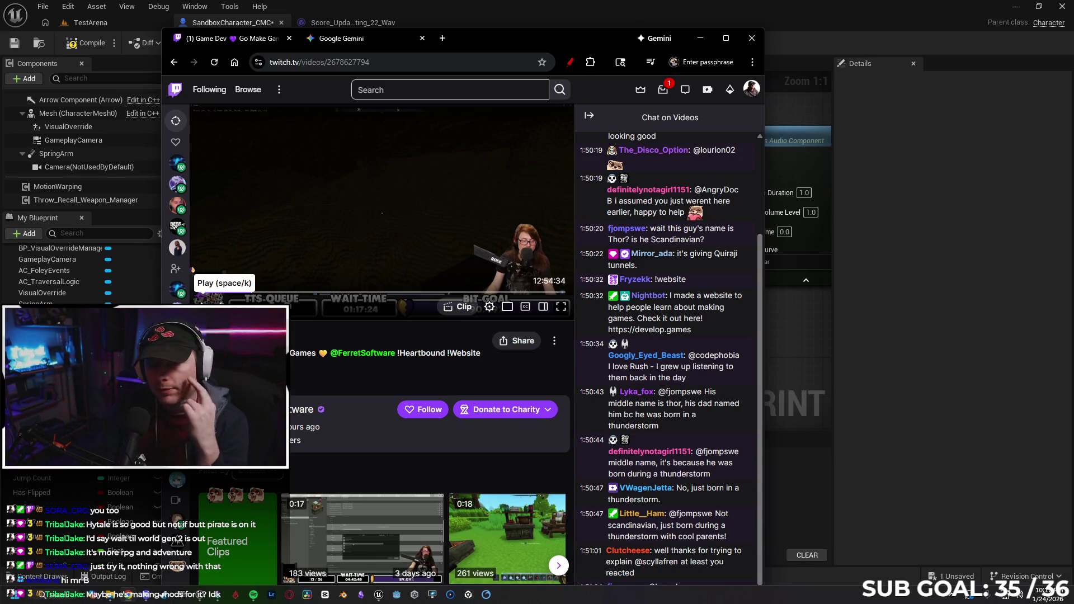
pyautogui.click(387, 58)
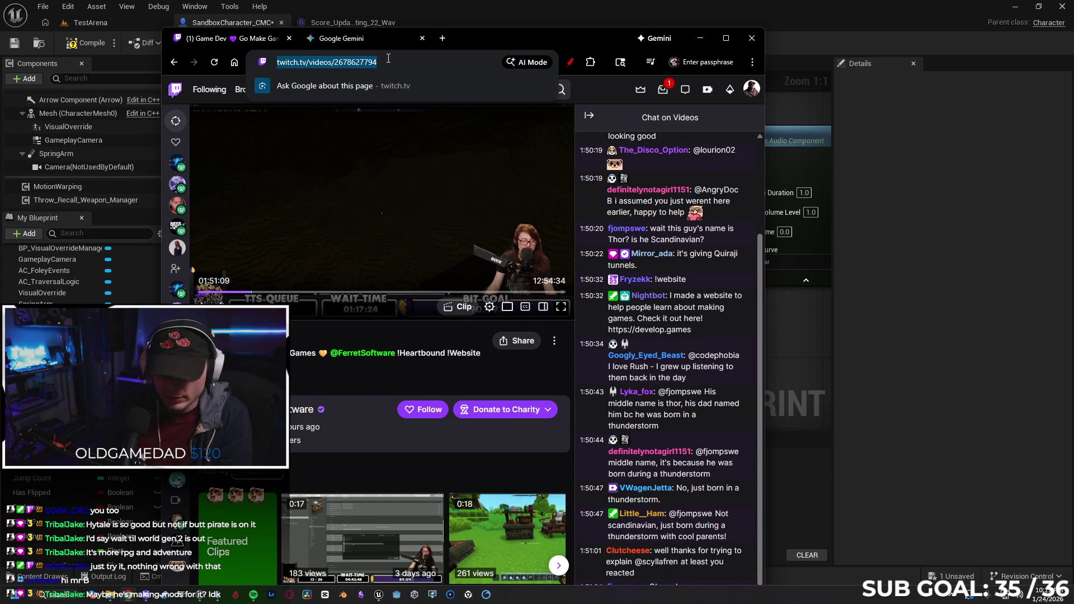
# Search Google for the streamer plus 'hytale' and scroll the results.
pyautogui.write('piratesoftware ')
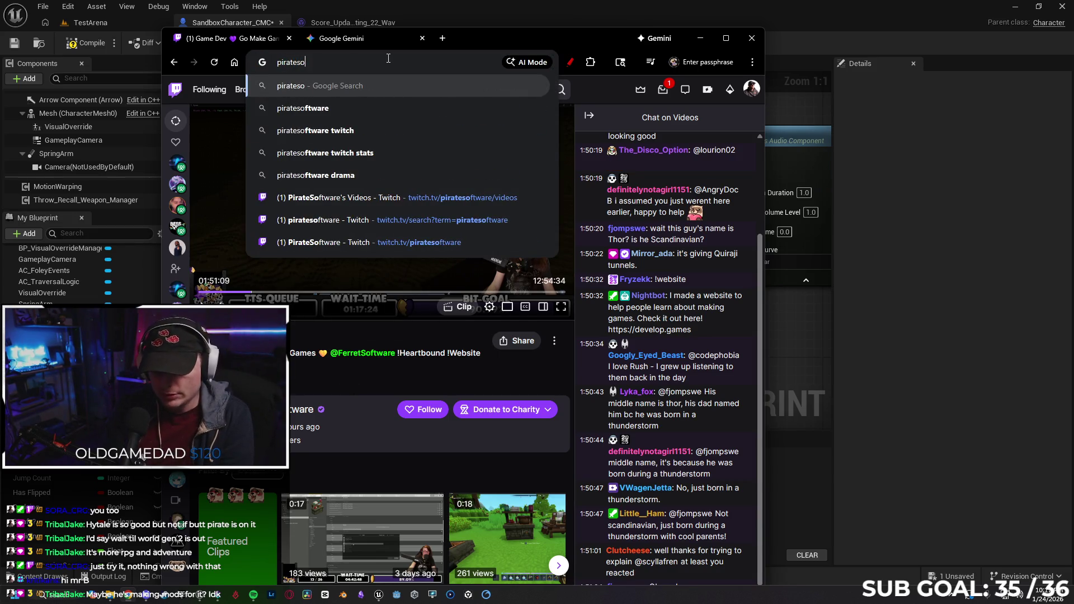
pyautogui.write('hytale')
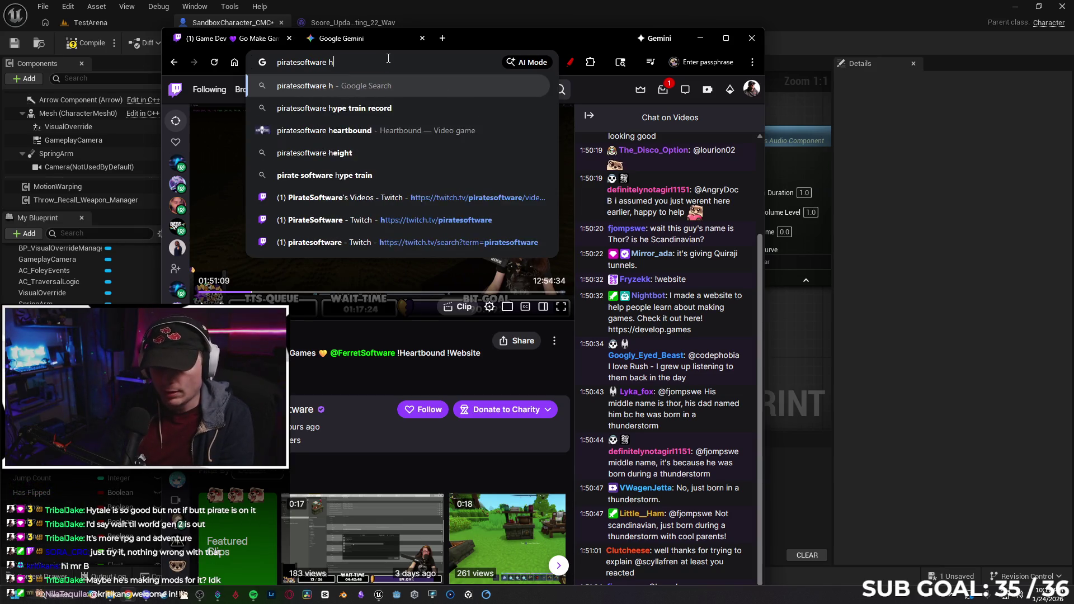
pyautogui.press('Return')
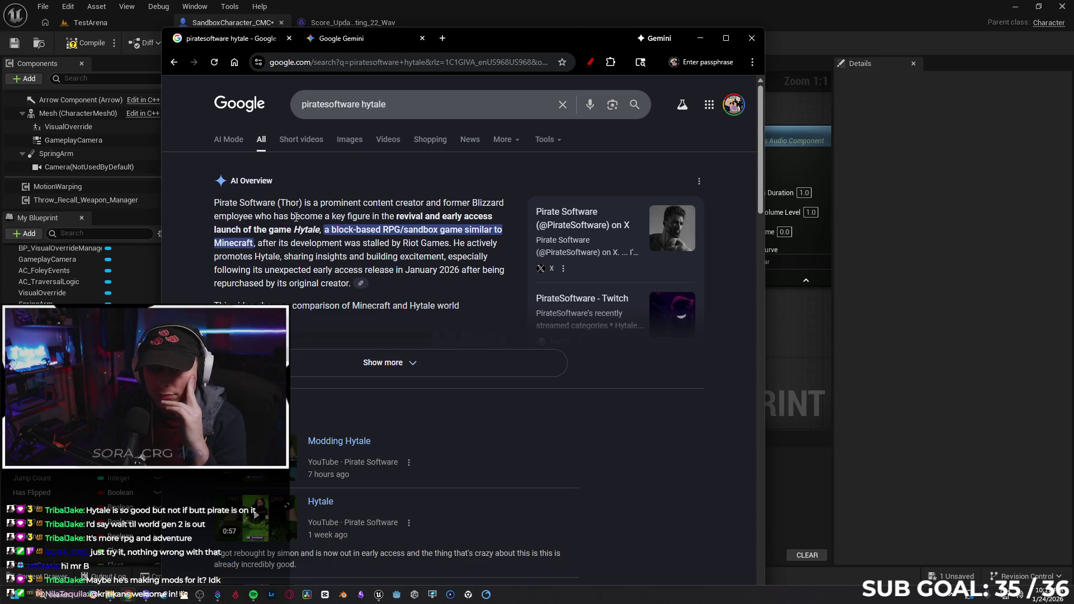
pyautogui.scroll(-8, 375, 323)
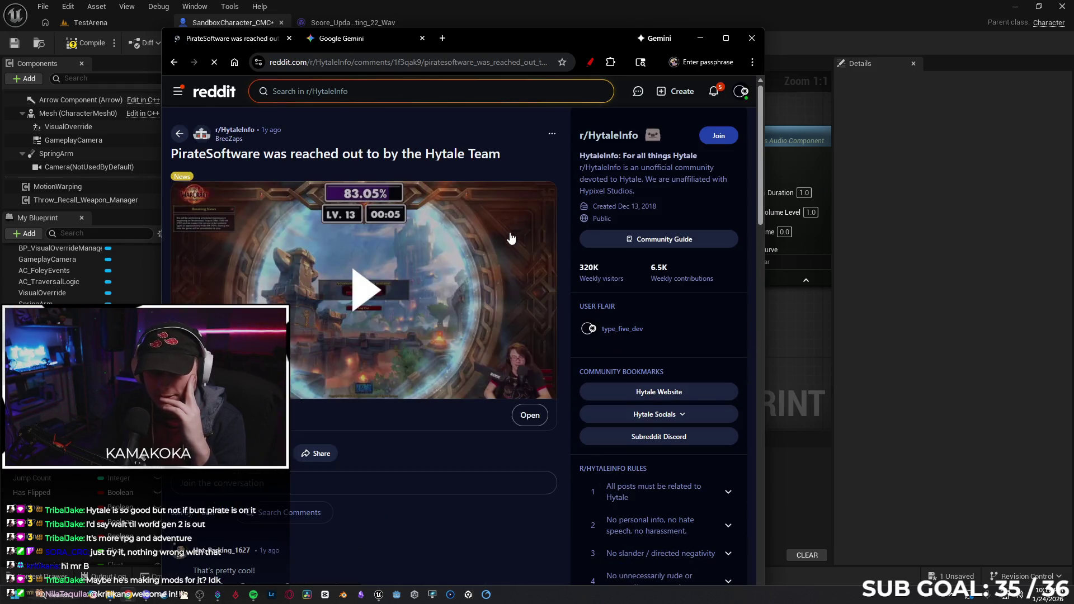
# Play the Reddit post's embedded Twitch clip with sound on.
pyautogui.scroll(-7, 402, 232)
pyautogui.scroll(7, 400, 242)
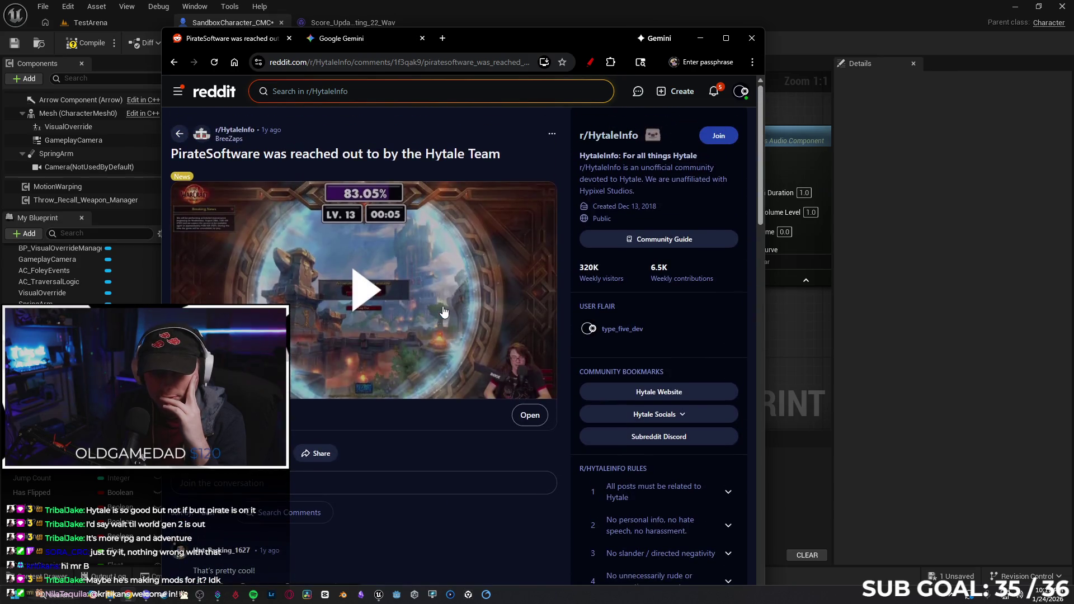
pyautogui.click(356, 291)
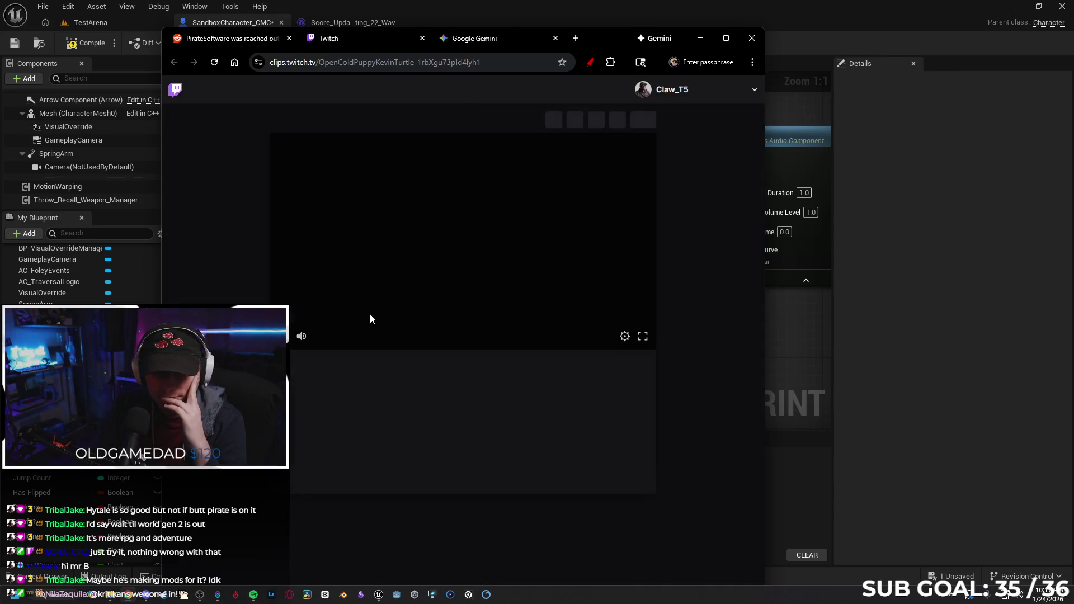
pyautogui.click(341, 337)
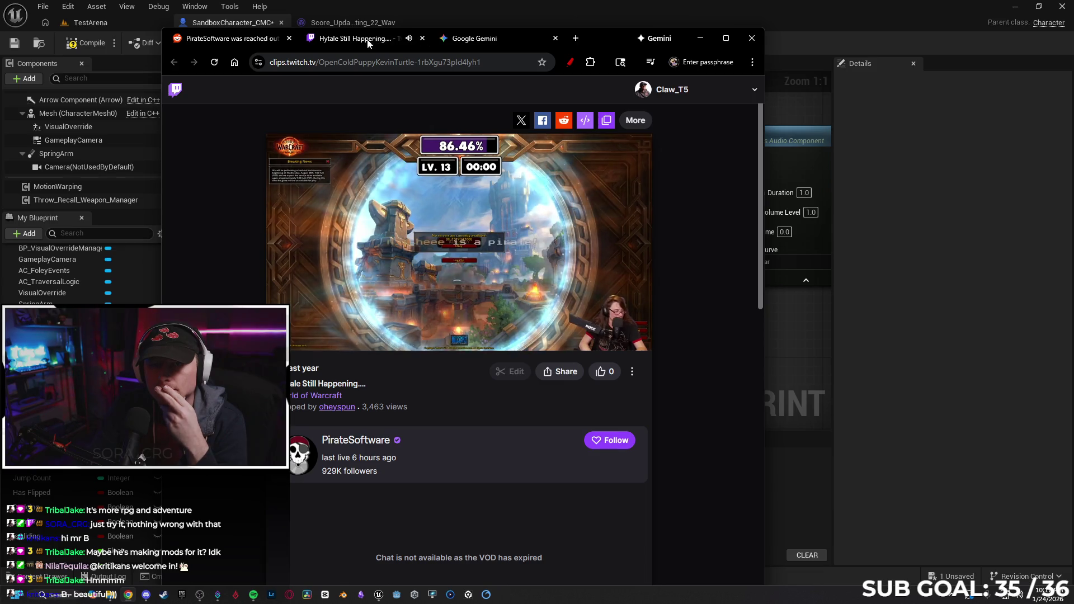
# Close the clip tab and go back to the 'piratesoftware hytale' Google results.
pyautogui.click(421, 38)
pyautogui.scroll(-5, 390, 321)
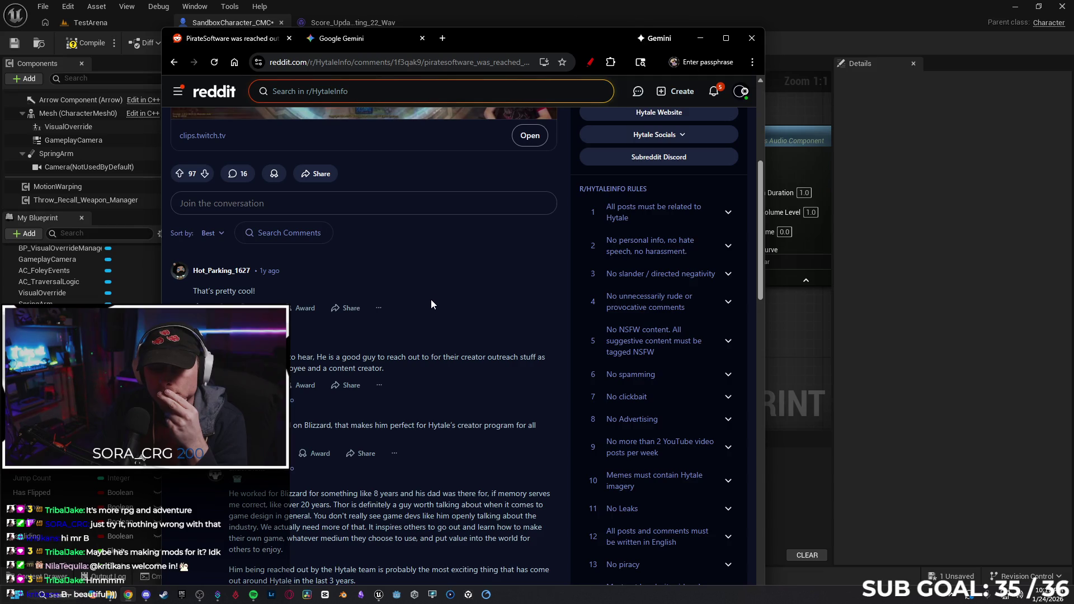
pyautogui.hotkey('alt', 'Left')
pyautogui.scroll(-7, 403, 308)
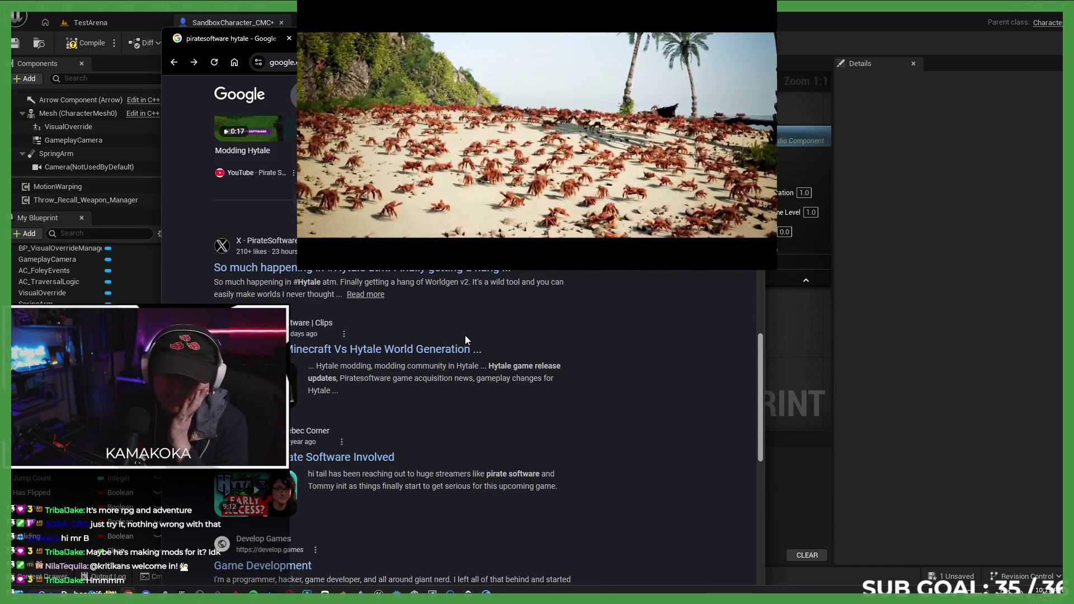
# Close the Google results tab and minimize Chrome to reveal the Unreal EventGraph.
pyautogui.scroll(-2, 462, 339)
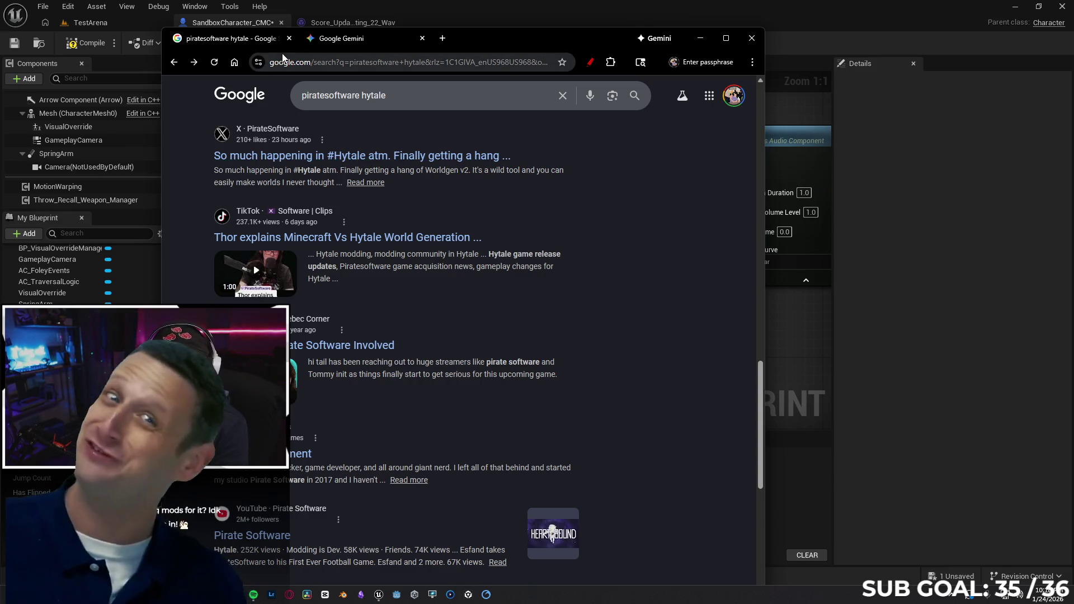
pyautogui.hotkey('ctrl', 'w')
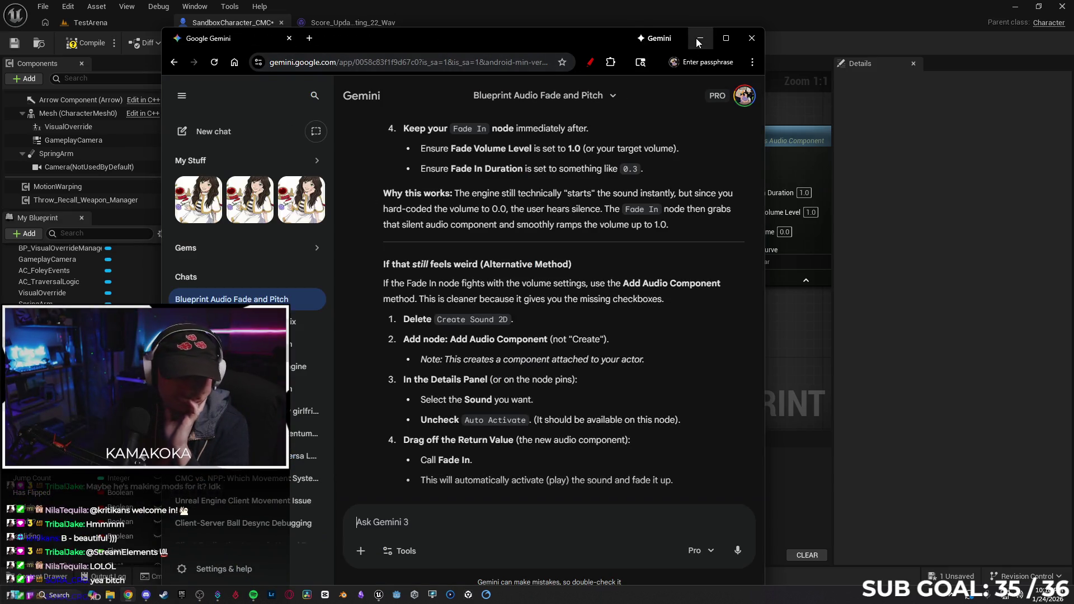
pyautogui.click(700, 38)
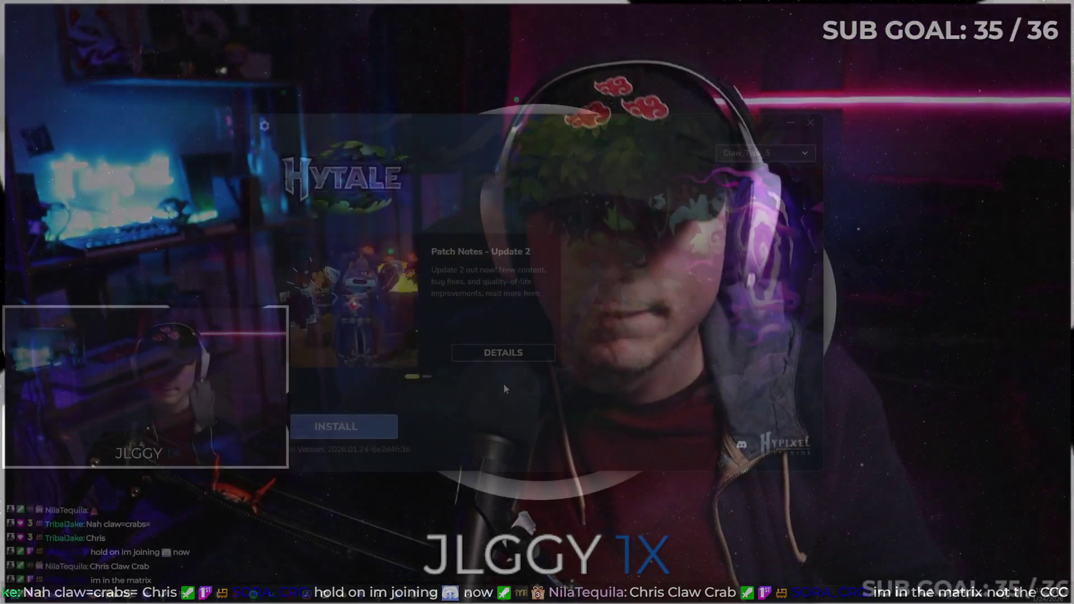
pyautogui.click(362, 429)
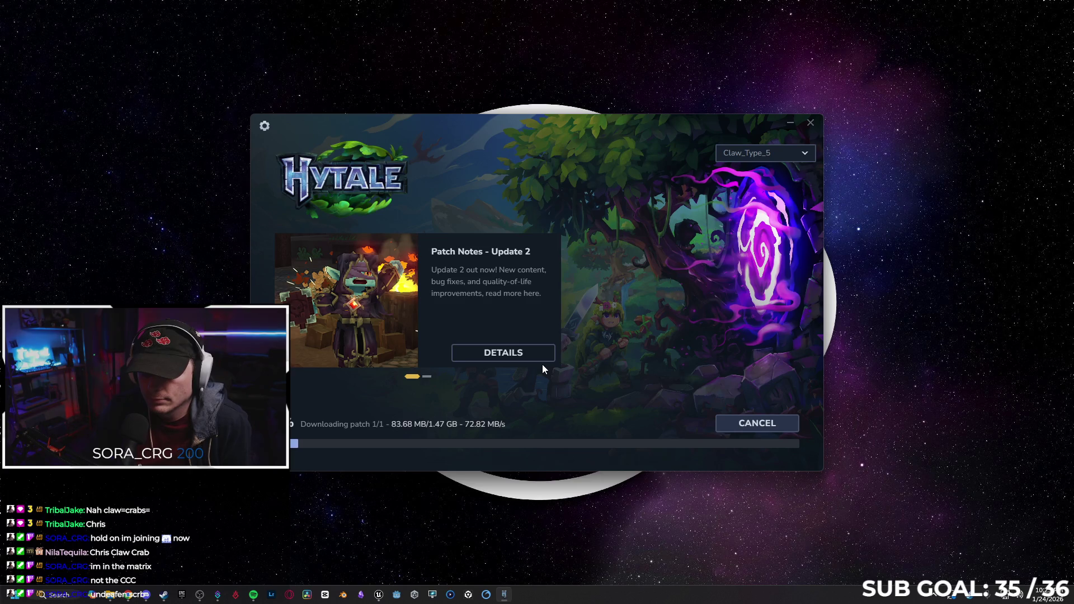
# Shift the Hytale launcher window right and bring the Gemini audio chat back to front.
pyautogui.moveTo(571, 125); pyautogui.dragTo(619, 123)
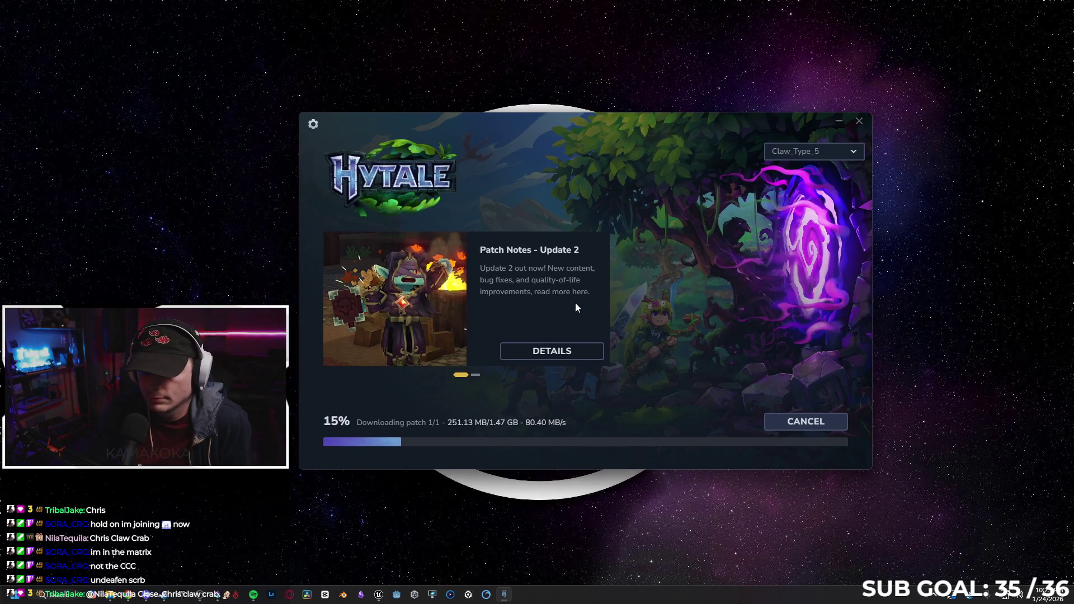
pyautogui.click(379, 595)
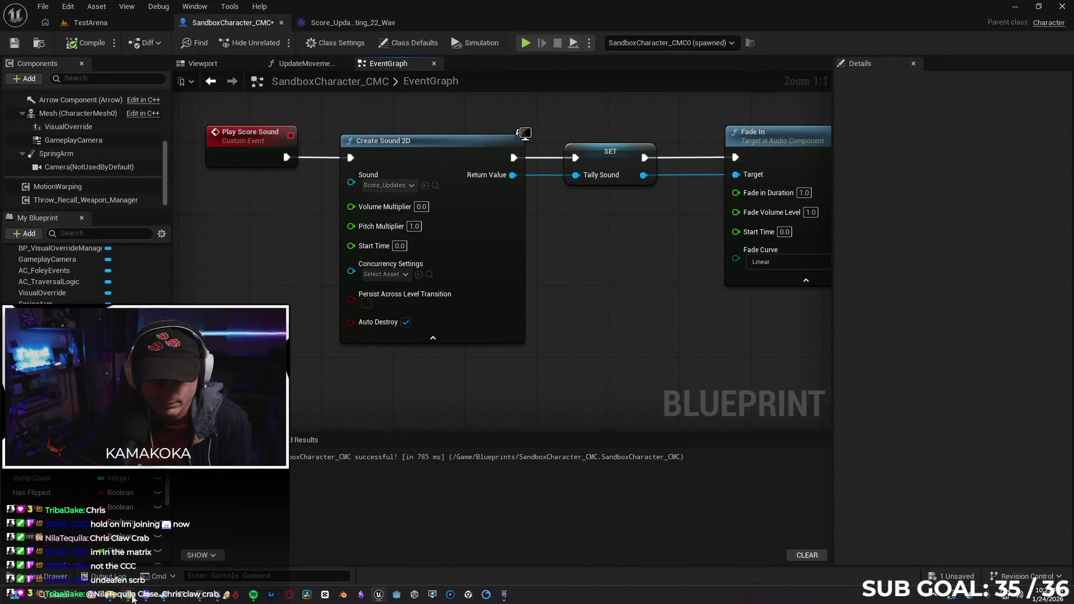
pyautogui.click(134, 598)
pyautogui.scroll(-4, 531, 355)
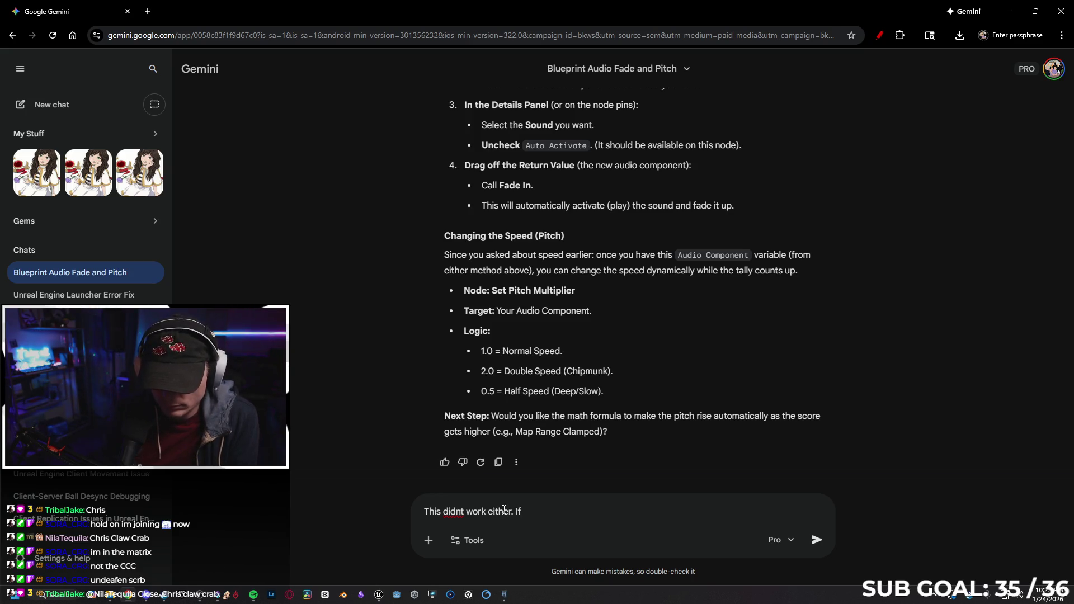
# Send Gemini a follow-up saying the suggested fade-in fix still didn't work.
pyautogui.write(' you')
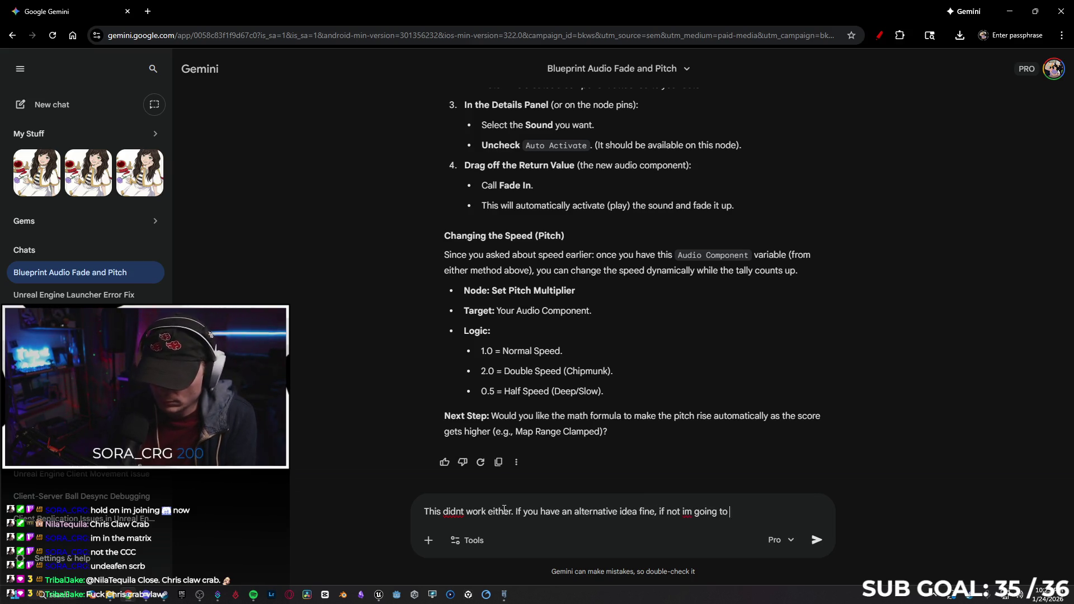
pyautogui.write('on')
pyautogui.press('Return')
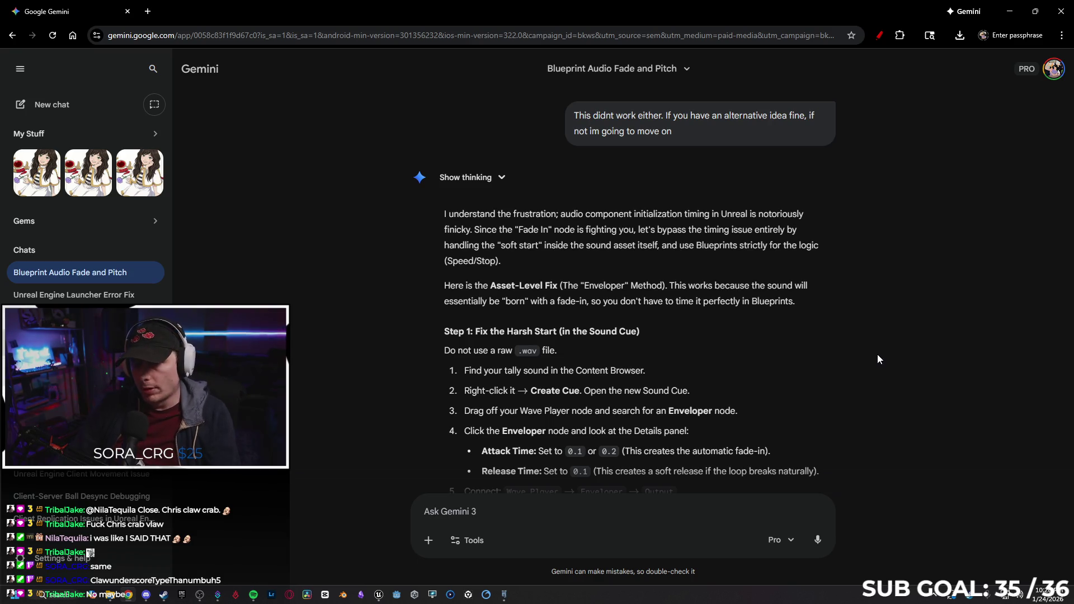
# Scroll through Gemini's Enveloper reply down to its Summary, then minimize Chrome.
pyautogui.scroll(-2, 854, 332)
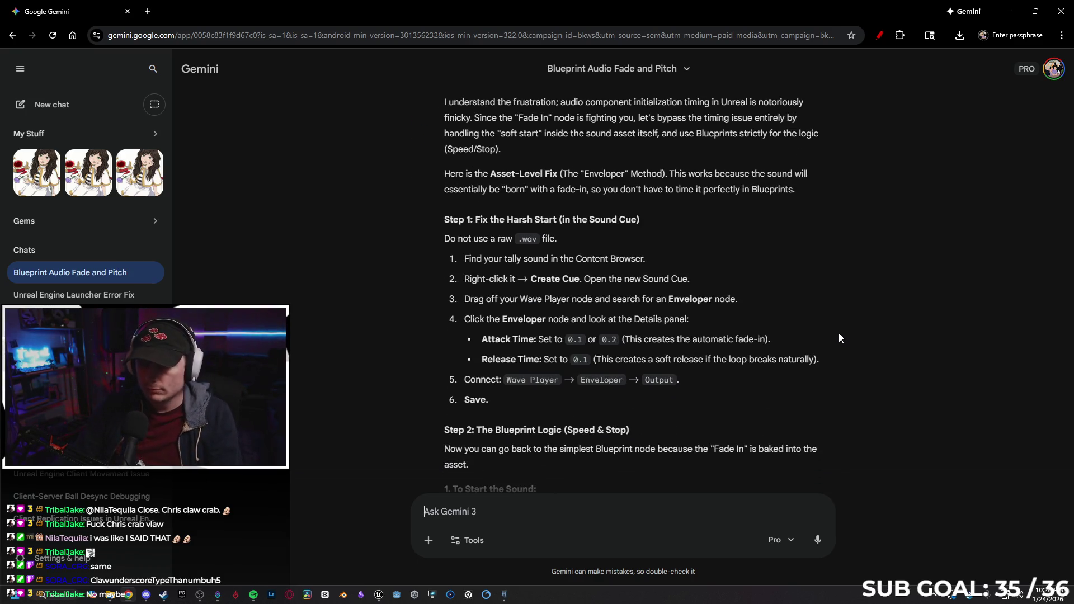
pyautogui.scroll(-1, 830, 288)
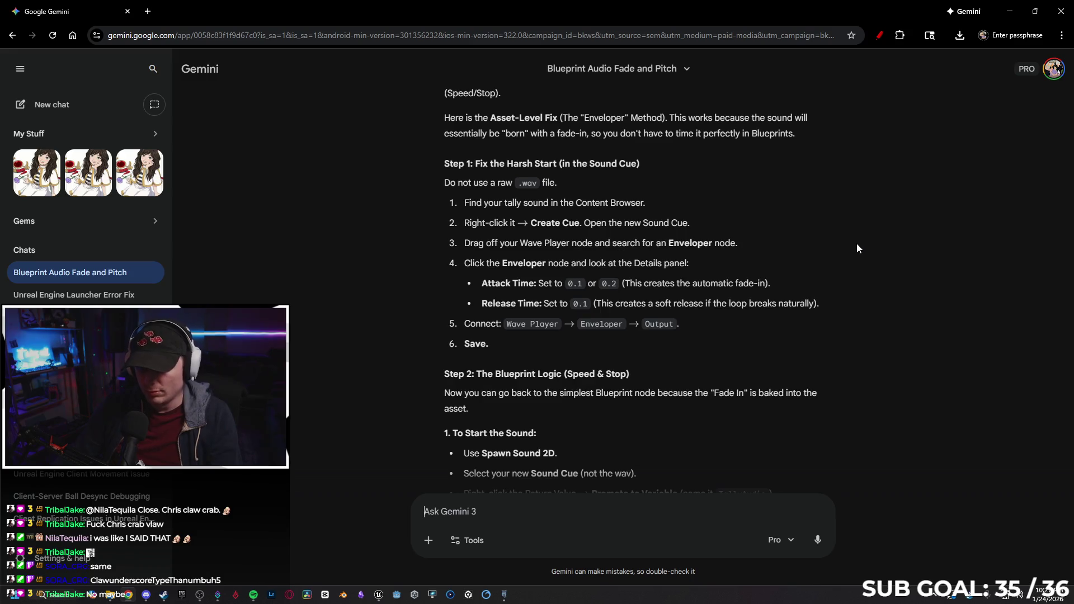
pyautogui.scroll(-2, 857, 246)
pyautogui.scroll(-5, 852, 258)
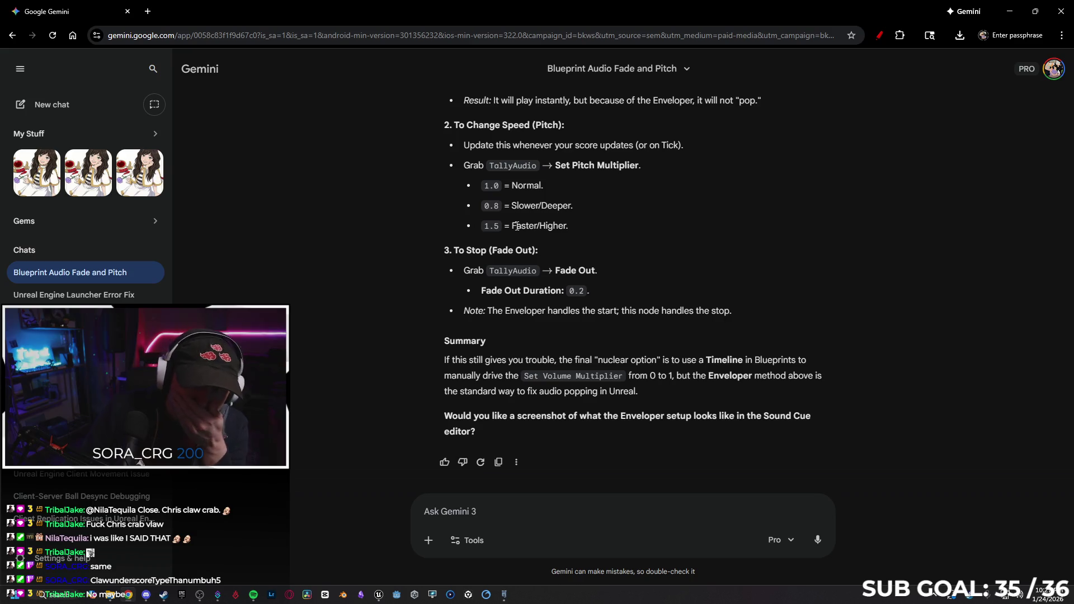
pyautogui.click(1010, 11)
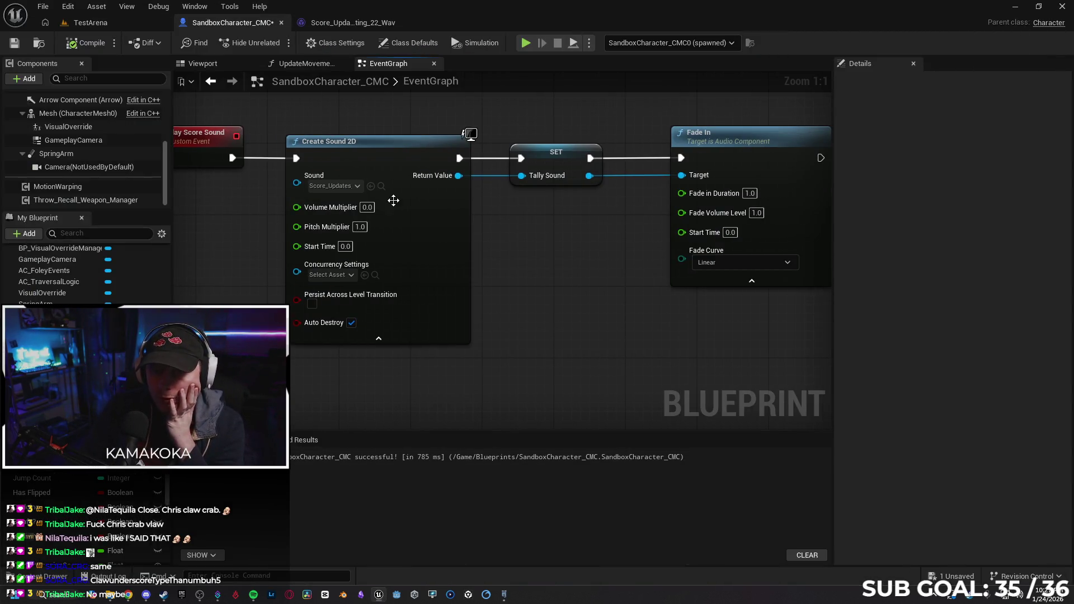
# Show the tally sound waves and inspect the 22 wave's asset actions without choosing any.
pyautogui.click(381, 186)
pyautogui.rightClick(902, 324)
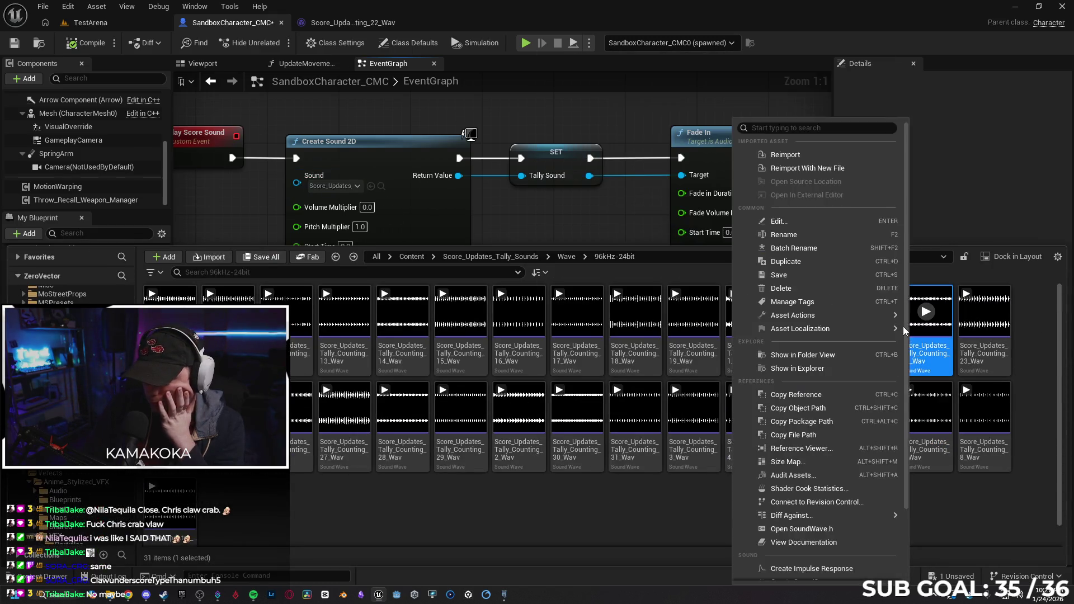
pyautogui.moveTo(896, 328)
pyautogui.rightClick(934, 300)
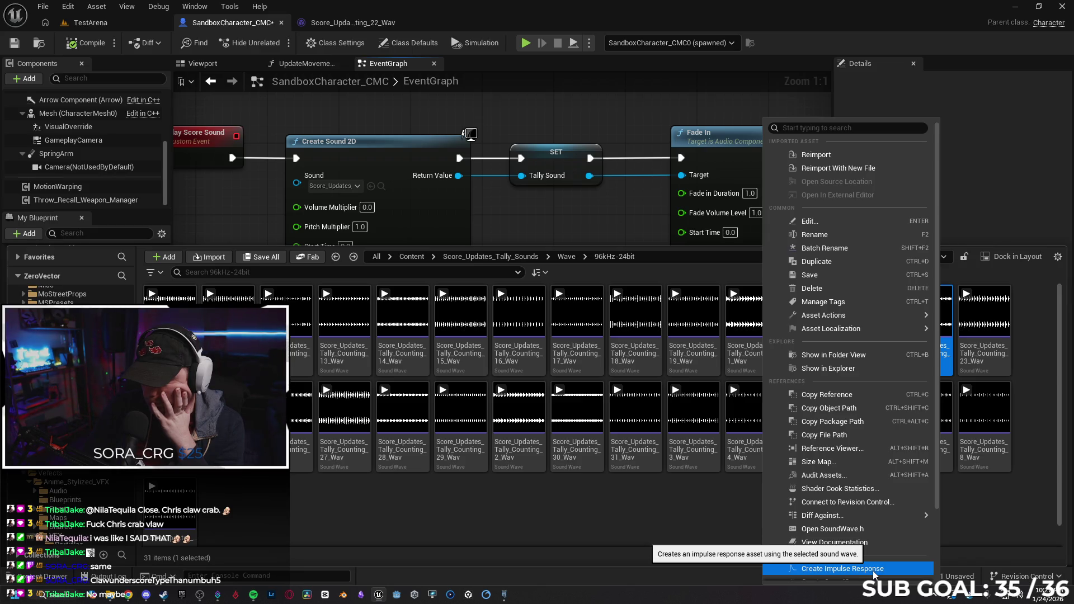
pyautogui.moveTo(887, 311)
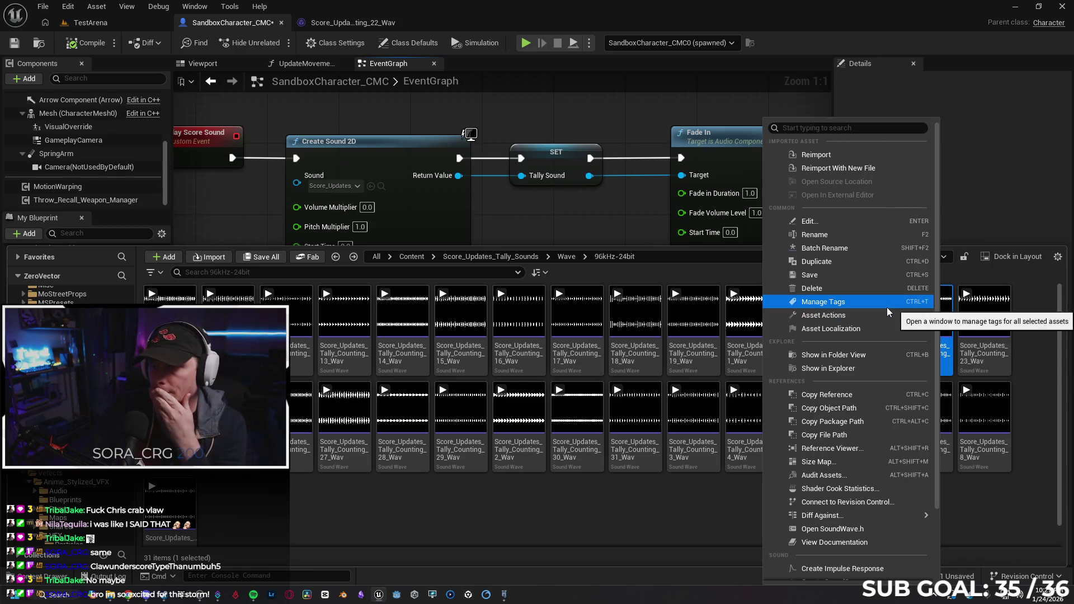
pyautogui.click(684, 540)
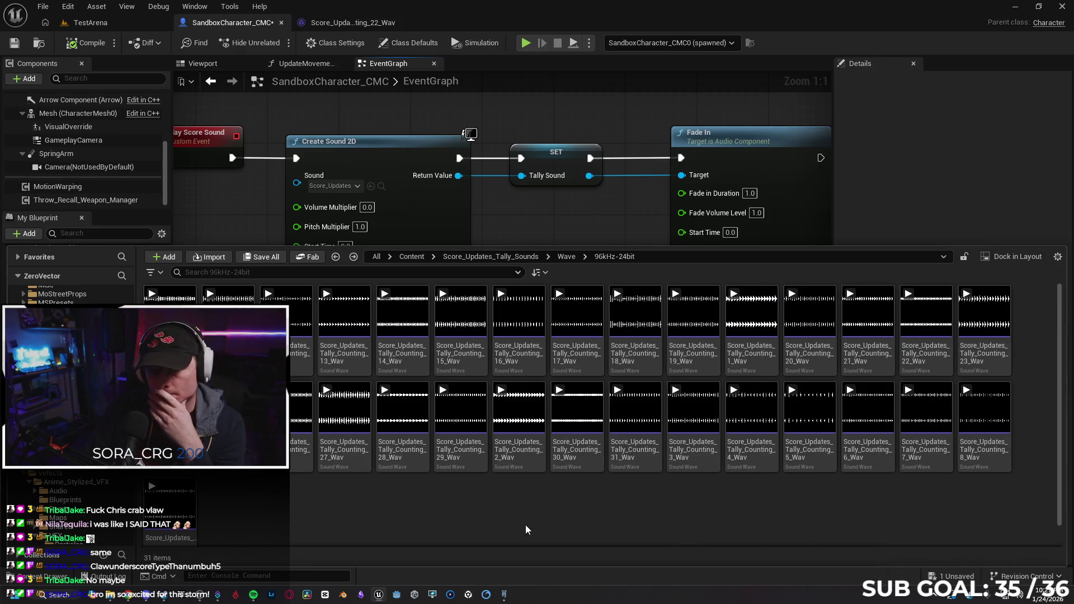
# Open Score_Updates_Tally_Counting_22_Cue from the Cue > 96kHz-24bit folder in the Sound Cue editor.
pyautogui.hotkey('alt', 'Left')
pyautogui.hotkey('alt', 'Left')
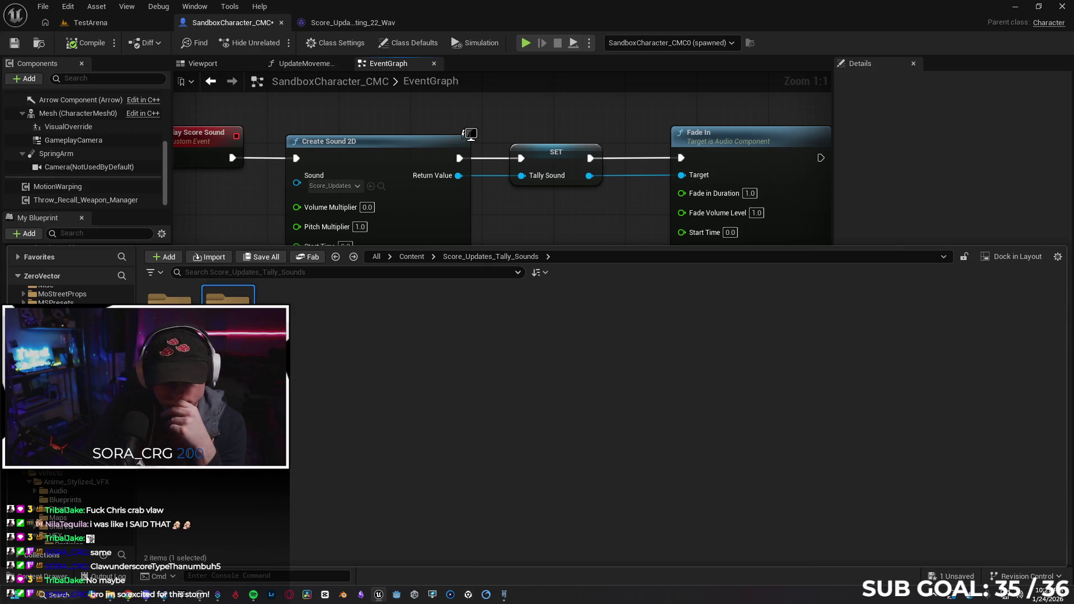
pyautogui.press('Return')
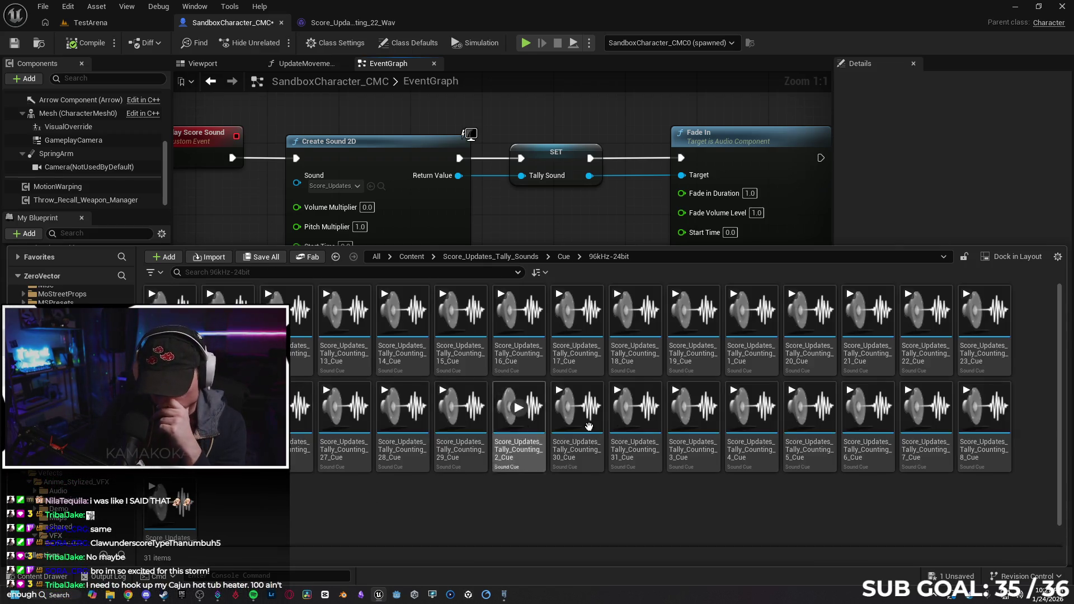
pyautogui.click(935, 356)
pyautogui.doubleClick(935, 355)
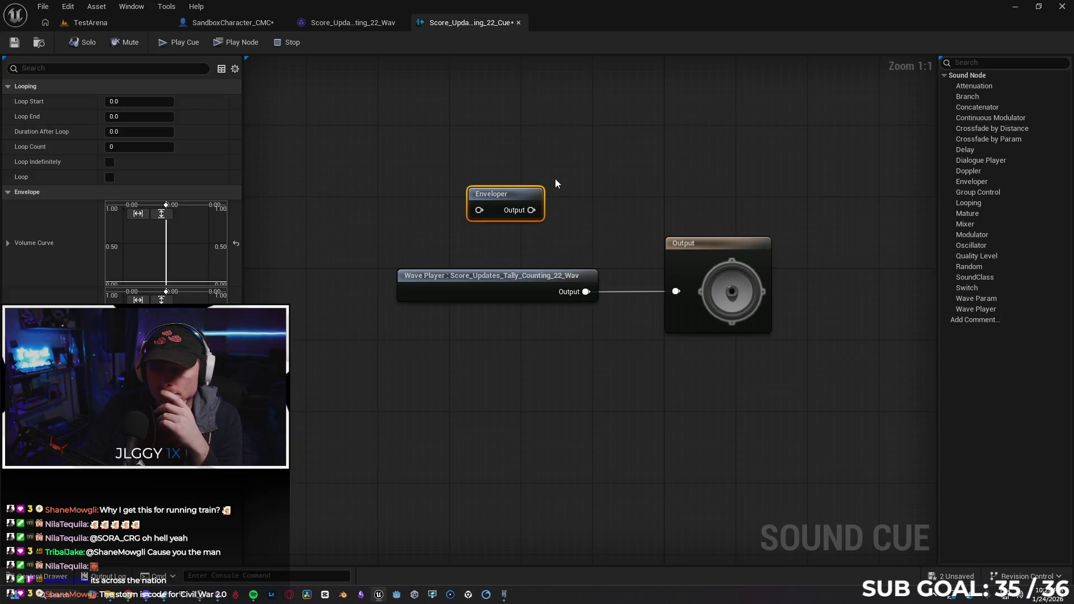
# Delete the Enveloper node, save the tally cue, and close the cue and wave tabs.
pyautogui.press('Delete')
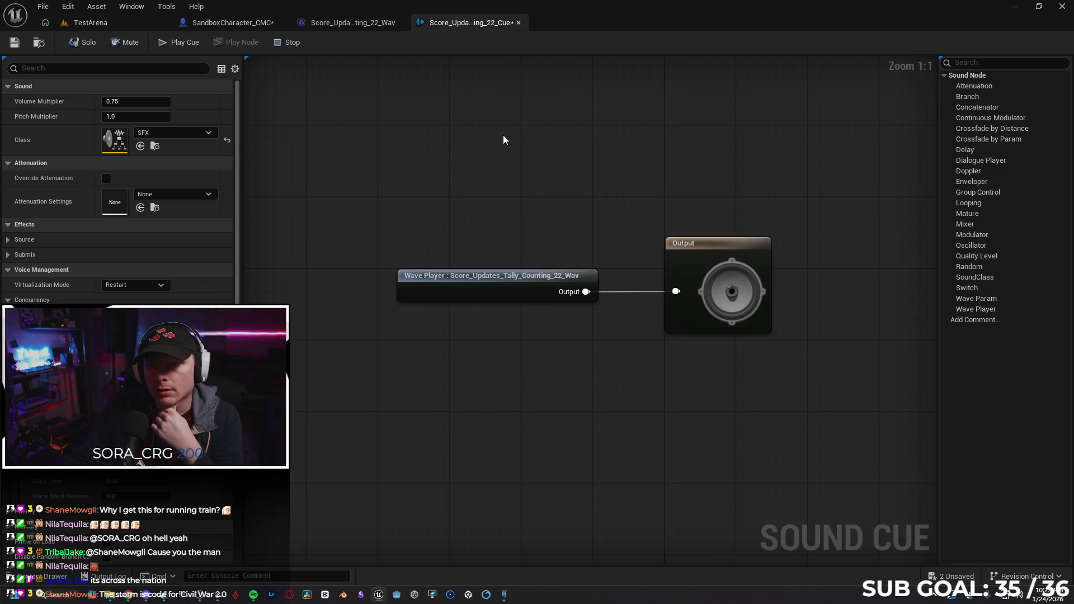
pyautogui.click(15, 43)
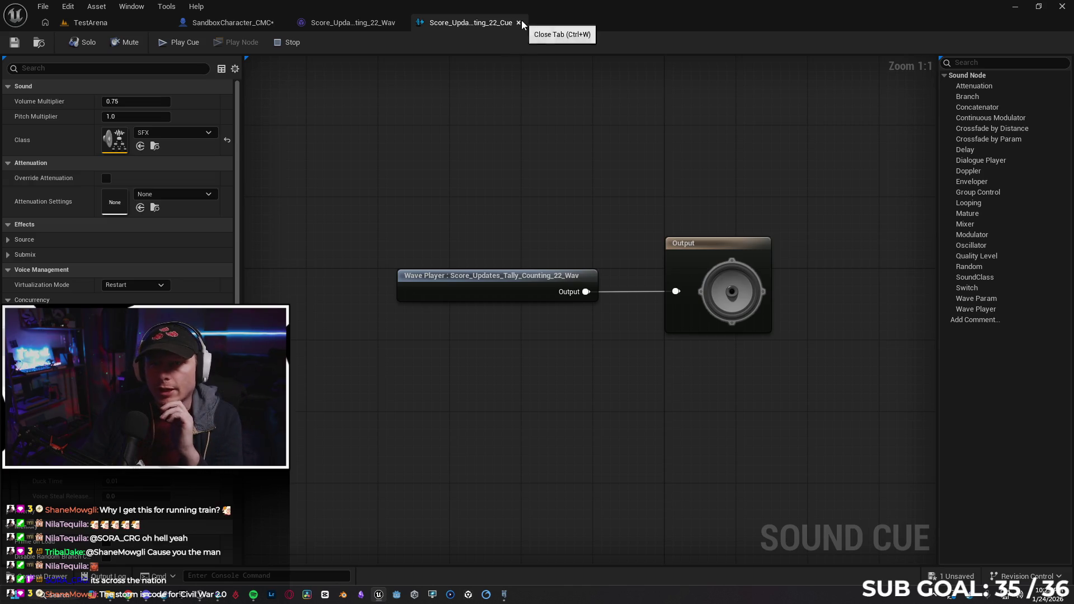
pyautogui.click(519, 23)
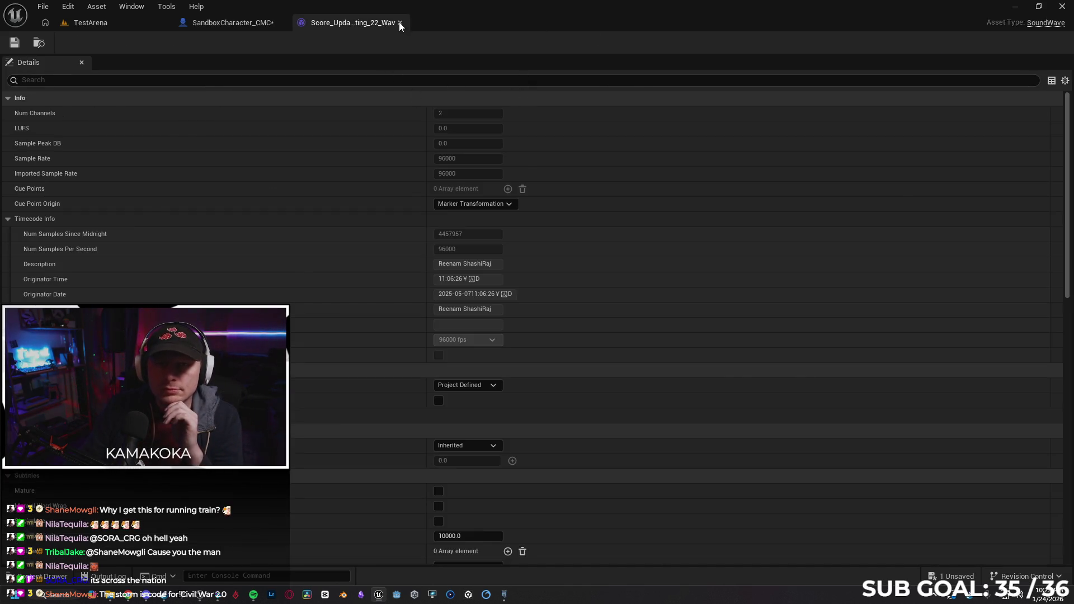
pyautogui.click(399, 23)
pyautogui.click(15, 42)
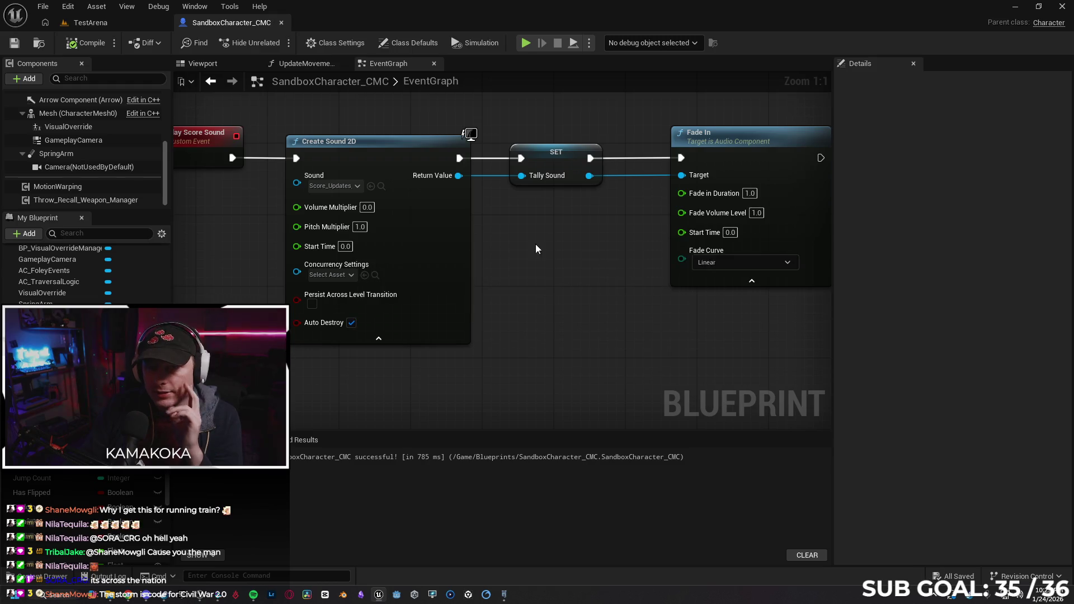
# Set Create Sound 2D's Volume Multiplier to 1.0.
pyautogui.scroll(-1, 537, 248)
pyautogui.scroll(-1, 530, 264)
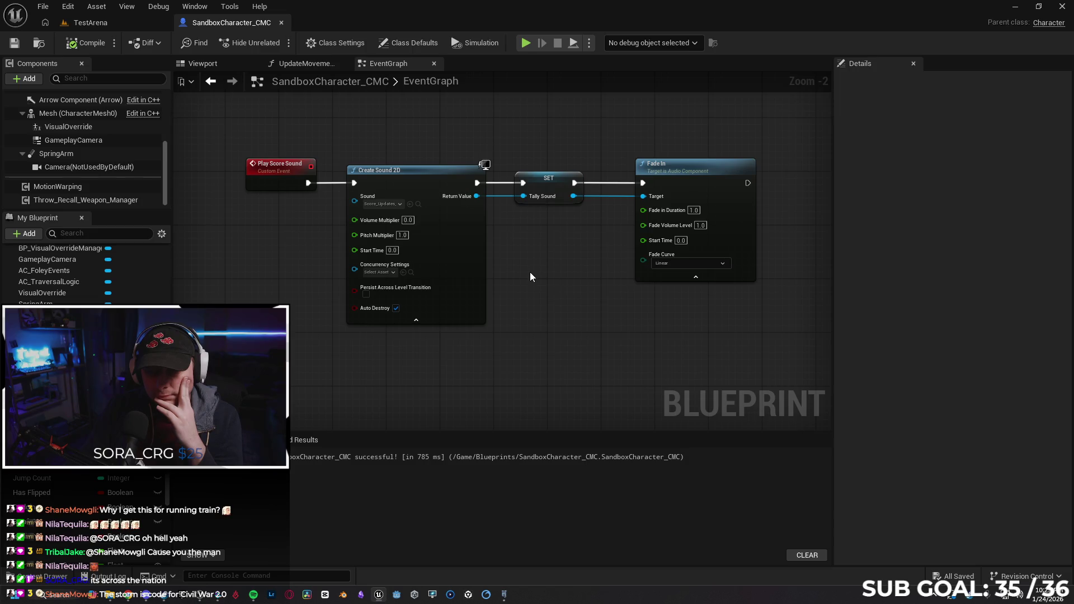
pyautogui.moveTo(530, 271); pyautogui.dragTo(489, 254)
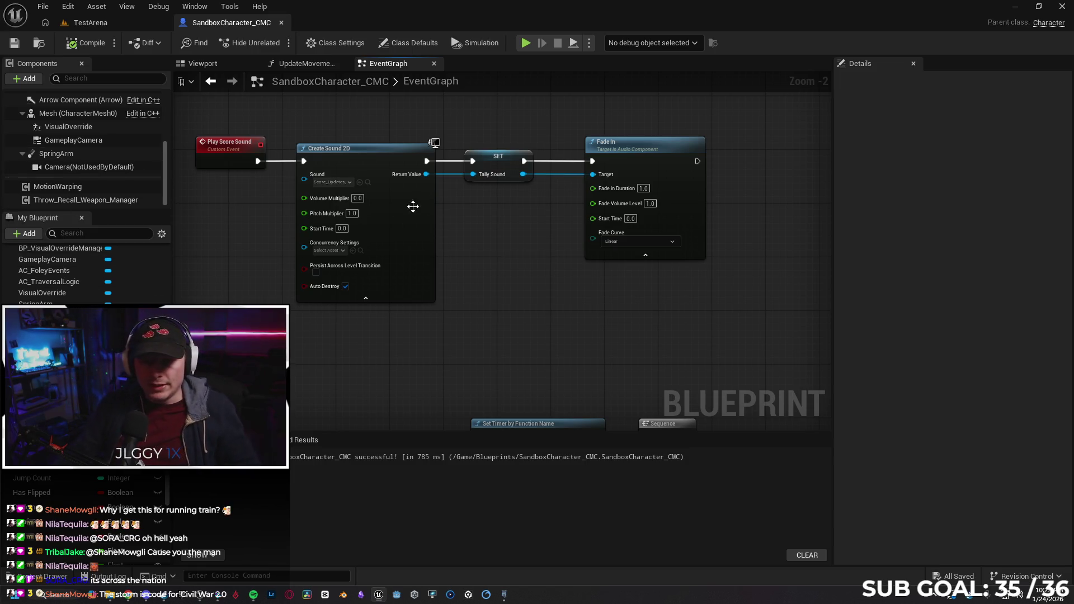
pyautogui.click(357, 198)
pyautogui.write('1')
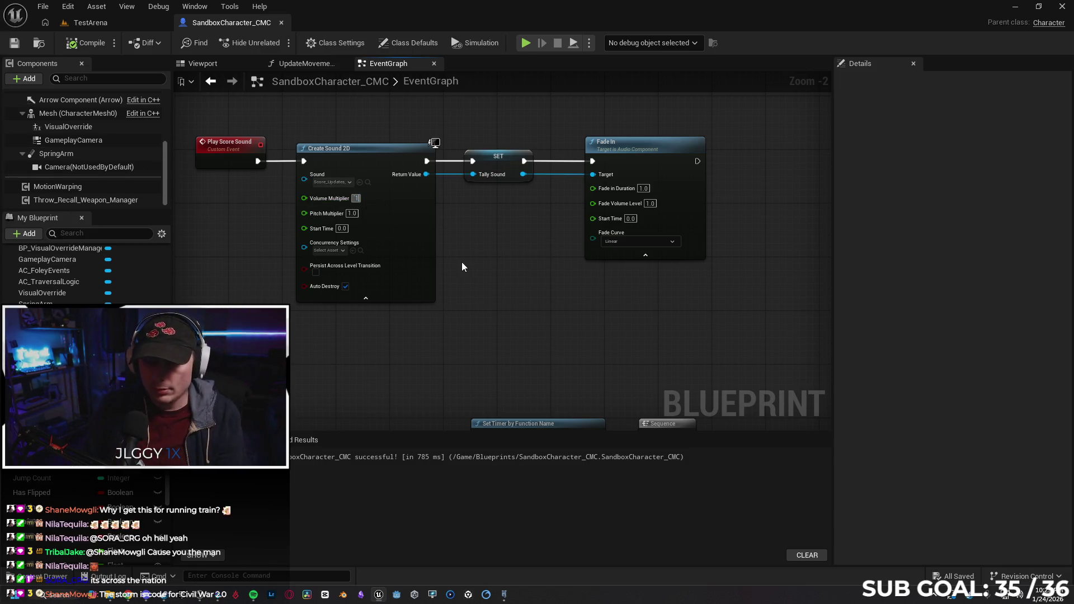
pyautogui.press('Return')
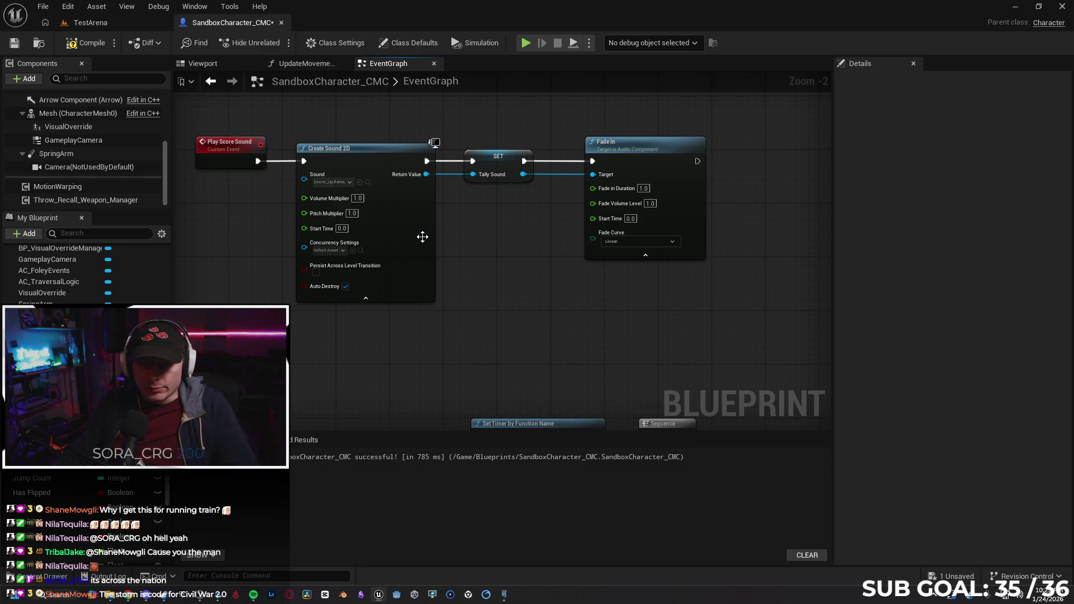
# Pan the graph to make room left of Create Sound 2D and select the Fade In node.
pyautogui.moveTo(478, 240)
pyautogui.mouseDown()
pyautogui.moveTo(530, 240)
pyautogui.moveTo(539, 258)
pyautogui.moveTo(566, 251)
pyautogui.moveTo(546, 251)
pyautogui.mouseUp()
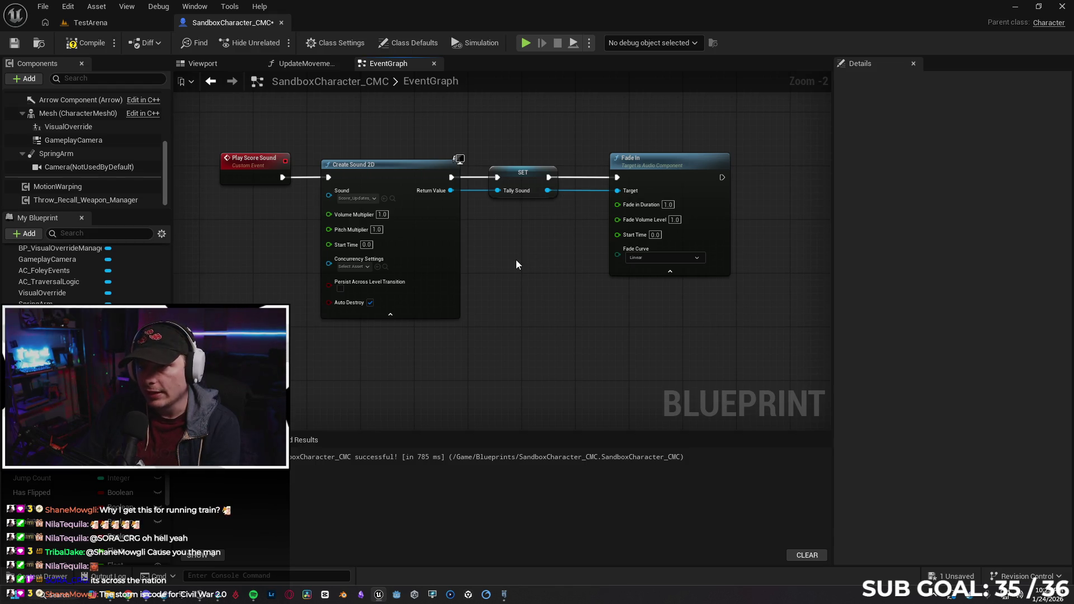
pyautogui.moveTo(257, 240)
pyautogui.mouseDown()
pyautogui.moveTo(494, 179)
pyautogui.moveTo(401, 223)
pyautogui.moveTo(404, 169)
pyautogui.moveTo(283, 169)
pyautogui.mouseUp()
pyautogui.click(782, 168)
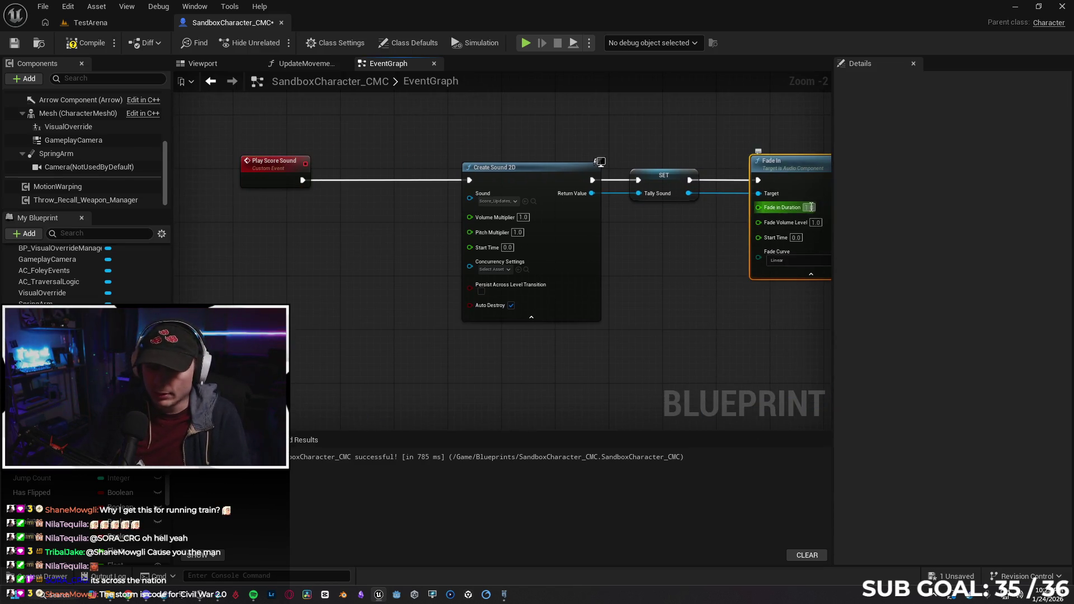
# Remove Fade In and paste it between Play Score Sound and Create Sound 2D.
pyautogui.press('Delete')
pyautogui.hotkey('ctrl', 'v')
pyautogui.moveTo(437, 236)
pyautogui.mouseDown()
pyautogui.moveTo(354, 175)
pyautogui.moveTo(475, 202)
pyautogui.moveTo(325, 206)
pyautogui.mouseUp()
# Wire Tally Sound into Fade In's Target and chain Fade In's exec into Create Sound 2D.
pyautogui.moveTo(385, 175); pyautogui.dragTo(392, 164)
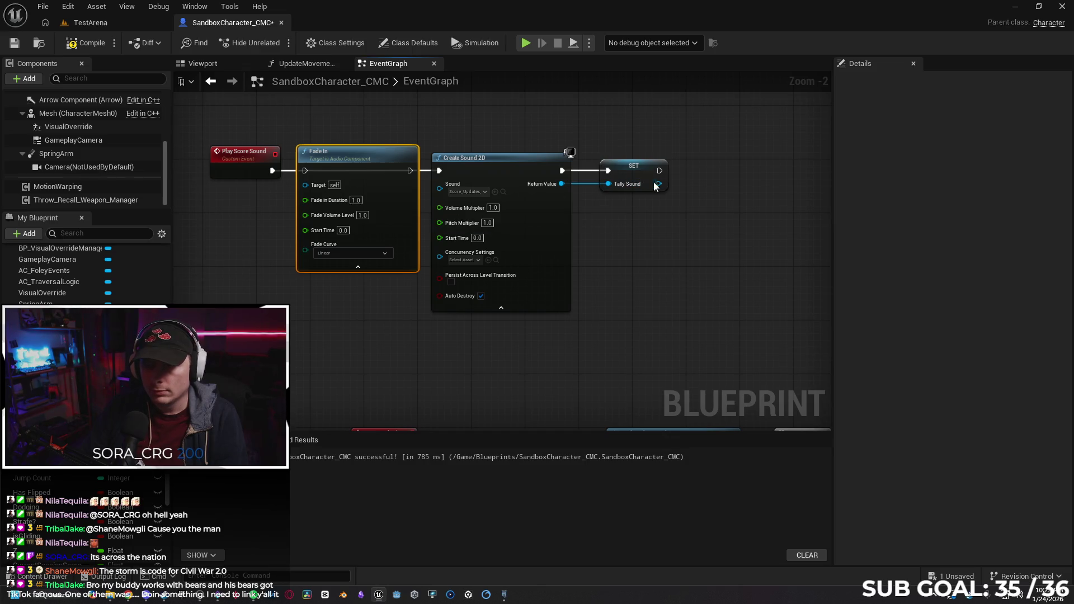
pyautogui.moveTo(659, 184)
pyautogui.mouseDown()
pyautogui.moveTo(311, 185)
pyautogui.moveTo(305, 171)
pyautogui.mouseUp()
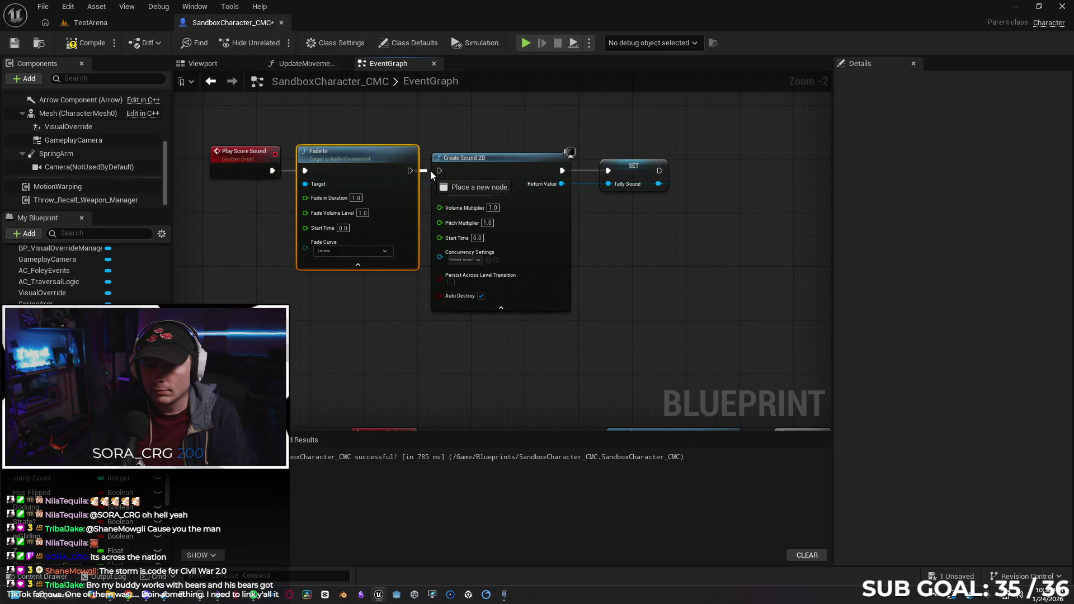
pyautogui.moveTo(410, 170); pyautogui.dragTo(439, 171)
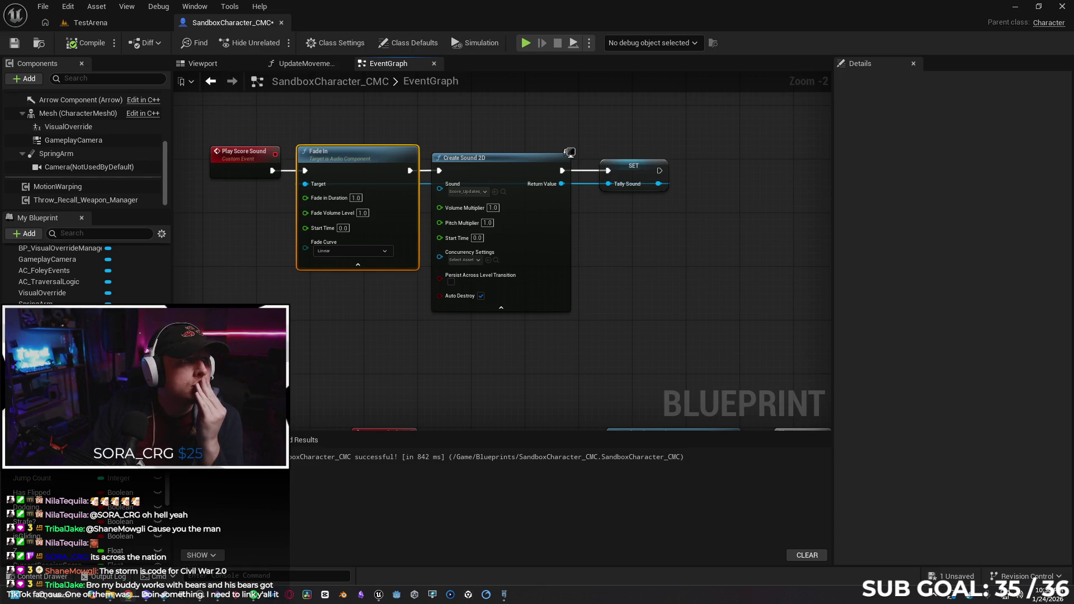
pyautogui.hotkey('alt', 'Tab')
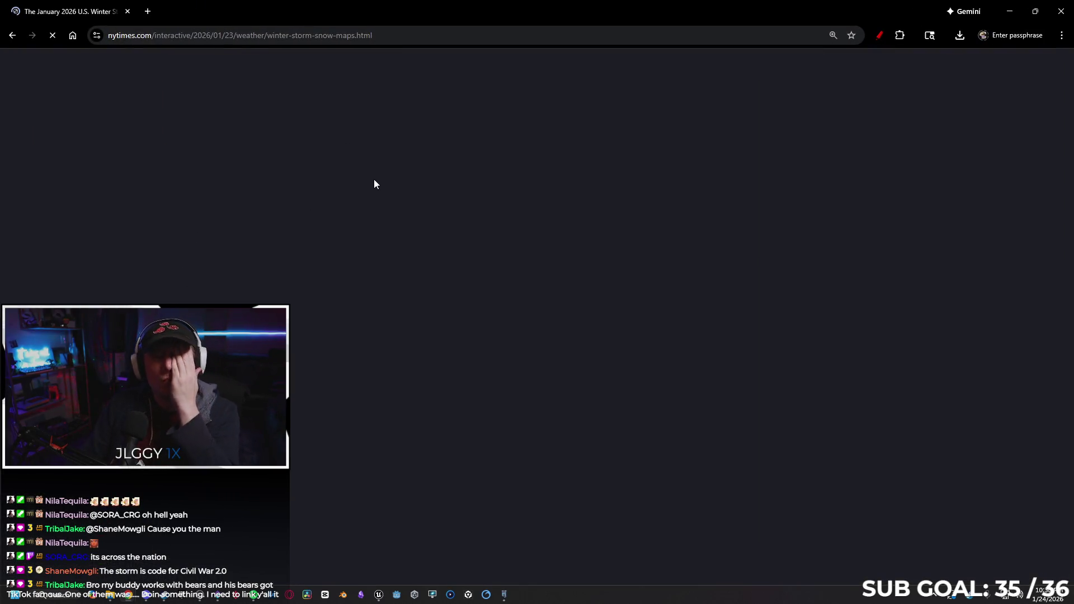
# Scroll through the NYT winter-storm snow-map article, then close Chrome to return to Unreal.
pyautogui.scroll(-10, 744, 244)
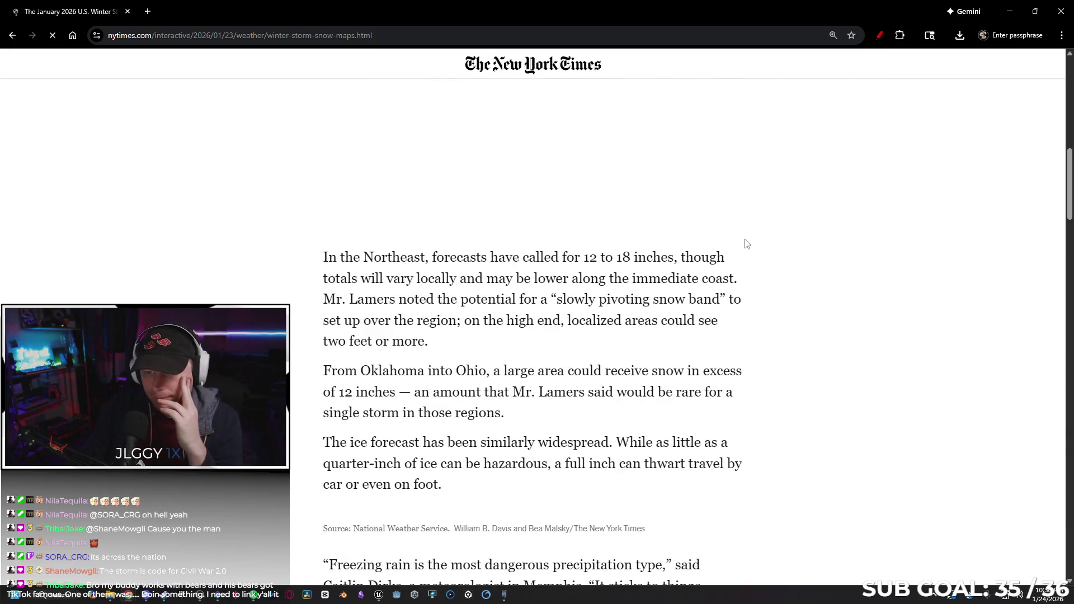
pyautogui.scroll(5, 823, 257)
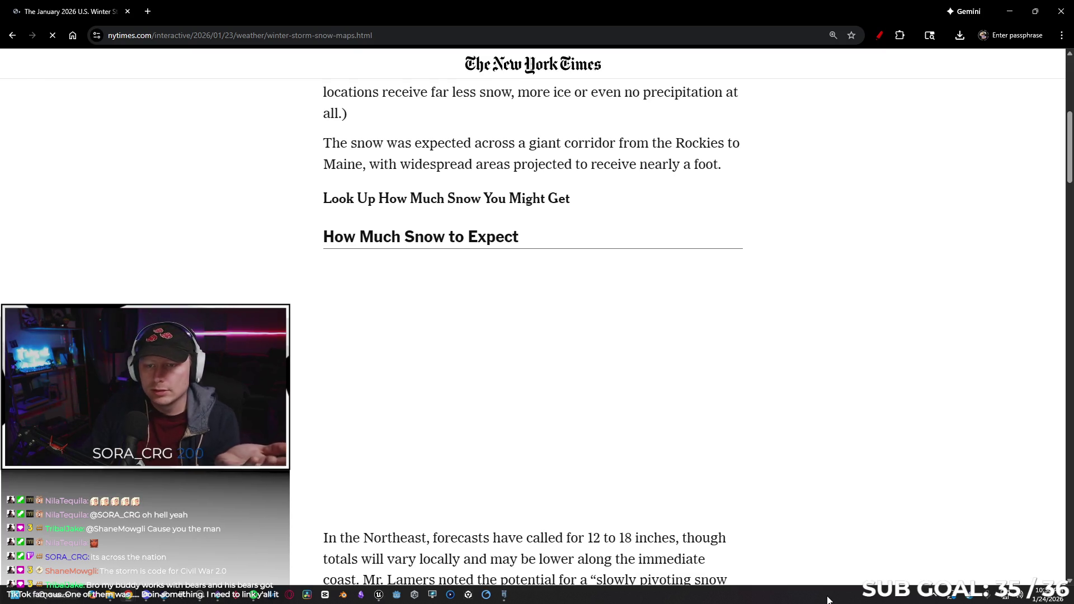
pyautogui.scroll(-4, 700, 339)
pyautogui.scroll(-15, 736, 316)
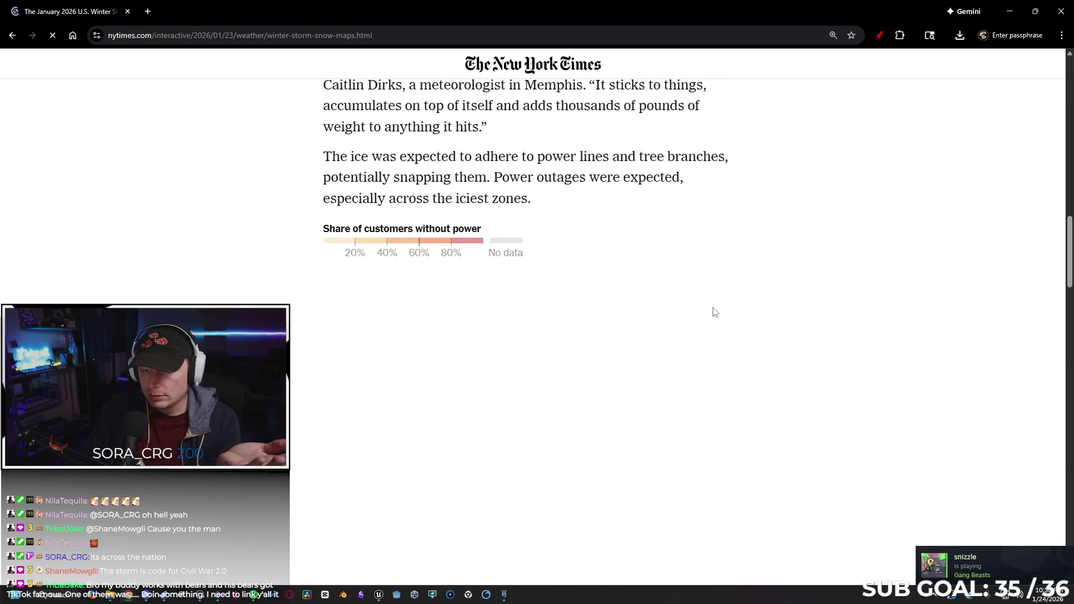
pyautogui.scroll(20, 740, 314)
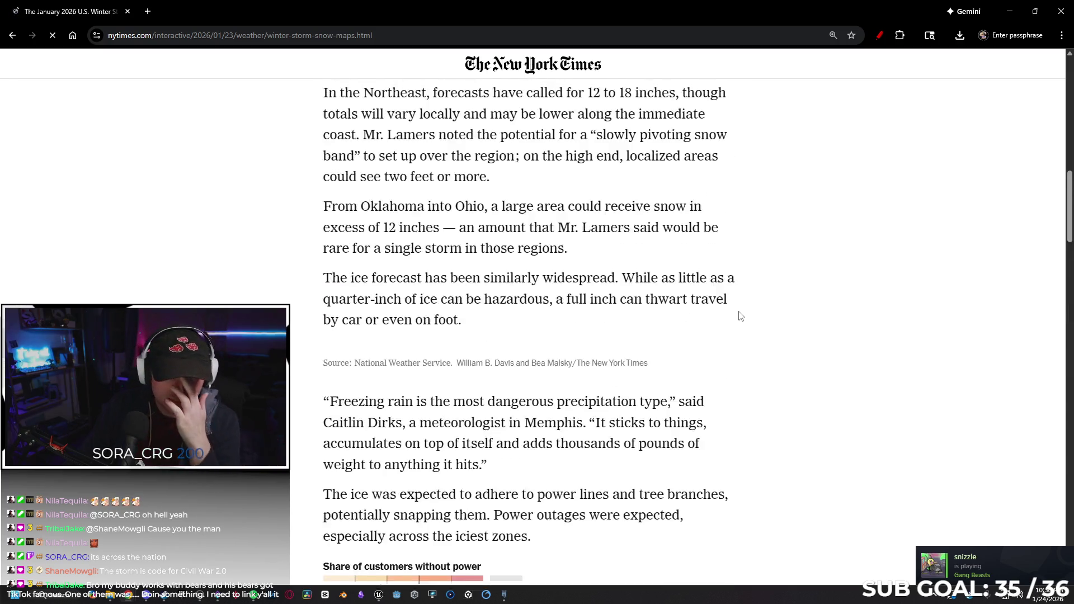
pyautogui.scroll(2, 739, 310)
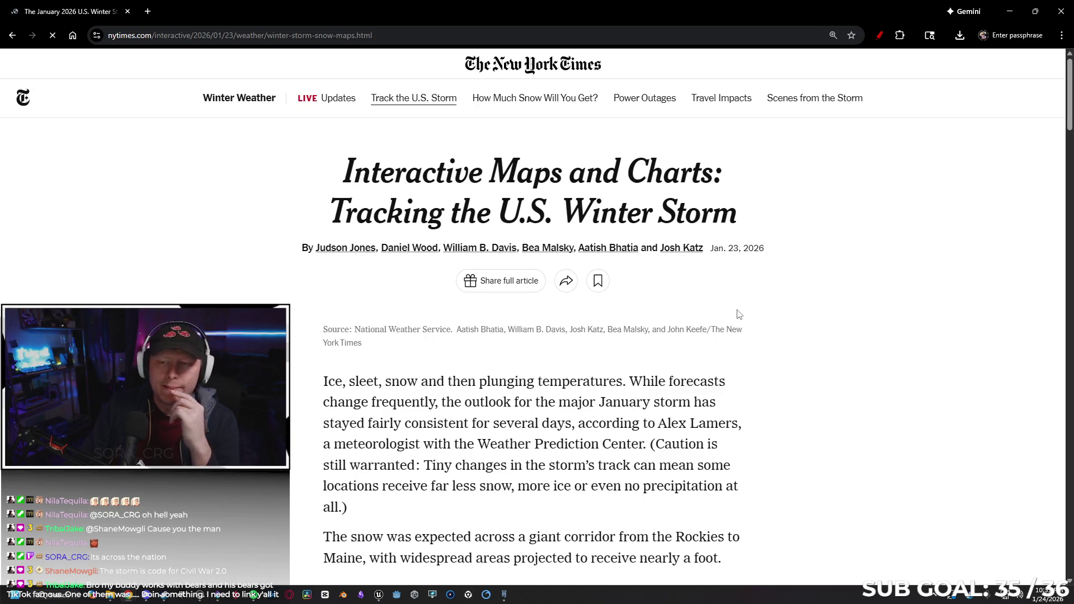
pyautogui.scroll(-20, 738, 315)
pyautogui.scroll(-15, 769, 317)
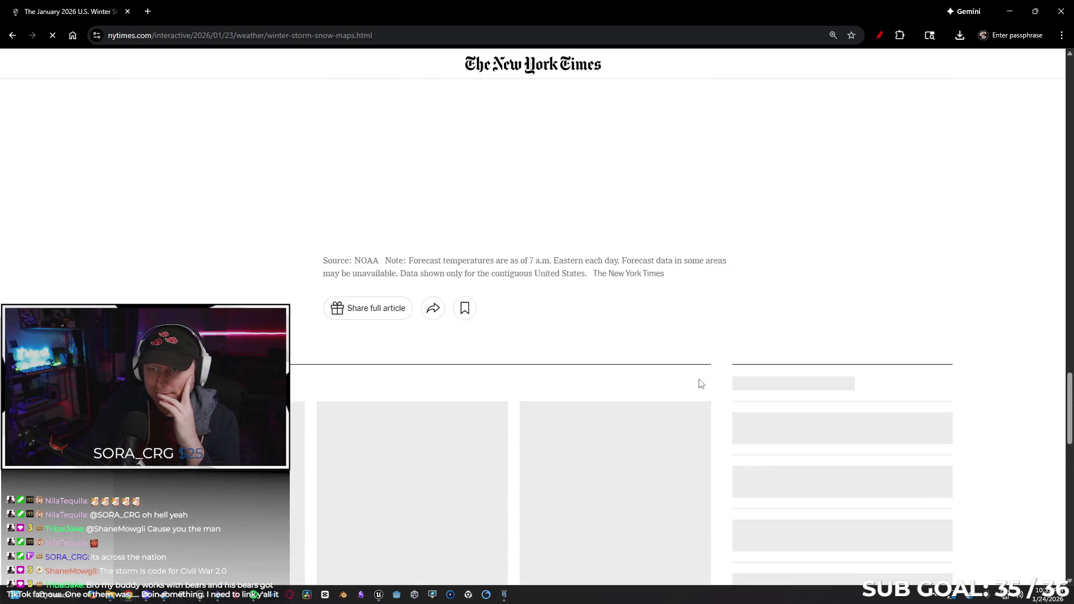
pyautogui.scroll(20, 700, 385)
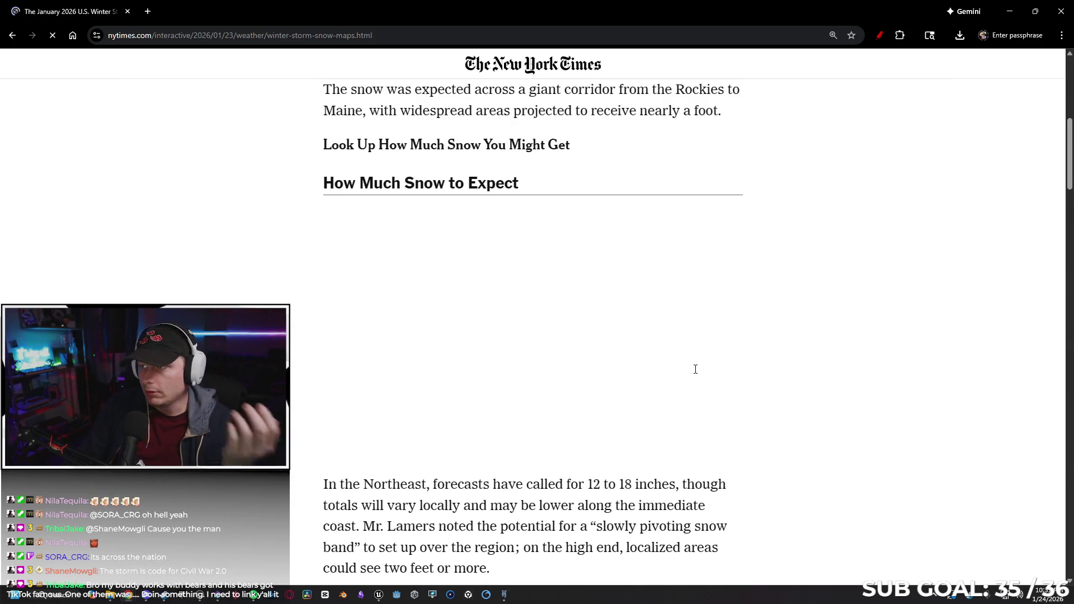
pyautogui.click(128, 12)
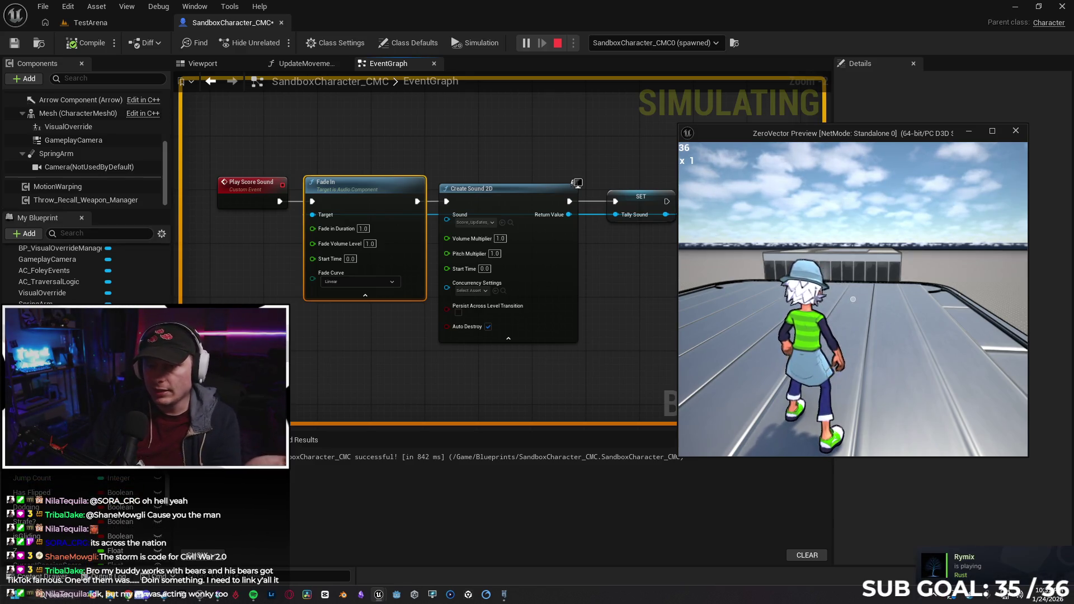
# Stop play, inspect the 'Accessed None' TallySound error at Fade In, and break its link.
pyautogui.press('Escape')
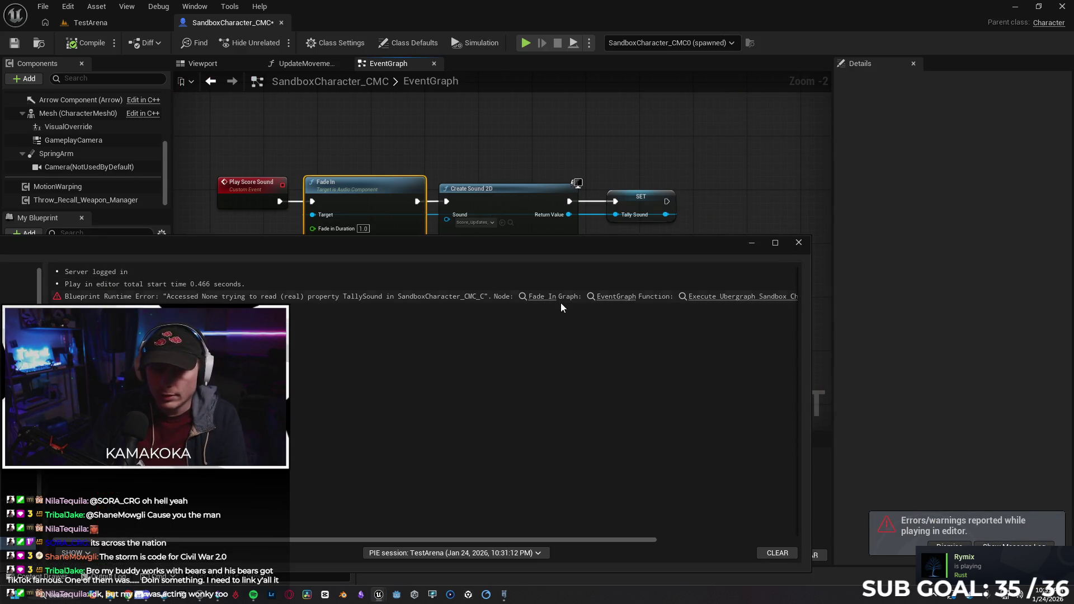
pyautogui.click(559, 296)
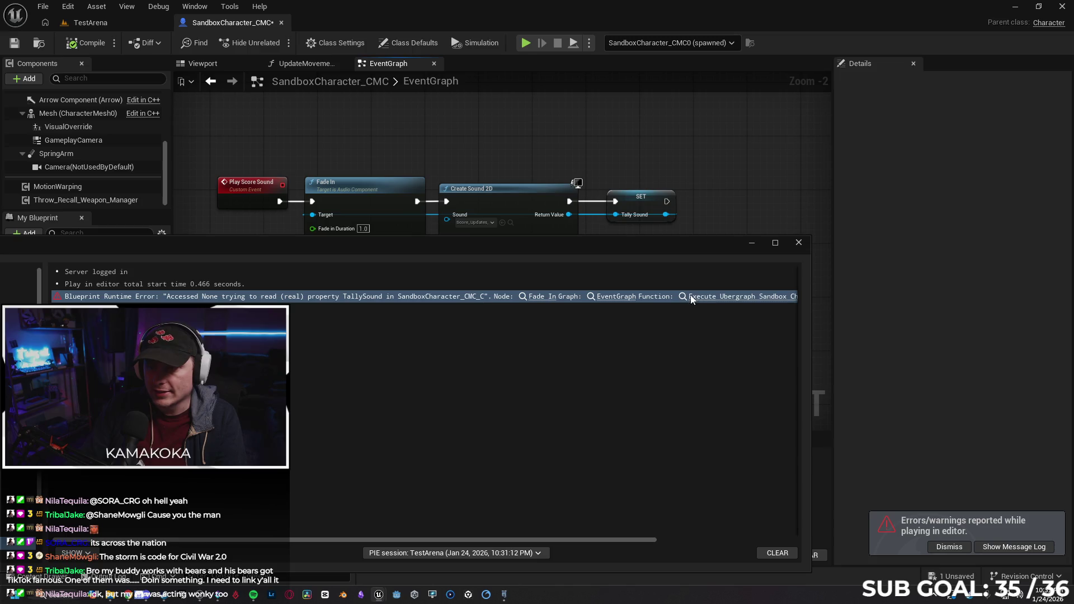
pyautogui.click(799, 242)
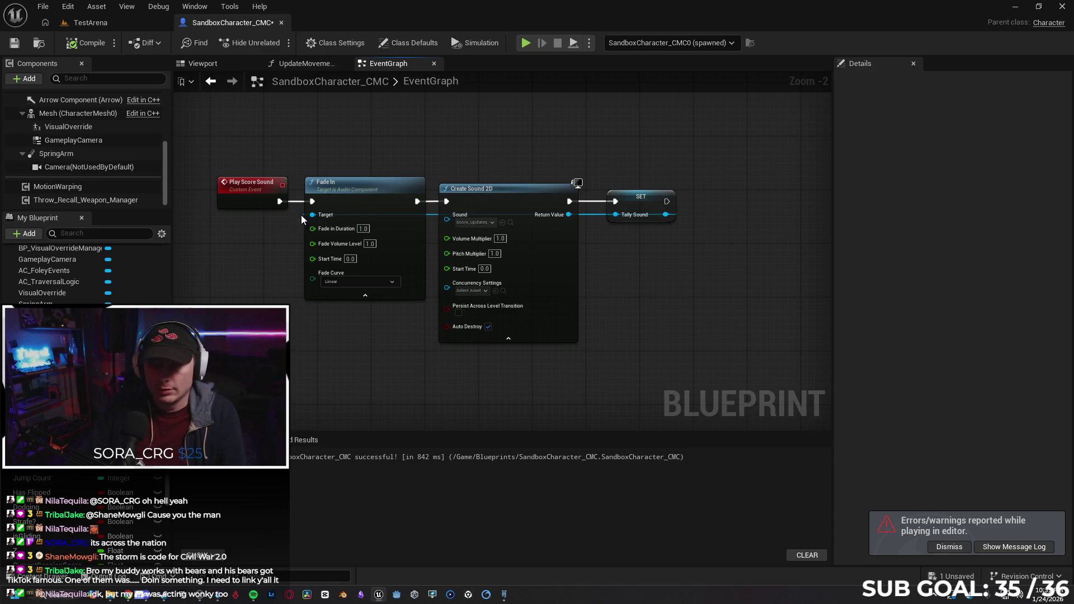
pyautogui.keyDown('alt'); pyautogui.click(314, 201); pyautogui.keyUp('alt')
# Move Fade In aside and add a Sequence node after Play Score Sound.
pyautogui.moveTo(358, 200); pyautogui.dragTo(350, 267)
pyautogui.moveTo(280, 202); pyautogui.dragTo(448, 203)
pyautogui.moveTo(284, 204); pyautogui.dragTo(308, 268)
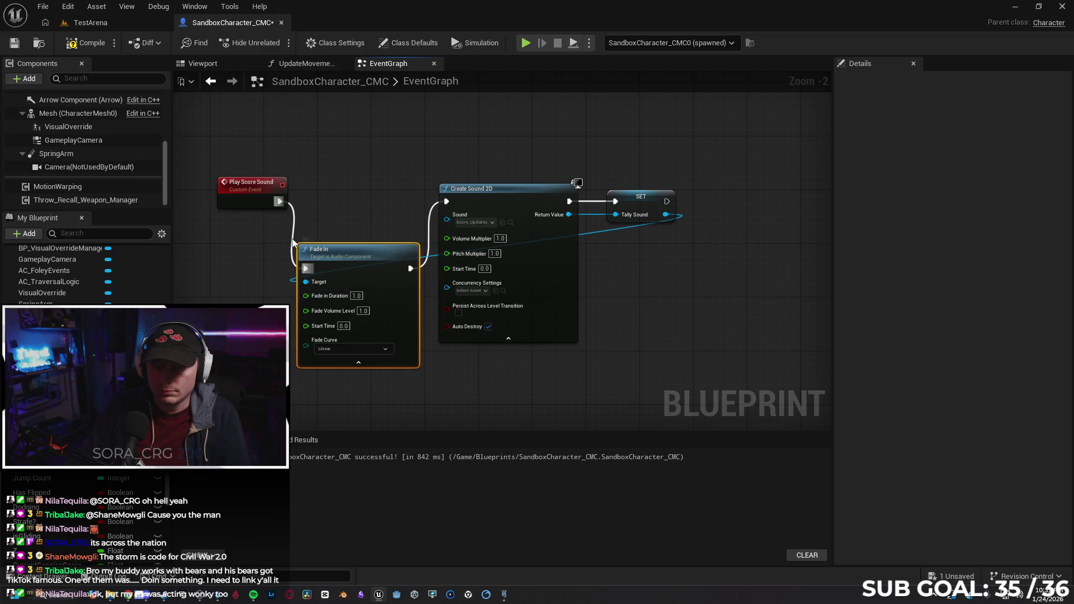
pyautogui.hotkey('ctrl', 'z')
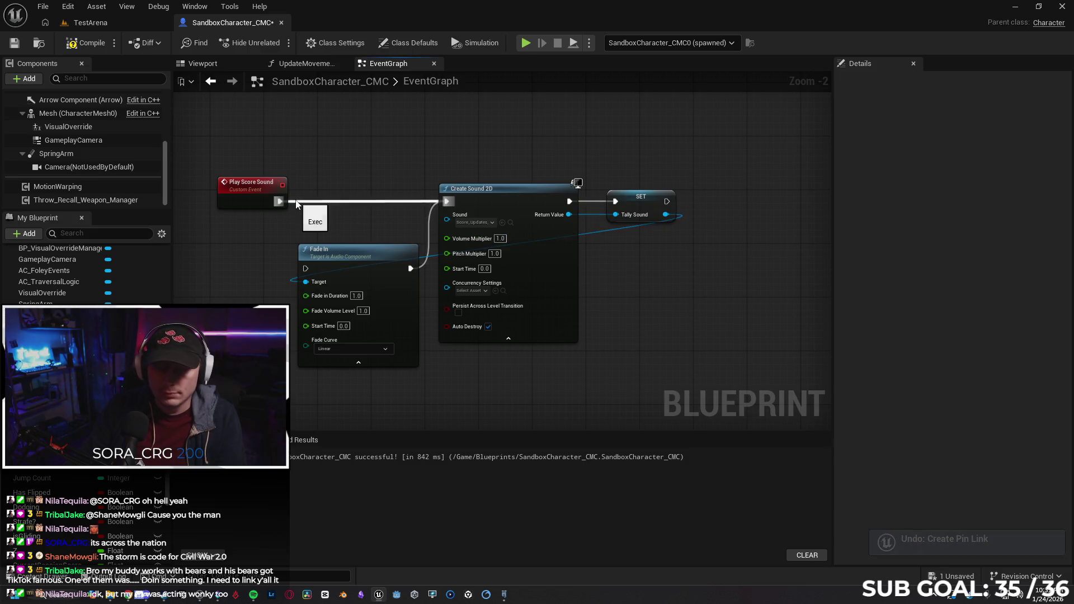
pyautogui.moveTo(280, 201); pyautogui.dragTo(325, 209)
pyautogui.write('sequenc')
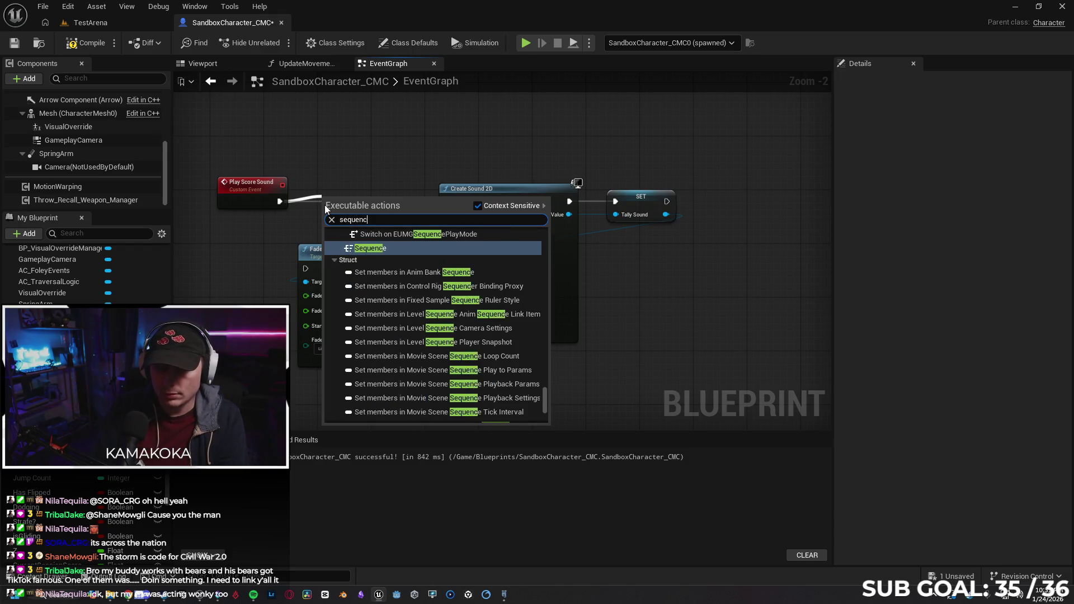
pyautogui.press('Return')
pyautogui.moveTo(351, 201)
pyautogui.mouseDown()
pyautogui.moveTo(345, 187)
pyautogui.moveTo(305, 268)
pyautogui.mouseUp()
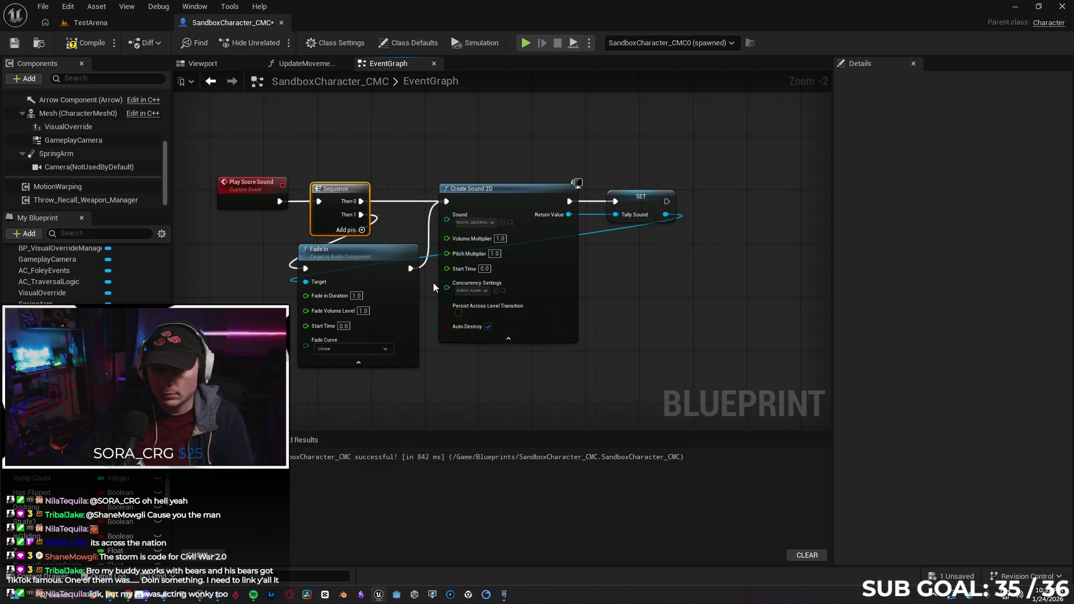
# Unlink Fade In from Create Sound 2D and set its Volume Multiplier to 0.0.
pyautogui.keyDown('alt'); pyautogui.click(431, 238); pyautogui.keyUp('alt')
pyautogui.click(501, 240)
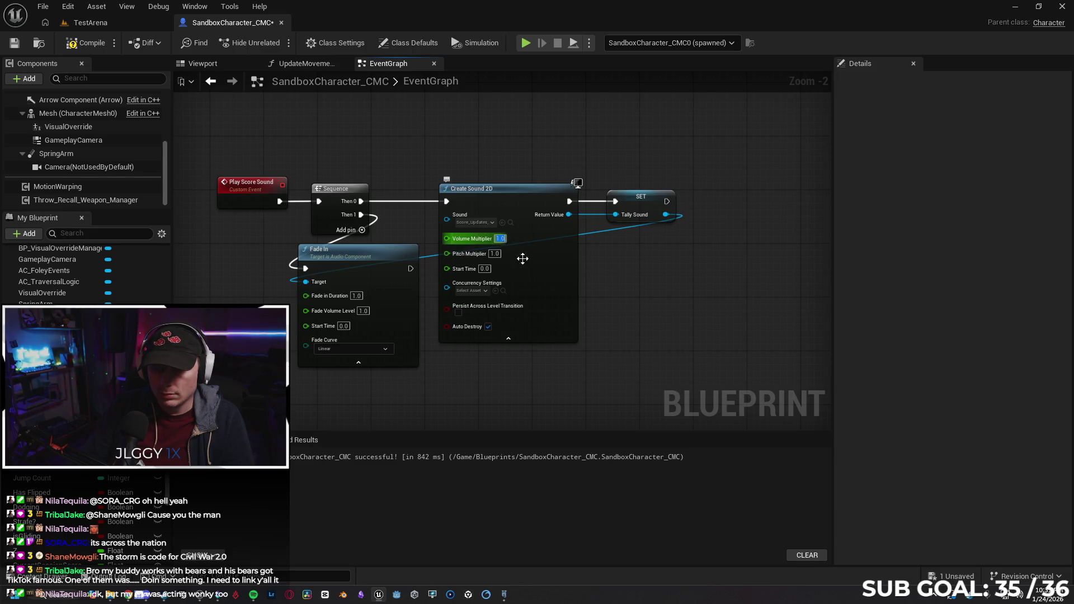
pyautogui.write('0')
pyautogui.press('Return')
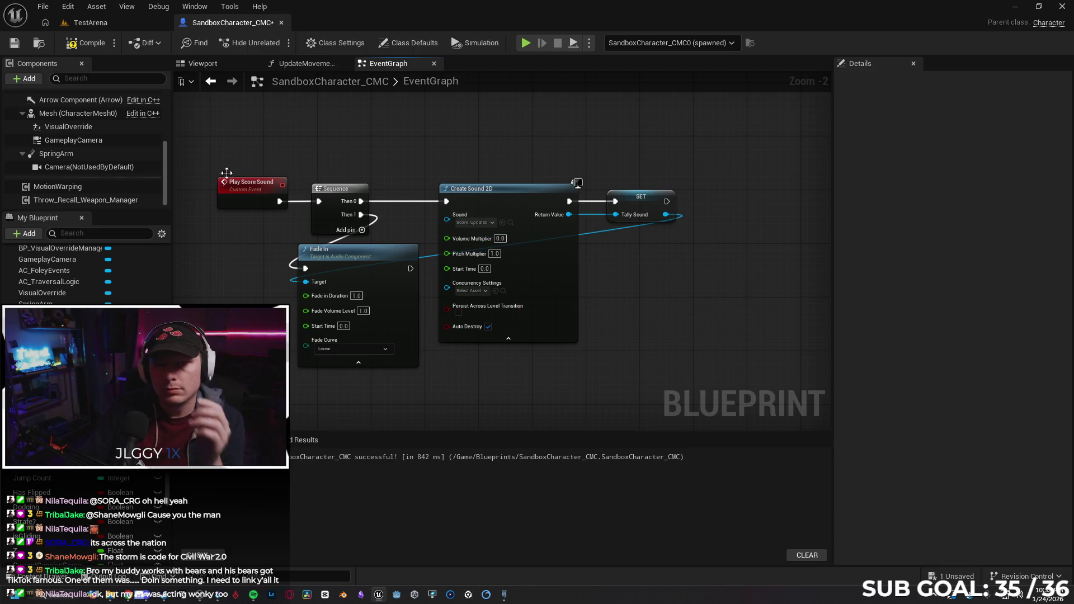
# Recompile and test-play, driving the character with W and D to earn score.
pyautogui.click(524, 45)
pyautogui.click(701, 318)
pyautogui.press('w')
pyautogui.press('d')
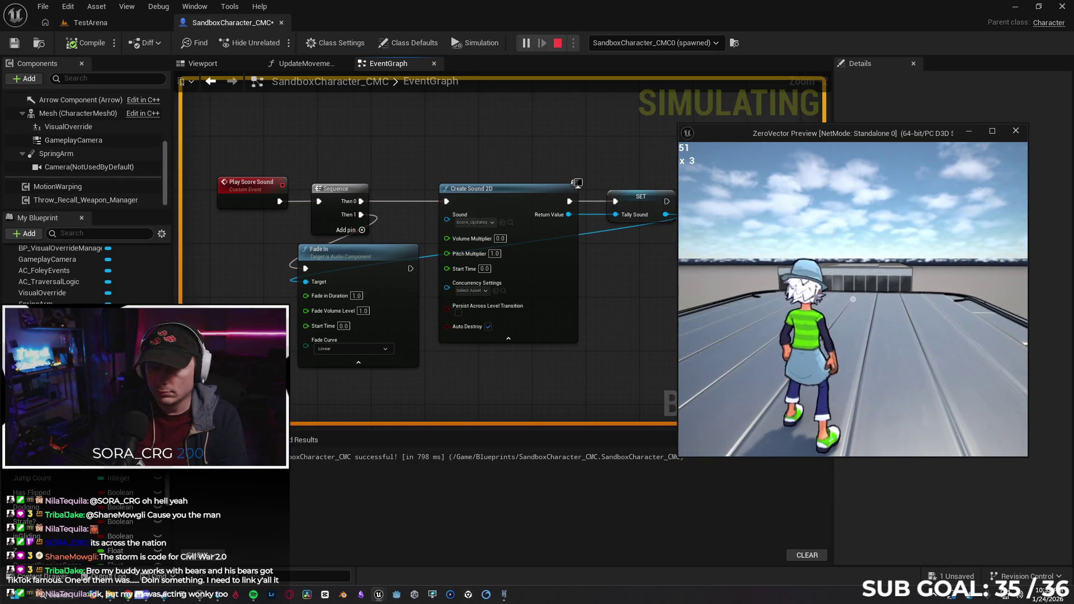
# Link Fade In's output to Create Sound 2D and run a quick test play.
pyautogui.click(400, 269)
pyautogui.moveTo(411, 268)
pyautogui.mouseDown()
pyautogui.moveTo(439, 288)
pyautogui.moveTo(453, 198)
pyautogui.mouseUp()
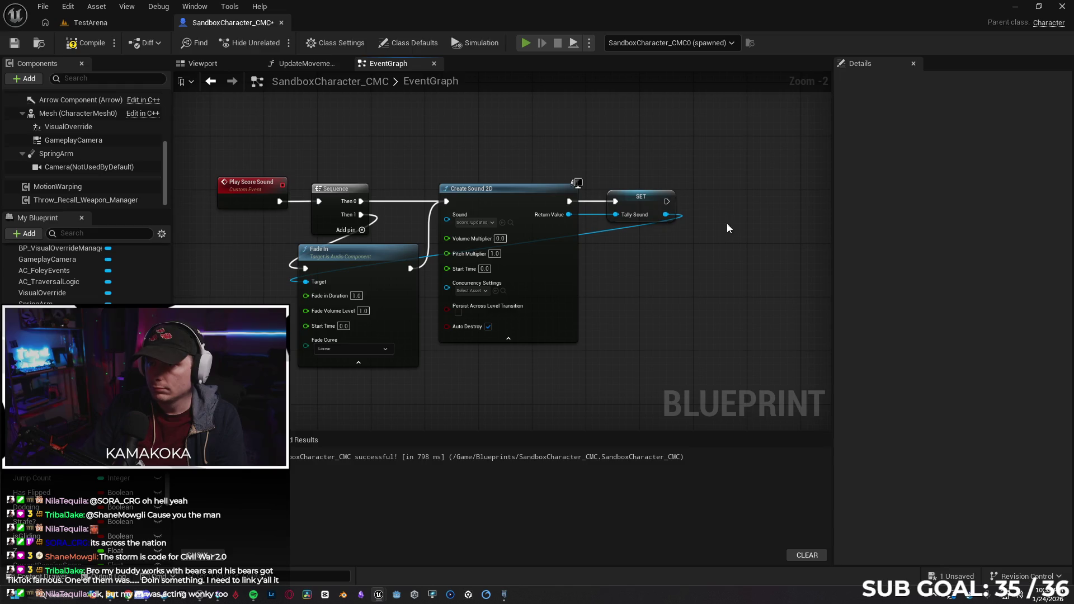
pyautogui.hotkey('alt', 'p')
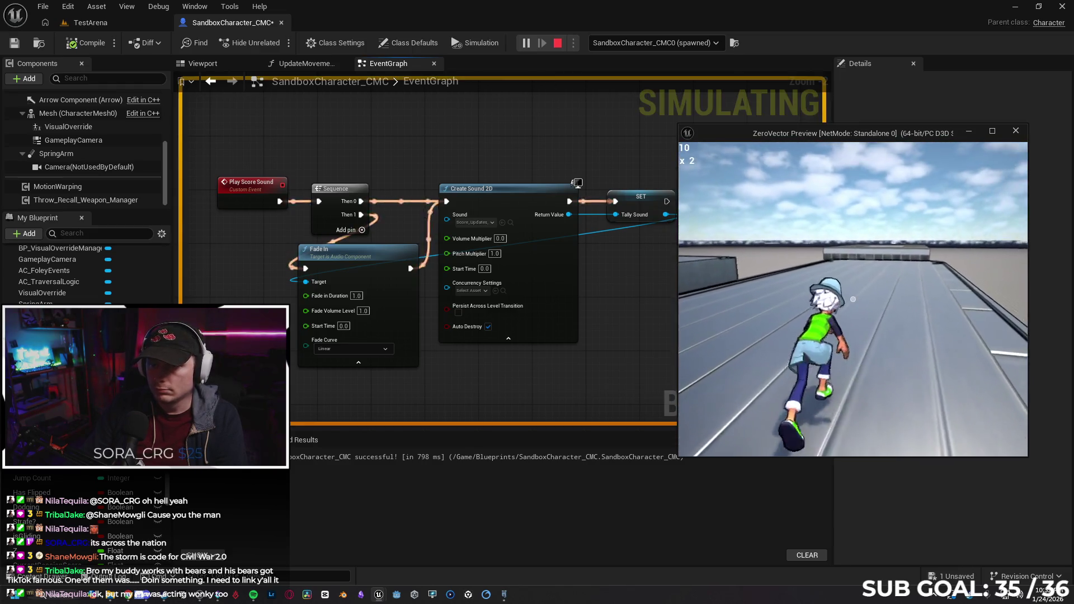
pyautogui.press('Escape')
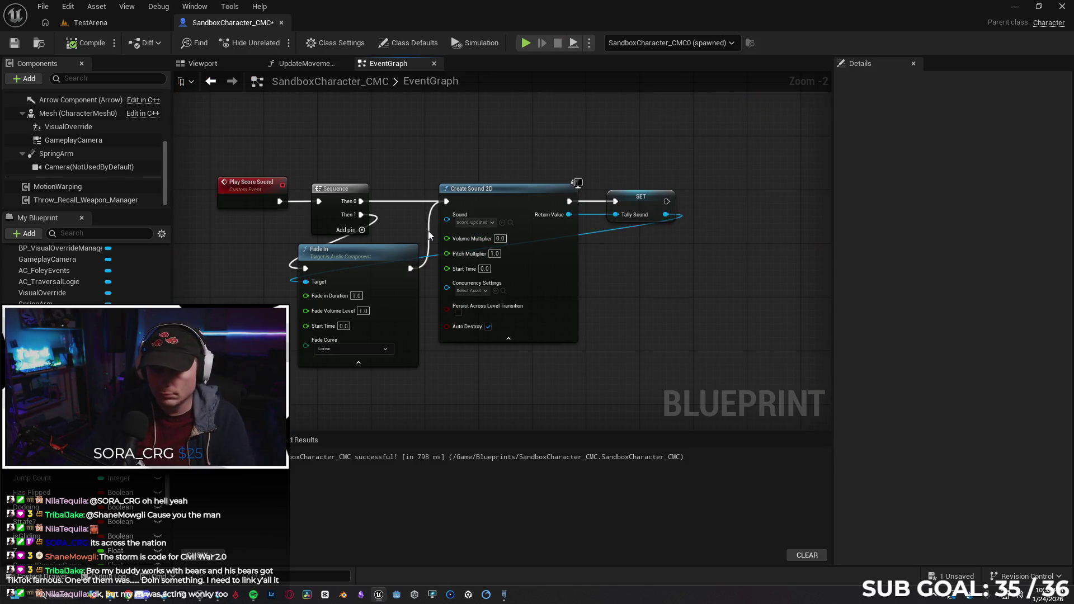
# Marquee-select and delete the Sequence, Fade In, Create Sound 2D and SET nodes.
pyautogui.moveTo(351, 257); pyautogui.dragTo(357, 257)
pyautogui.click(632, 341)
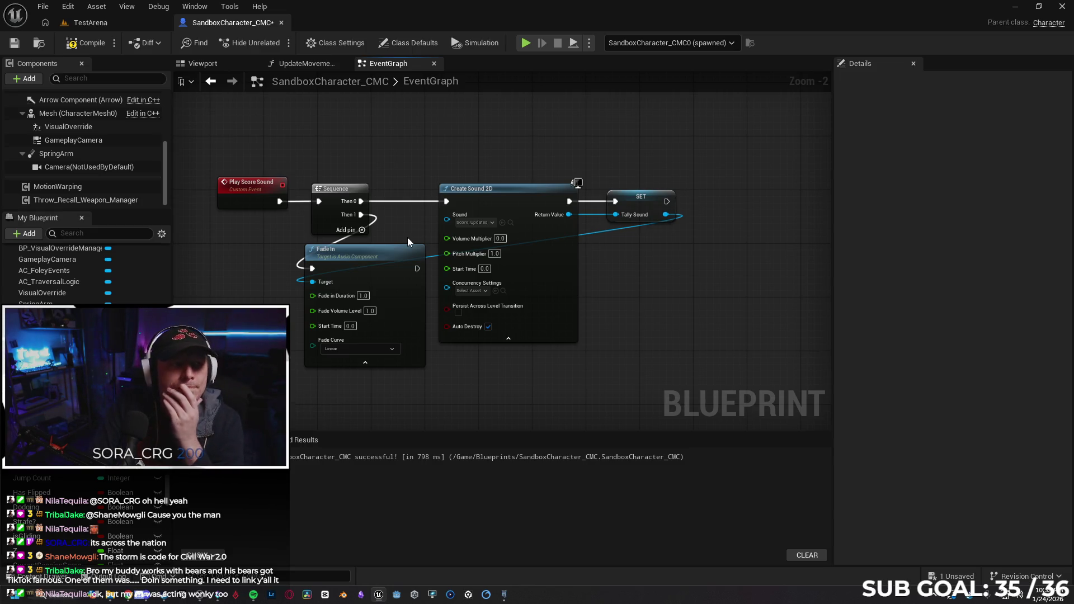
pyautogui.moveTo(319, 151)
pyautogui.mouseDown()
pyautogui.moveTo(684, 301)
pyautogui.moveTo(671, 299)
pyautogui.mouseUp()
pyautogui.press('Delete')
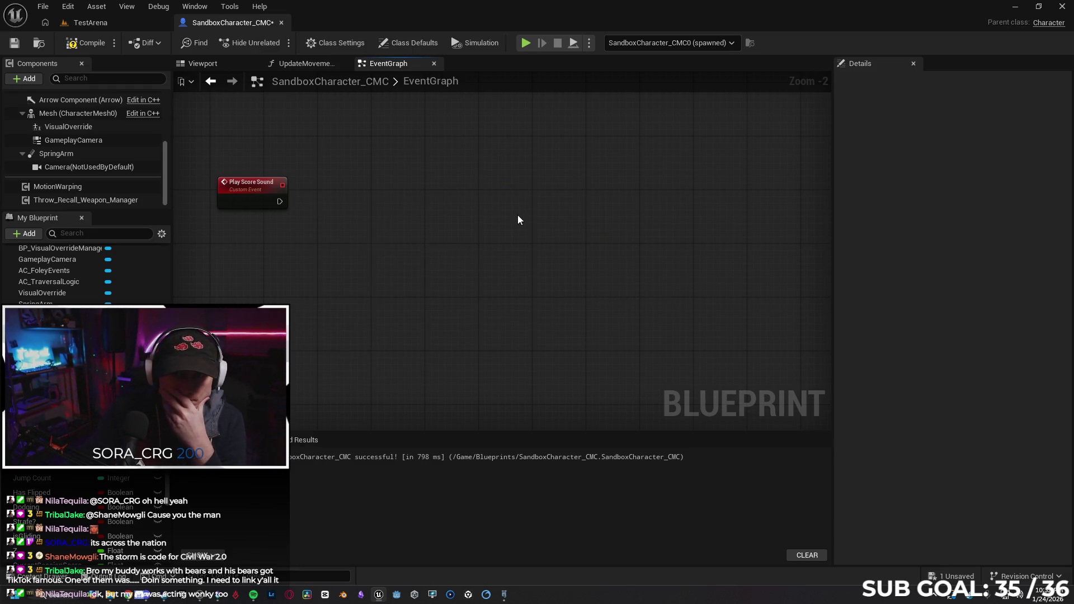
# Compile the blueprint and search Google for 'fade in ui sounds unreal'.
pyautogui.click(85, 43)
pyautogui.hotkey('alt', 'Tab')
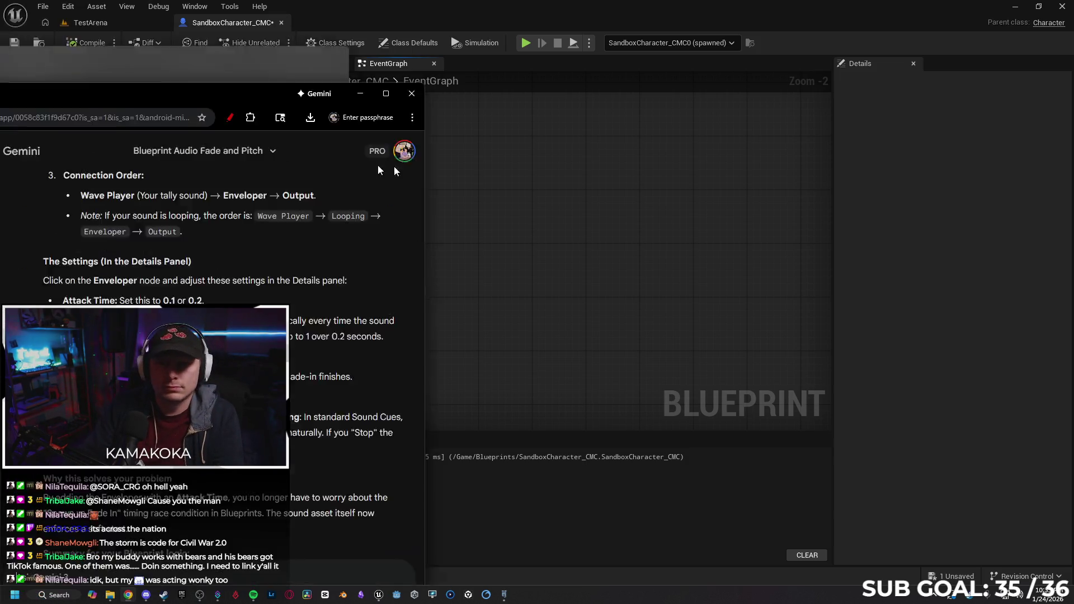
pyautogui.click(323, 42)
pyautogui.write('fa')
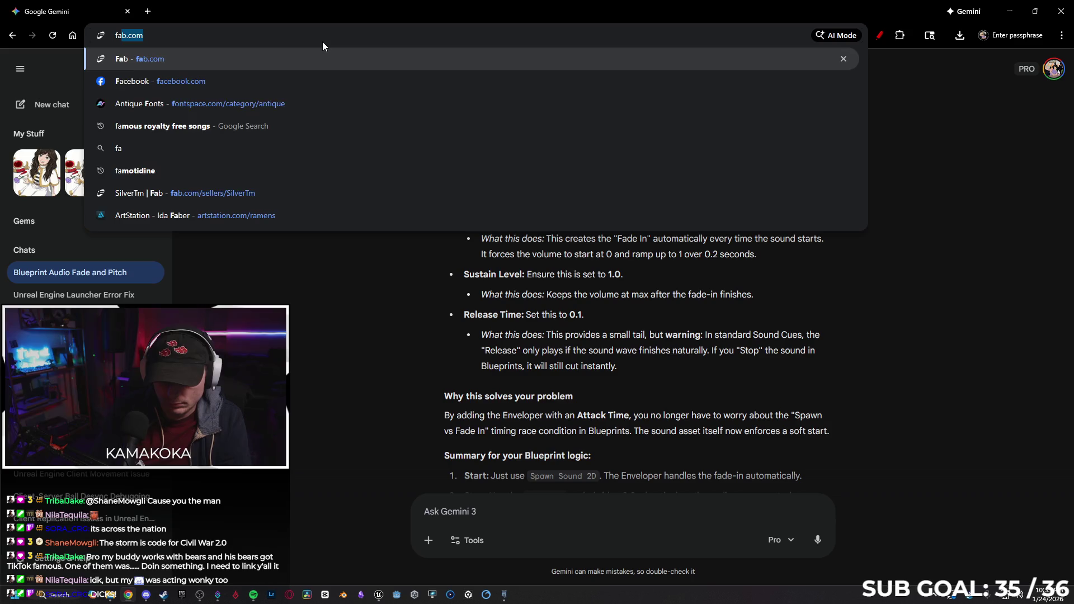
pyautogui.write('de in ui ')
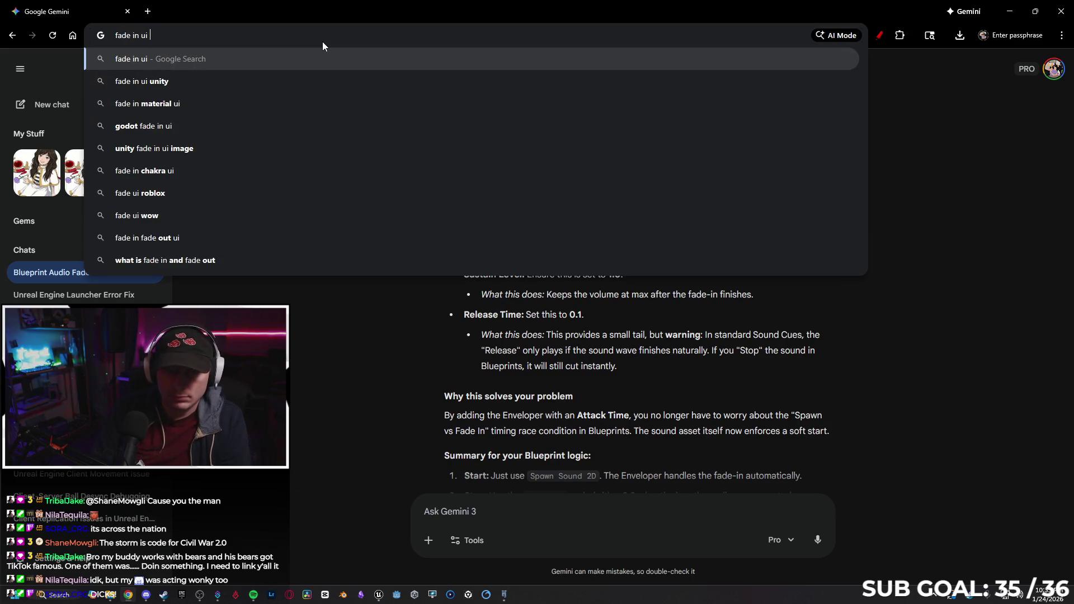
pyautogui.write('sounds unreal')
pyautogui.press('Return')
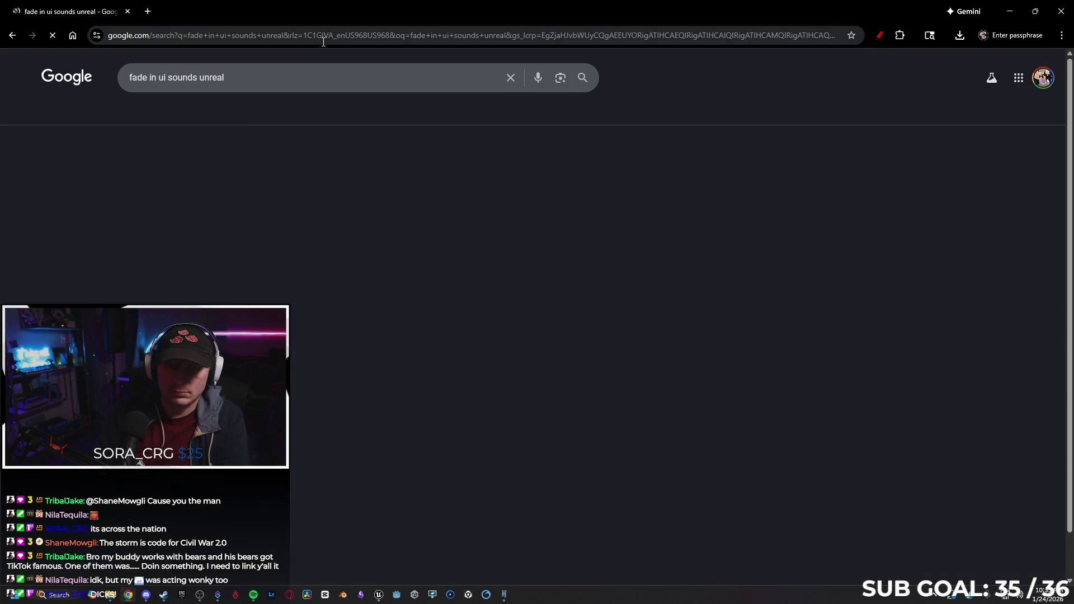
# Read the 'Main Menu music fade in and out?' forum thread and view its blueprint screenshot.
pyautogui.middleClick(331, 174)
pyautogui.click(201, 12)
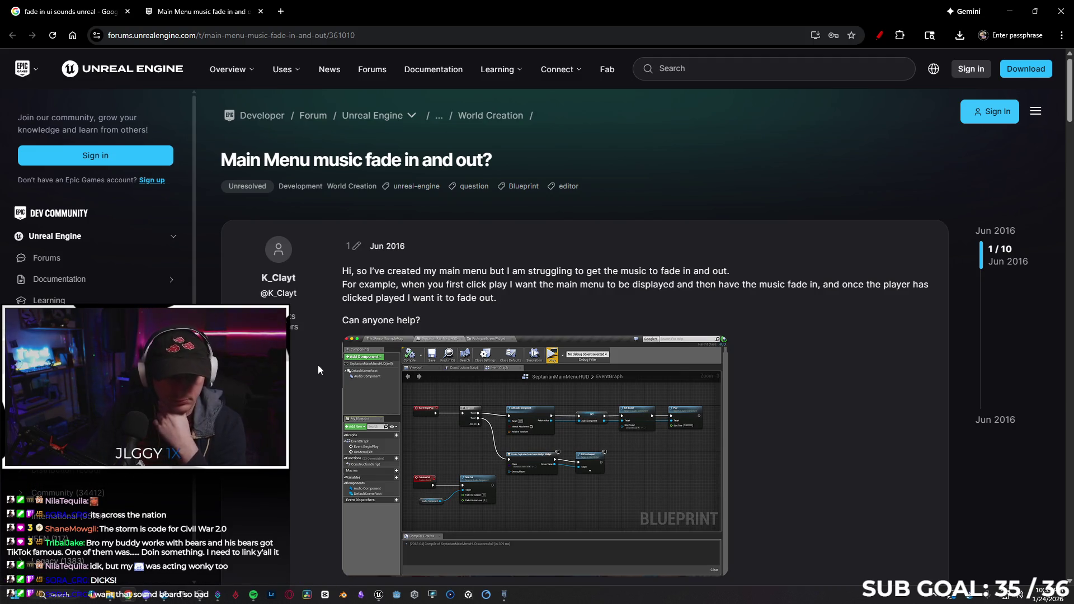
pyautogui.scroll(-1, 302, 366)
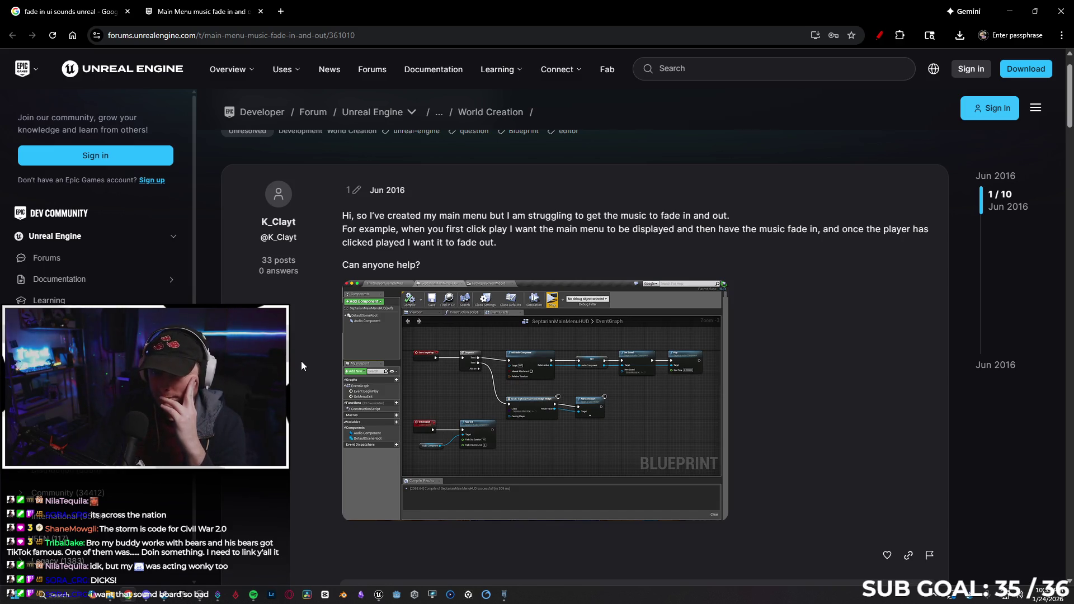
pyautogui.scroll(-5, 301, 362)
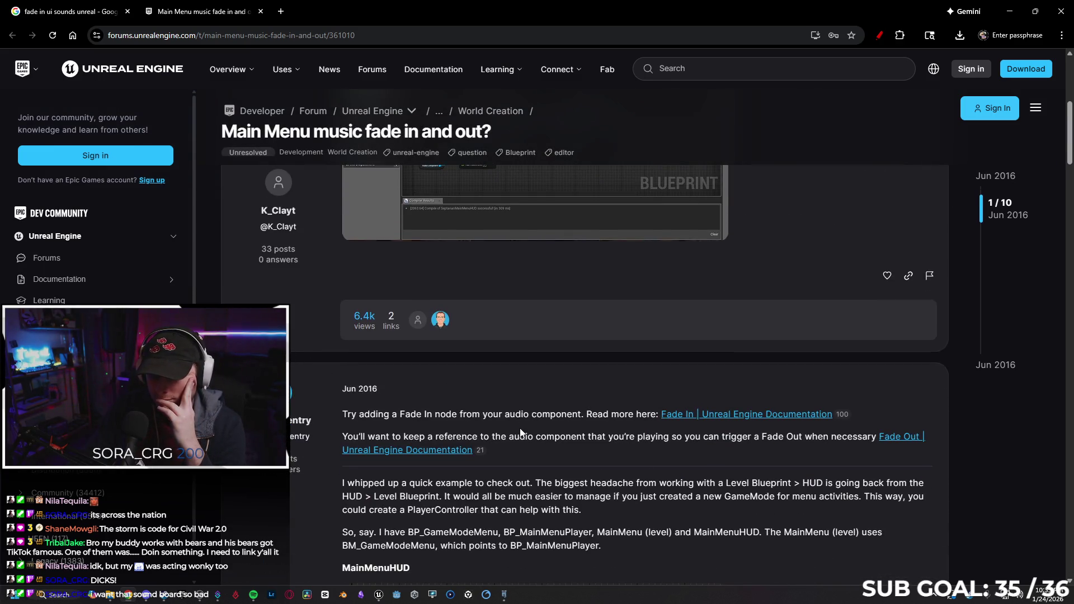
pyautogui.scroll(4, 522, 410)
pyautogui.click(429, 345)
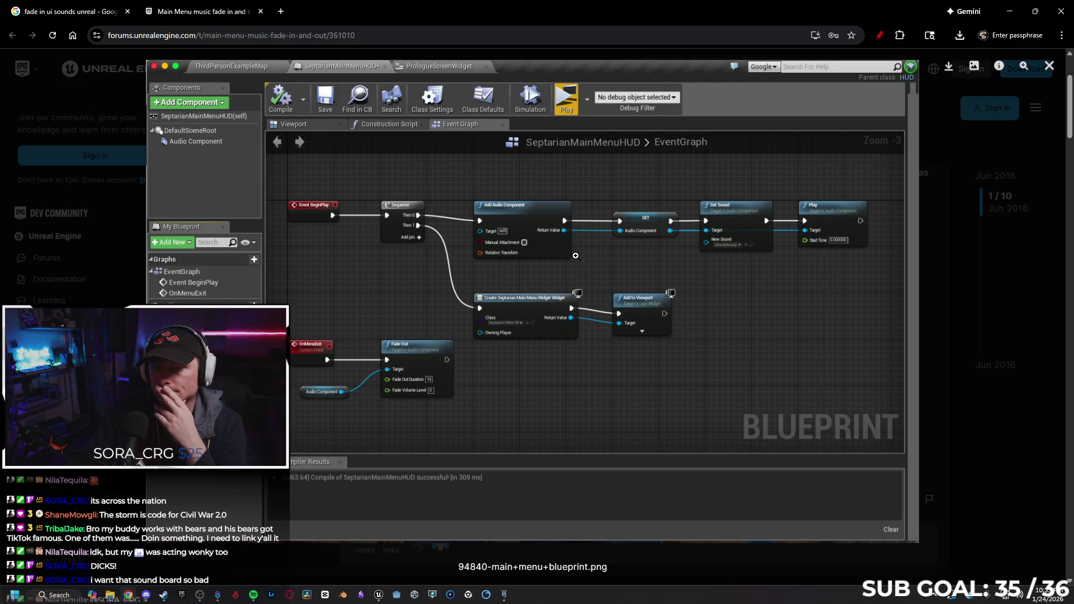
pyautogui.click(1048, 66)
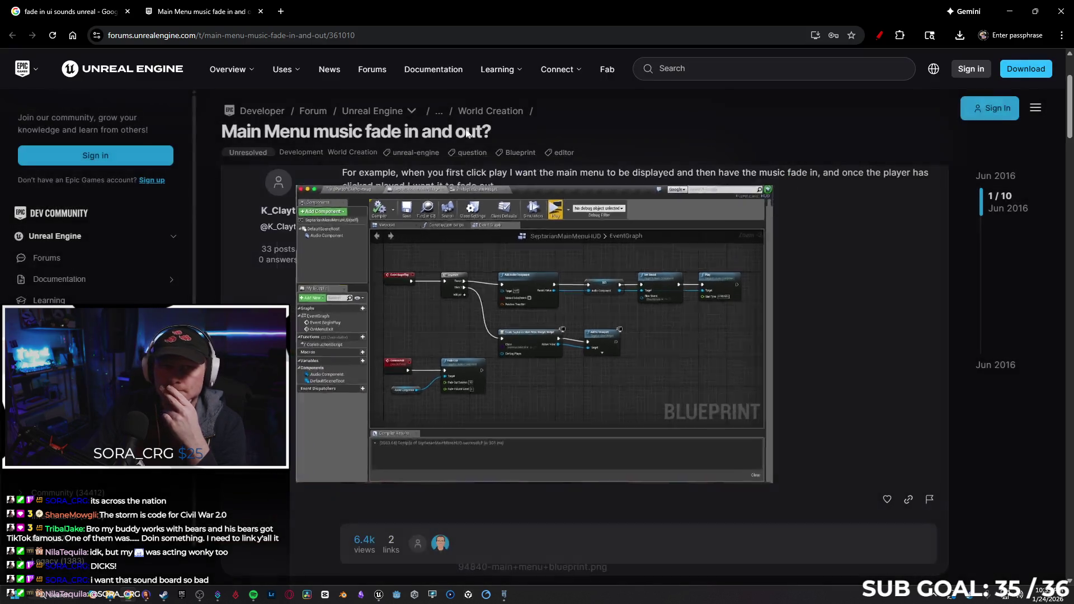
pyautogui.hotkey('ctrl', 'shift', 'Tab')
pyautogui.click(1007, 8)
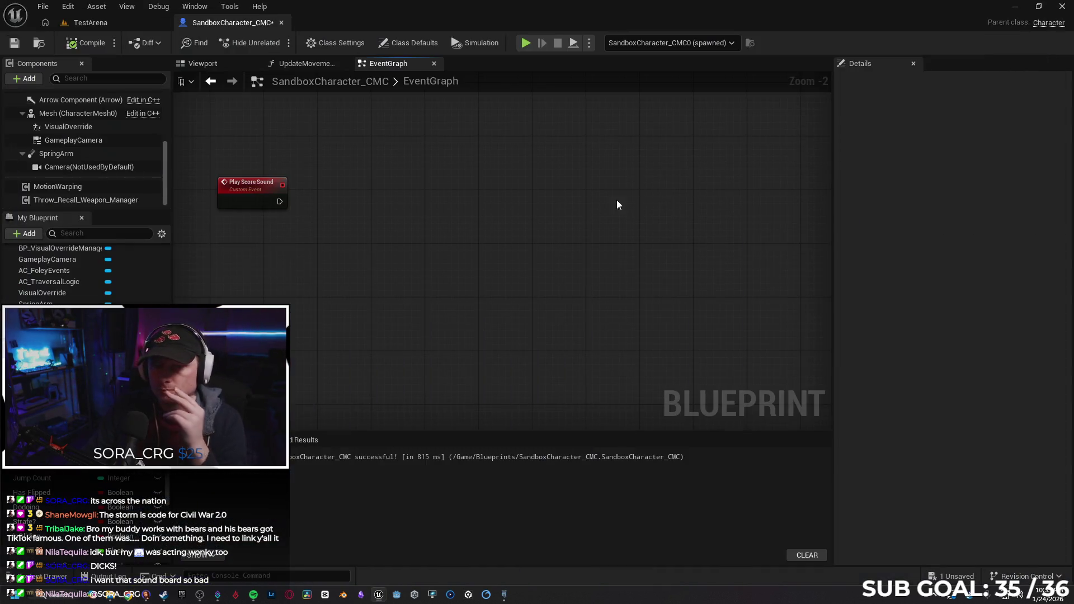
# Add an Add Audio Component node on Play Score Sound's exec output.
pyautogui.moveTo(279, 202); pyautogui.dragTo(348, 213)
pyautogui.write('add audi')
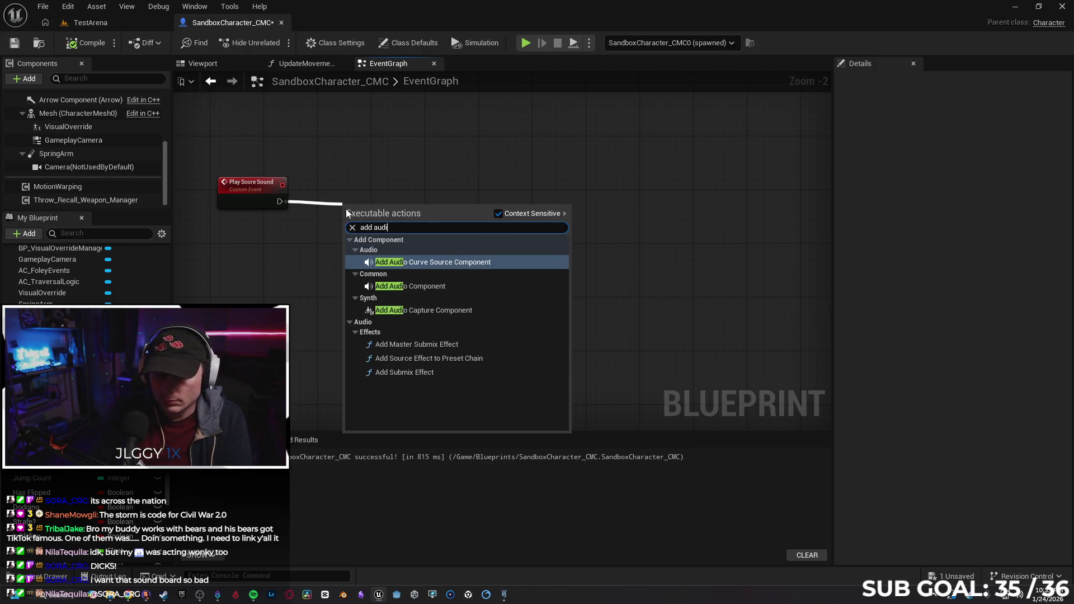
pyautogui.press('Down')
pyautogui.press('Return')
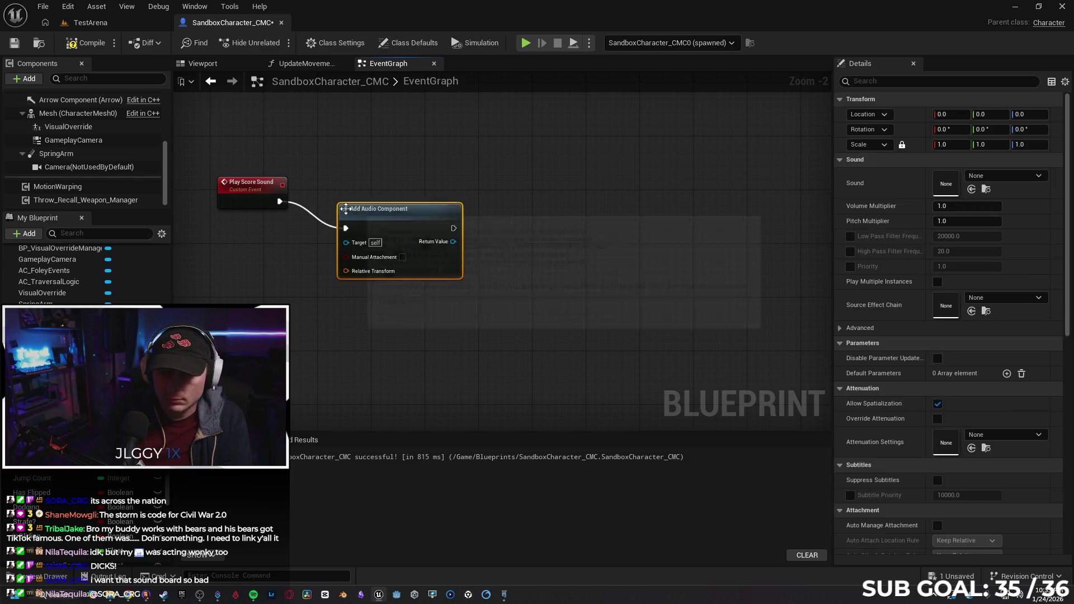
pyautogui.moveTo(391, 193); pyautogui.dragTo(407, 184)
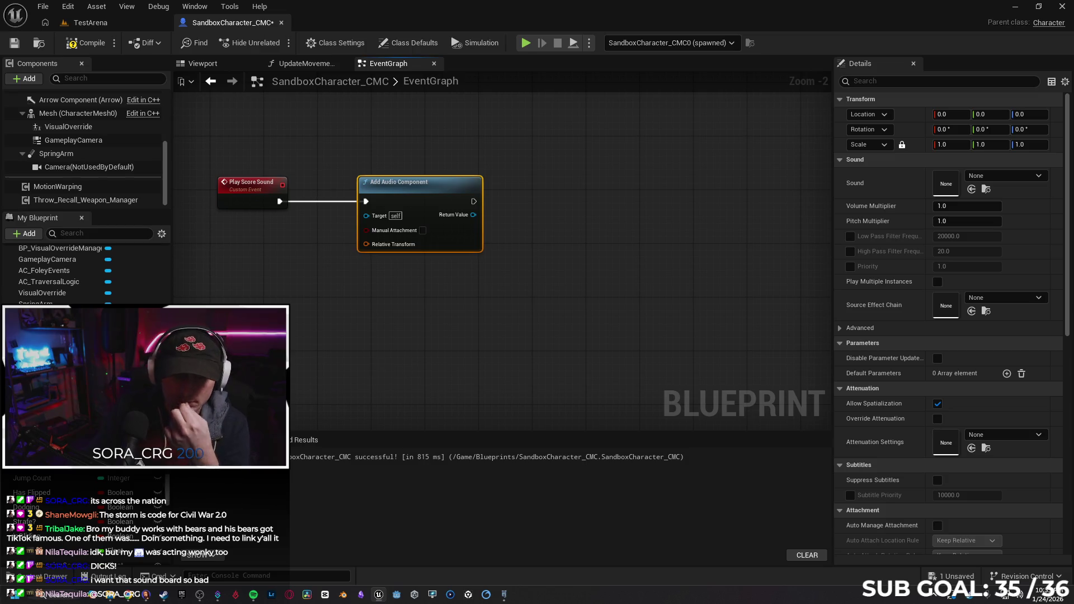
# Inspect the TallySound variable and its default asset, then drag a wire from the node's Target input.
pyautogui.click(51, 336)
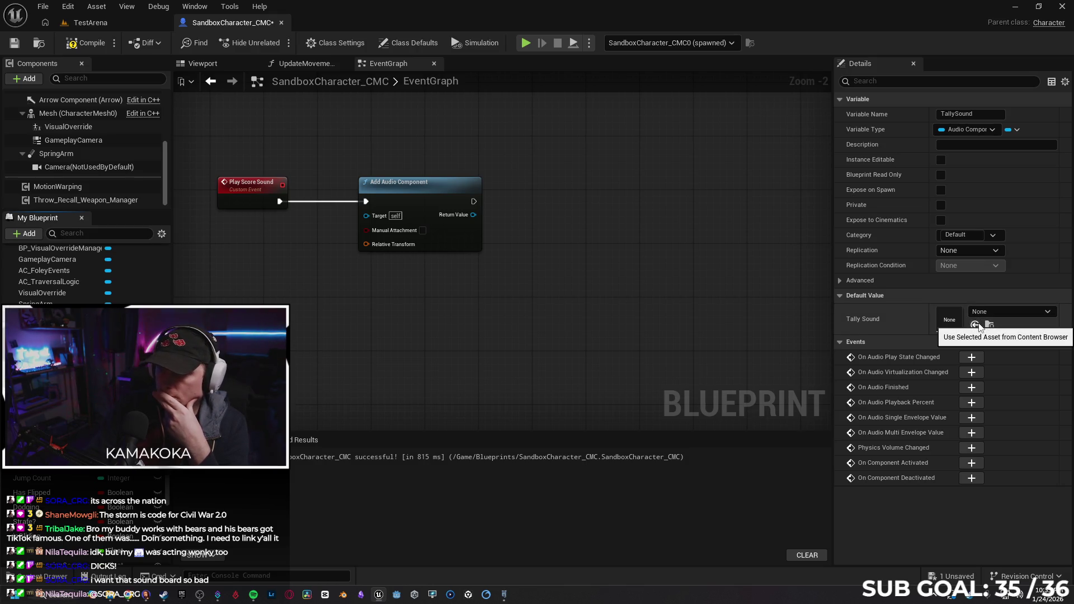
pyautogui.click(61, 576)
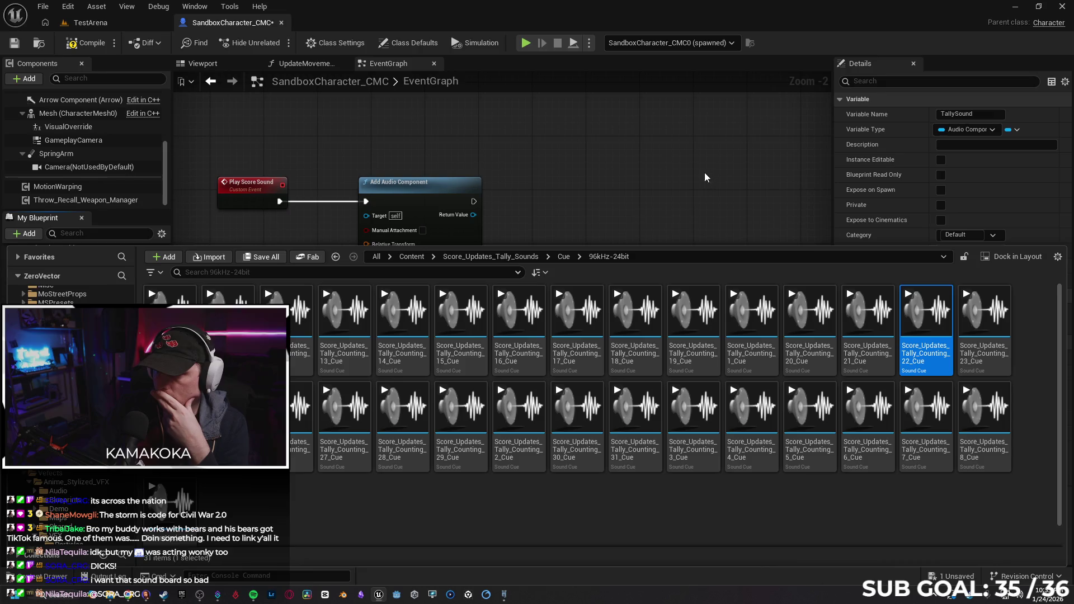
pyautogui.click(703, 185)
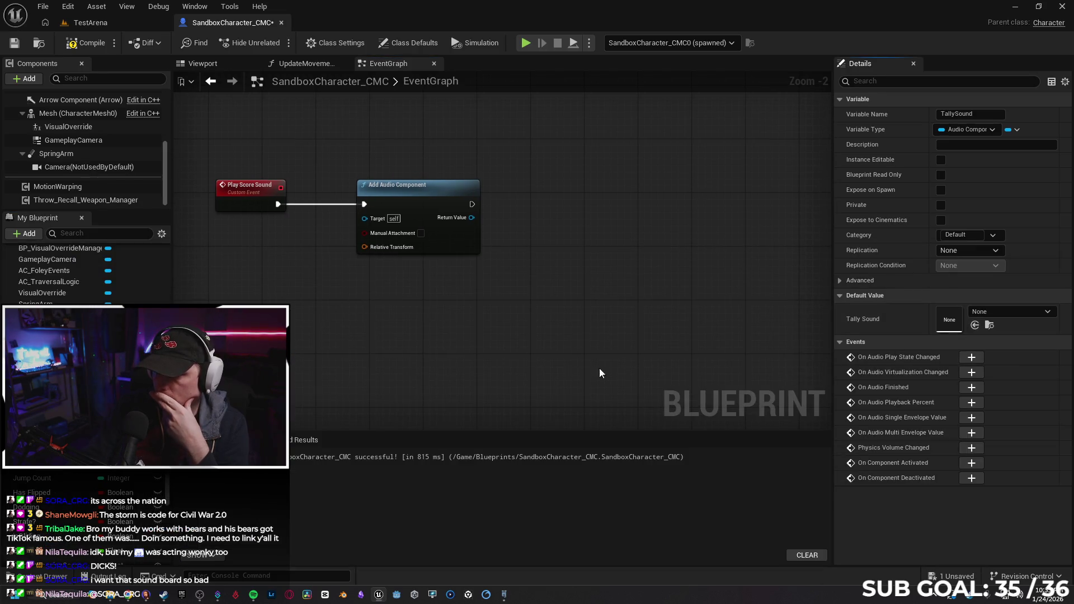
pyautogui.moveTo(551, 349); pyautogui.dragTo(594, 344)
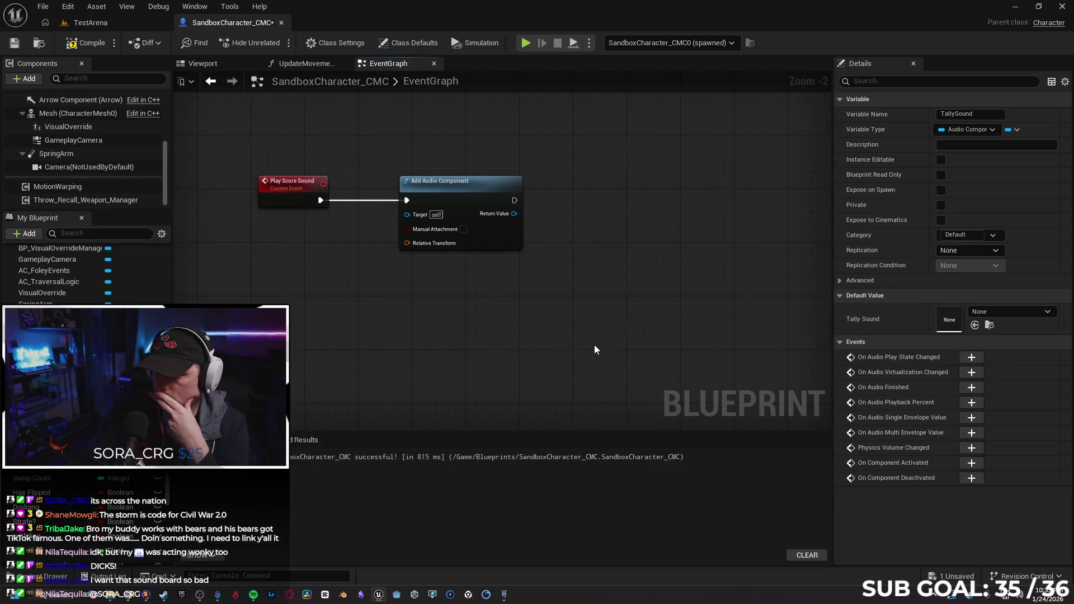
pyautogui.click(998, 312)
pyautogui.click(997, 311)
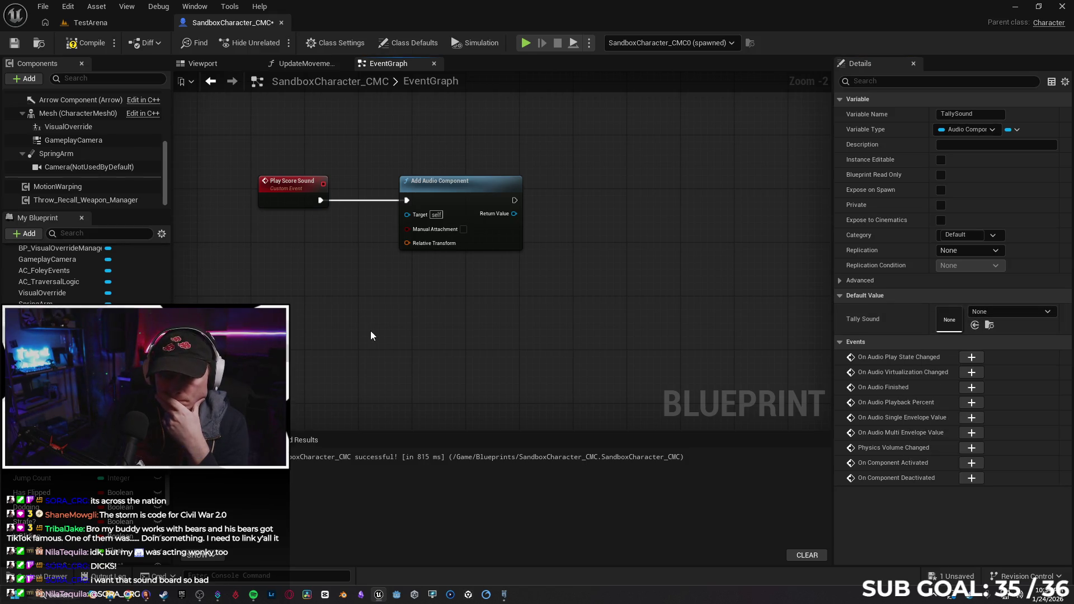
pyautogui.moveTo(370, 331); pyautogui.dragTo(383, 337)
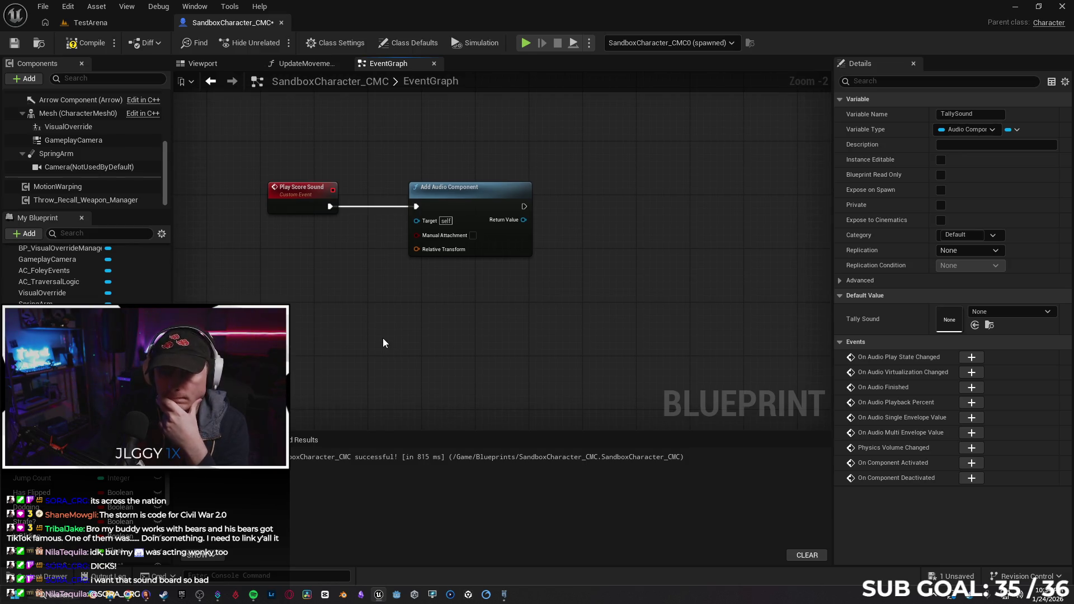
pyautogui.moveTo(416, 220); pyautogui.dragTo(329, 250)
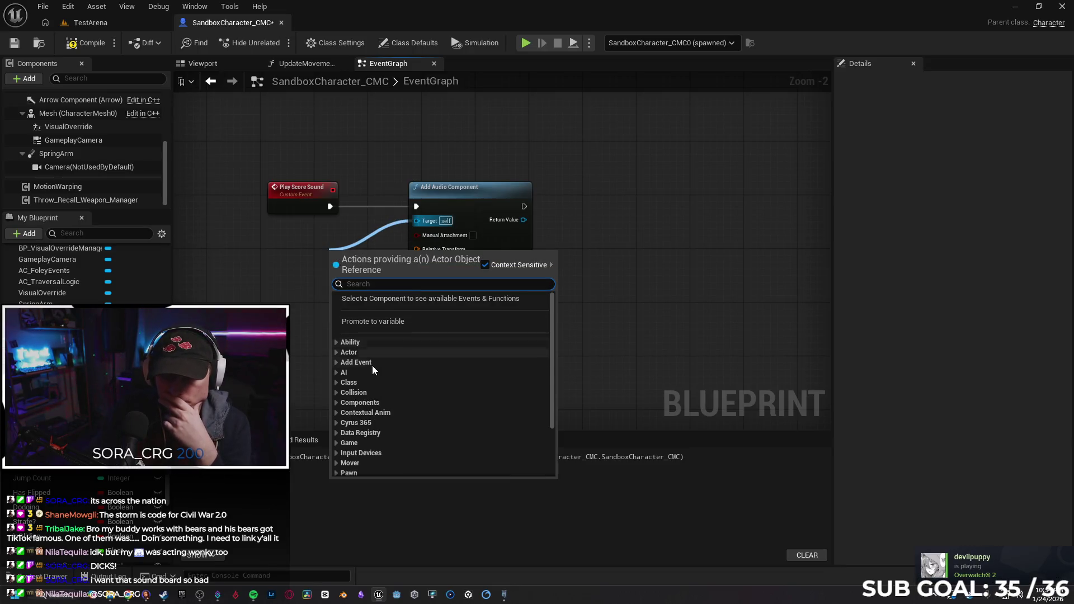
# Search the Target wire's action list for sound and audio actions, then dismiss it.
pyautogui.scroll(-2, 374, 360)
pyautogui.scroll(-3, 378, 358)
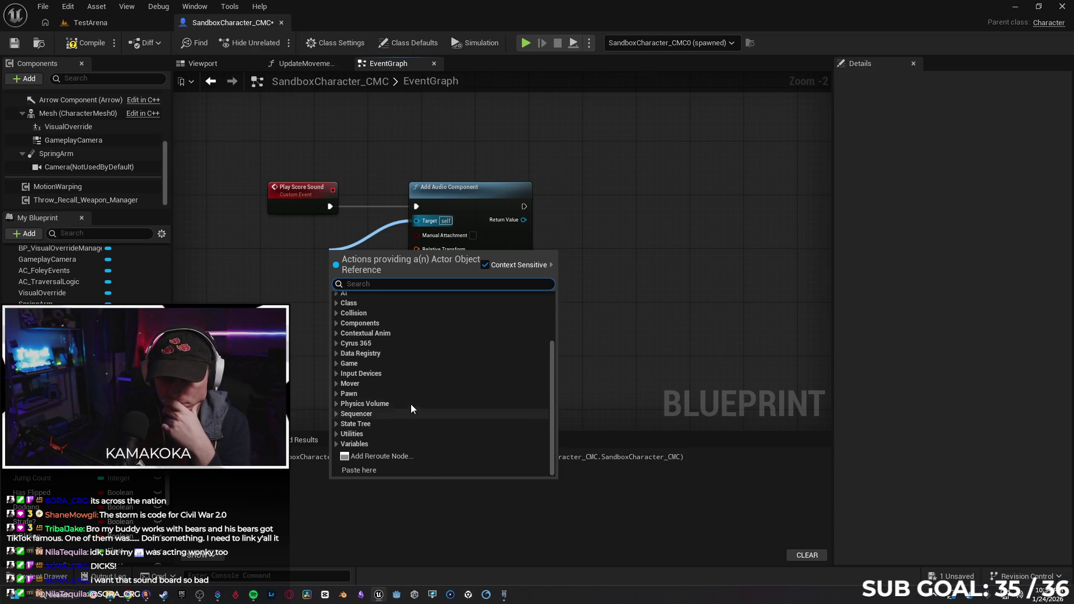
pyautogui.scroll(5, 421, 386)
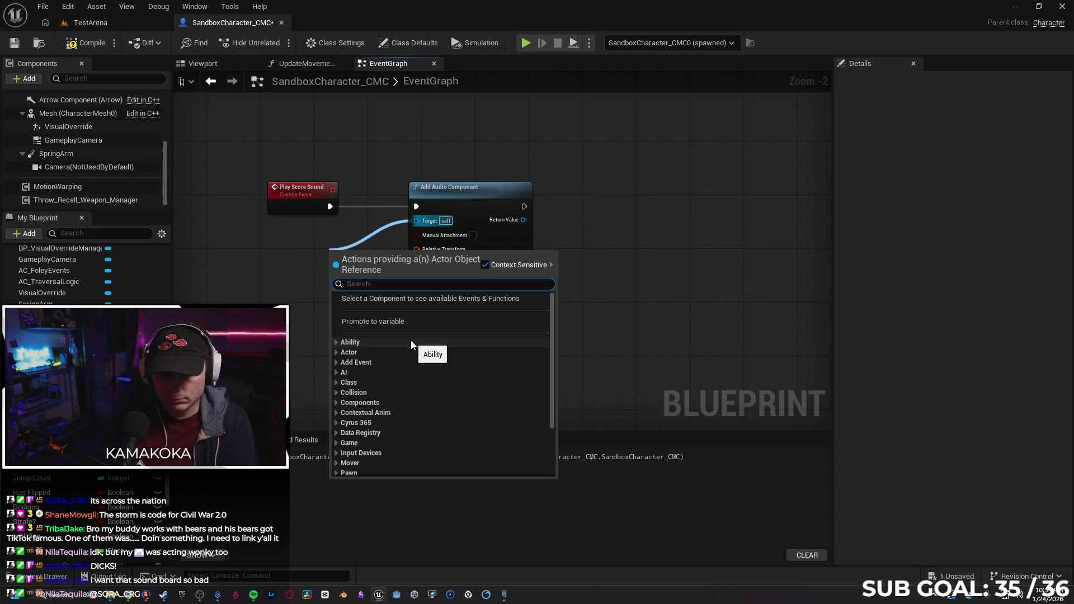
pyautogui.write('sound')
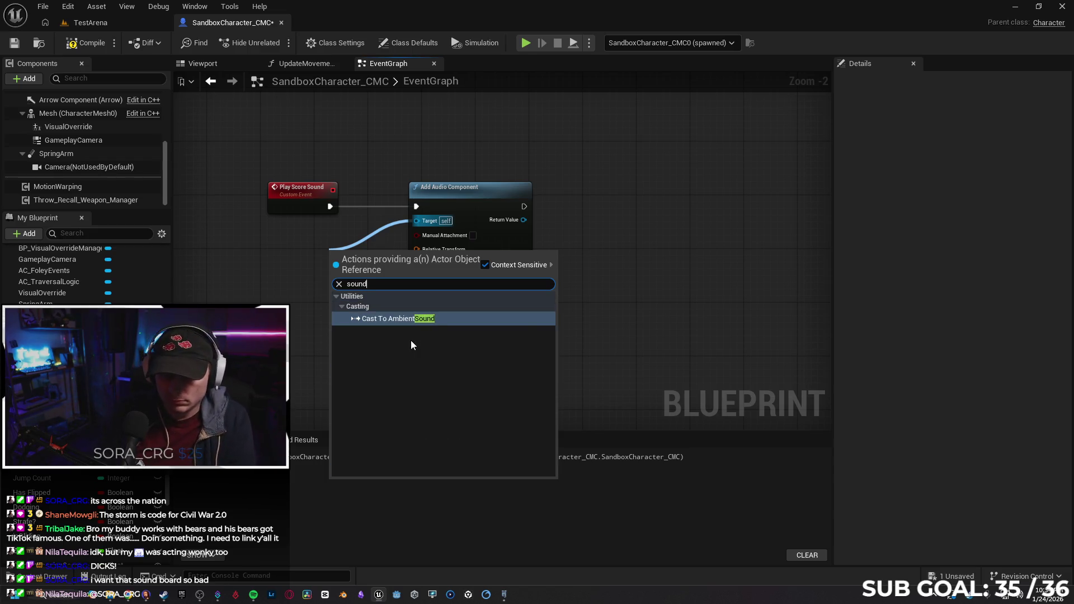
pyautogui.press('BackSpace')
pyautogui.press('BackSpace')
pyautogui.press('BackSpace')
pyautogui.write('UDI')
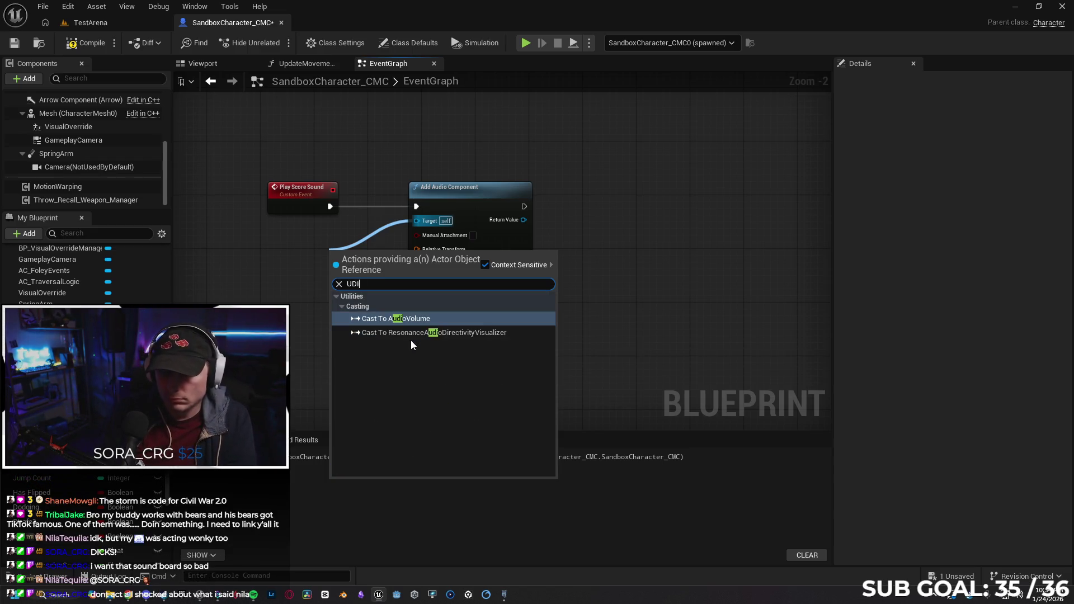
pyautogui.press('Down')
pyautogui.press('BackSpace')
pyautogui.press('BackSpace')
pyautogui.write('AUDIO')
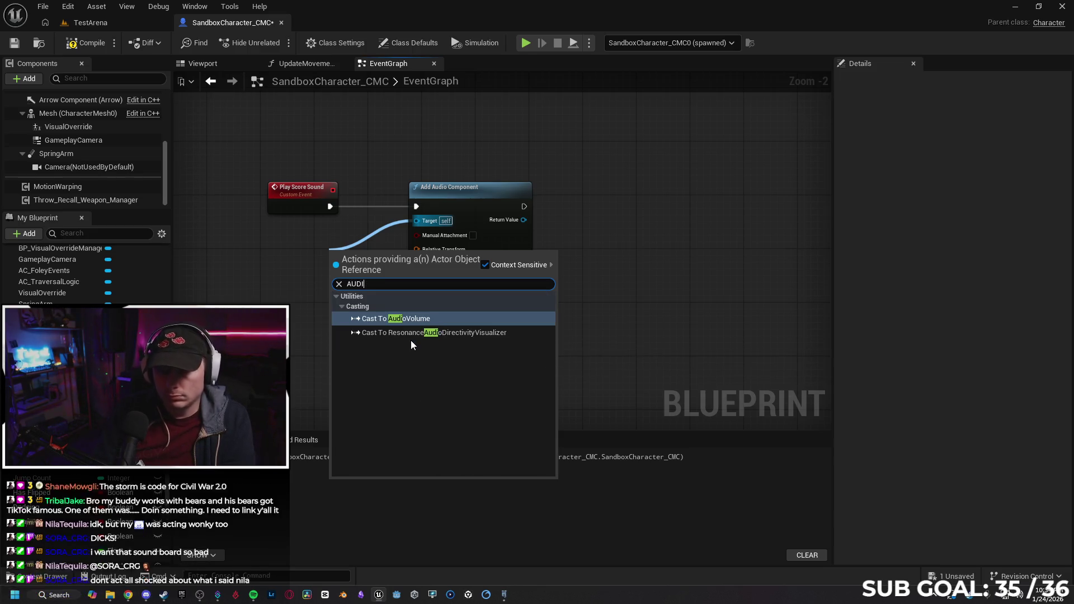
pyautogui.press('BackSpace')
pyautogui.press('BackSpace')
pyautogui.press('BackSpace')
pyautogui.click(625, 285)
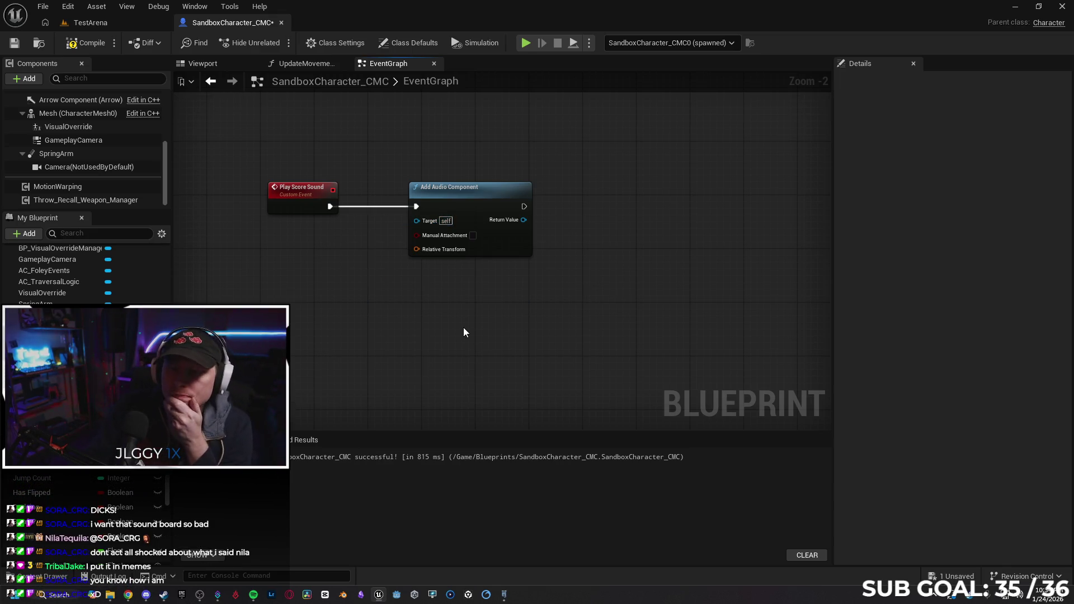
# Try promoting the Target input to a variable, then undo it.
pyautogui.rightClick(429, 223)
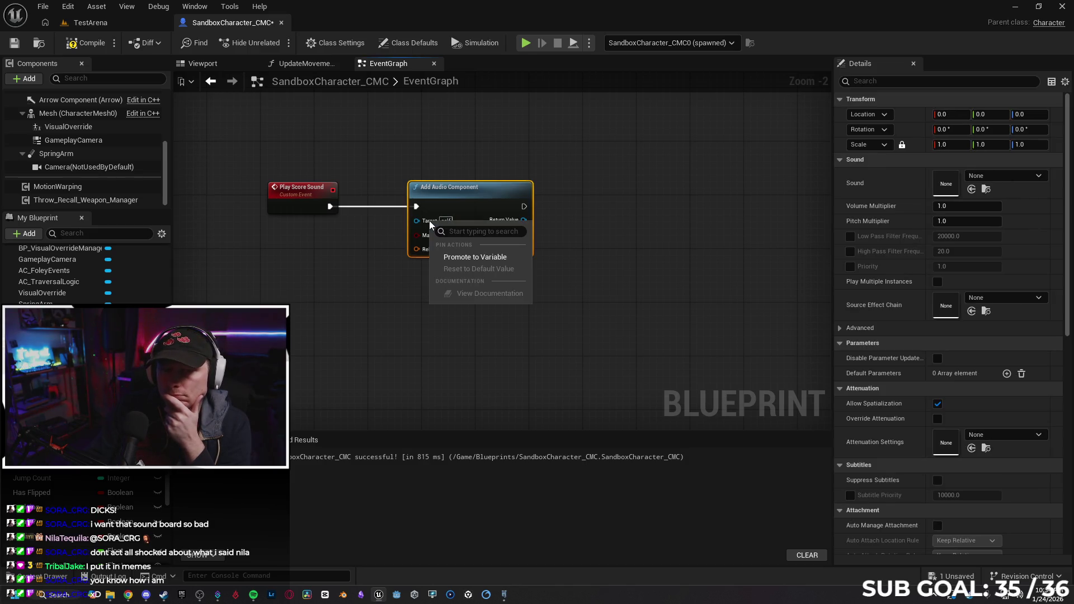
pyautogui.click(372, 357)
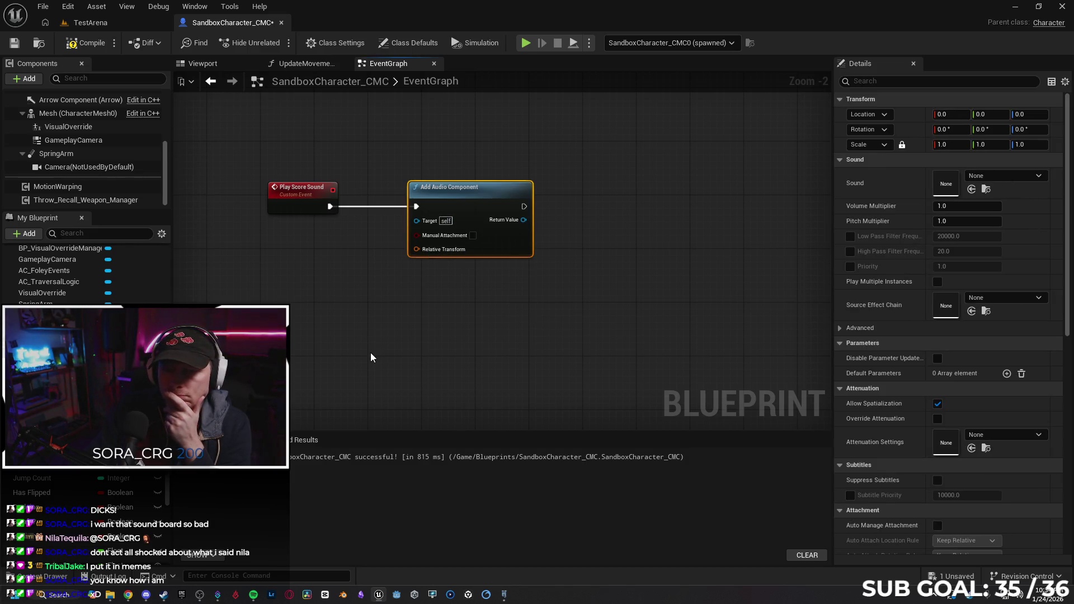
pyautogui.click(346, 195)
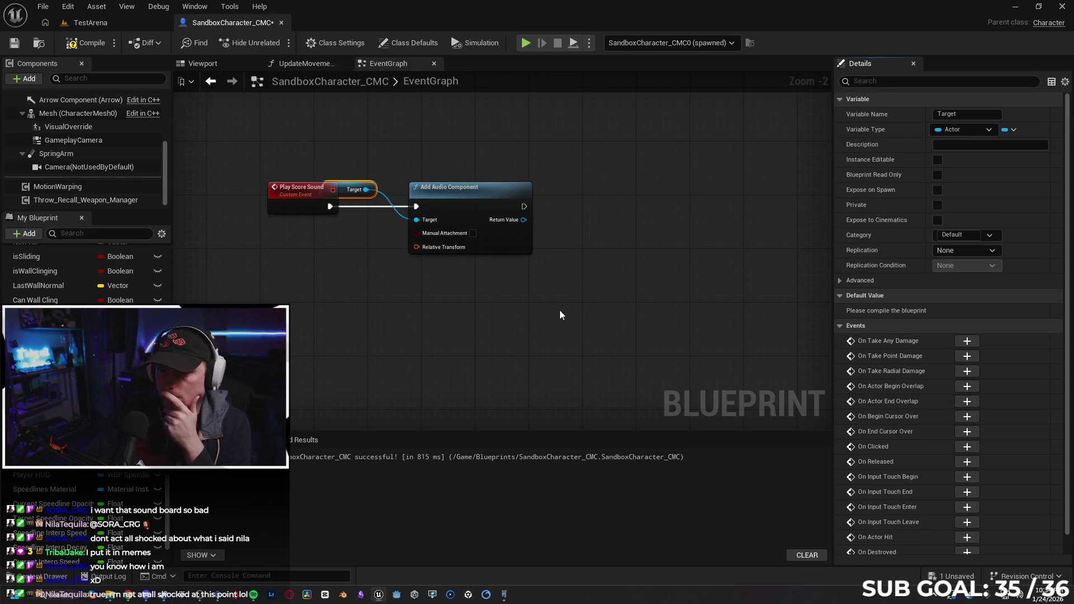
pyautogui.hotkey('ctrl', 'z')
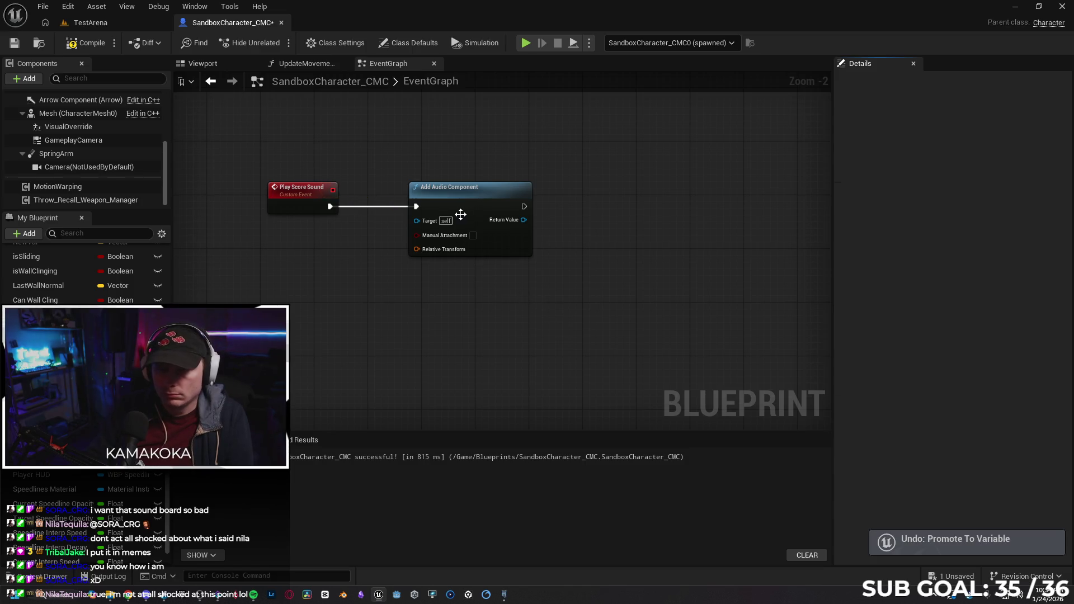
# Set the Add Audio Component's Sound to Score_Updates_Tally_Counting_22_Cue and tidy the graph.
pyautogui.click(462, 229)
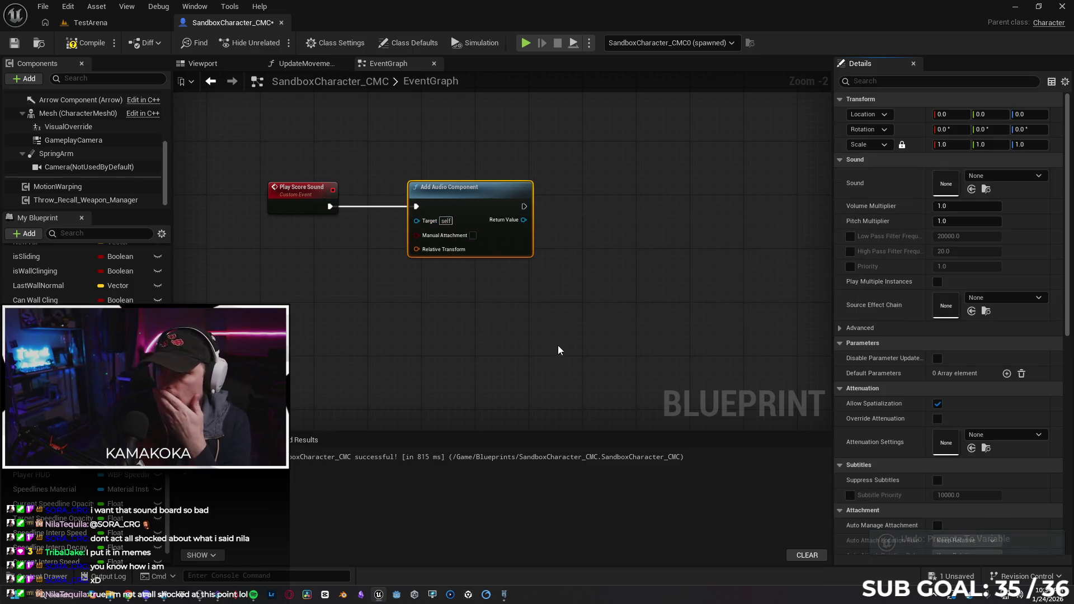
pyautogui.click(972, 190)
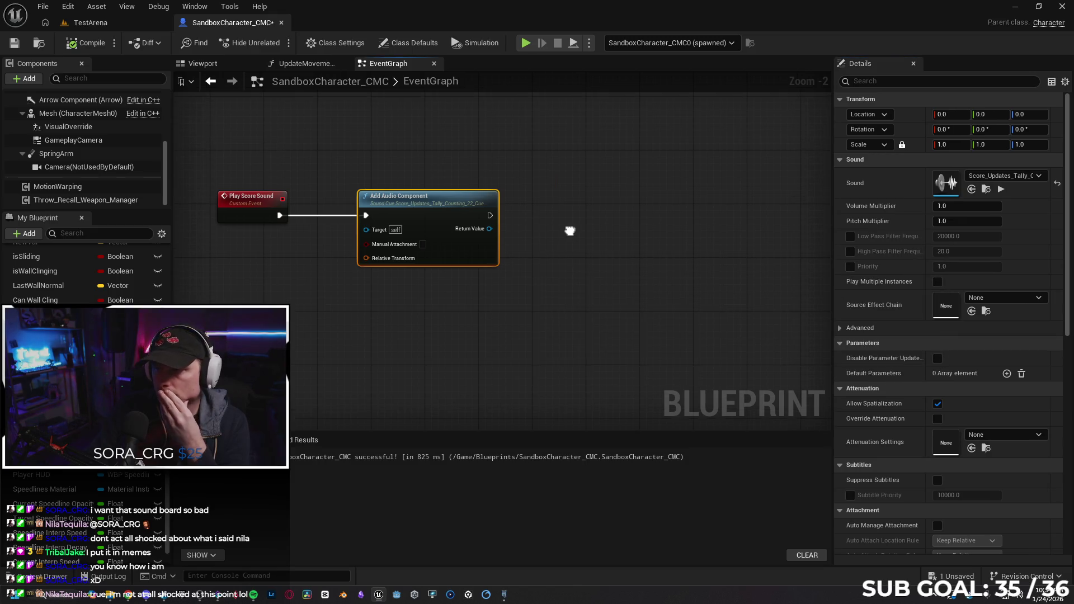
pyautogui.moveTo(595, 314)
pyautogui.mouseDown()
pyautogui.moveTo(532, 304)
pyautogui.moveTo(535, 295)
pyautogui.mouseUp()
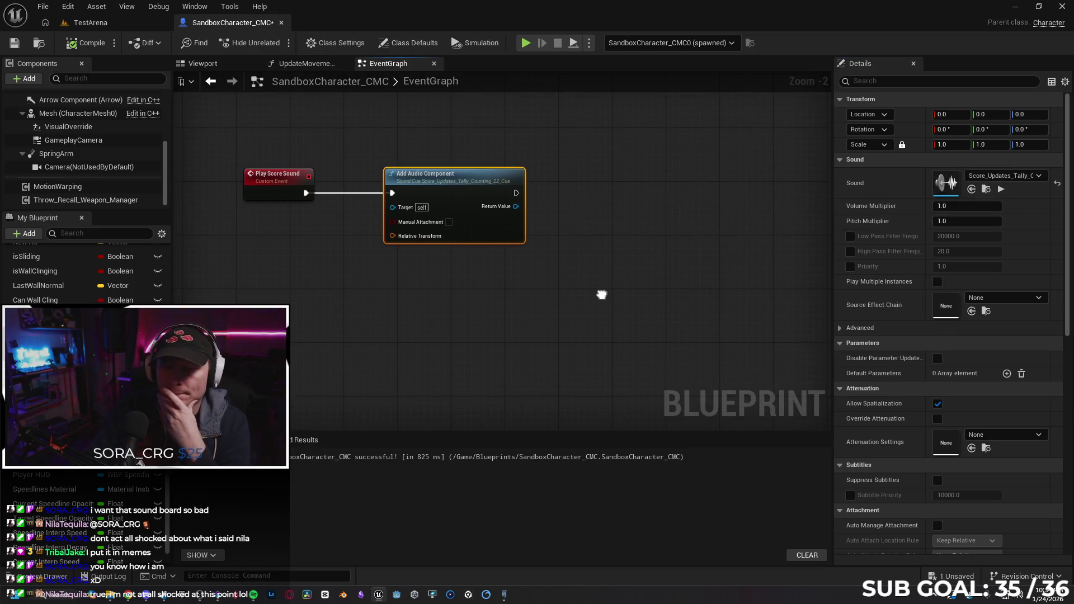
pyautogui.moveTo(451, 177)
pyautogui.mouseDown()
pyautogui.moveTo(473, 177)
pyautogui.moveTo(446, 179)
pyautogui.mouseUp()
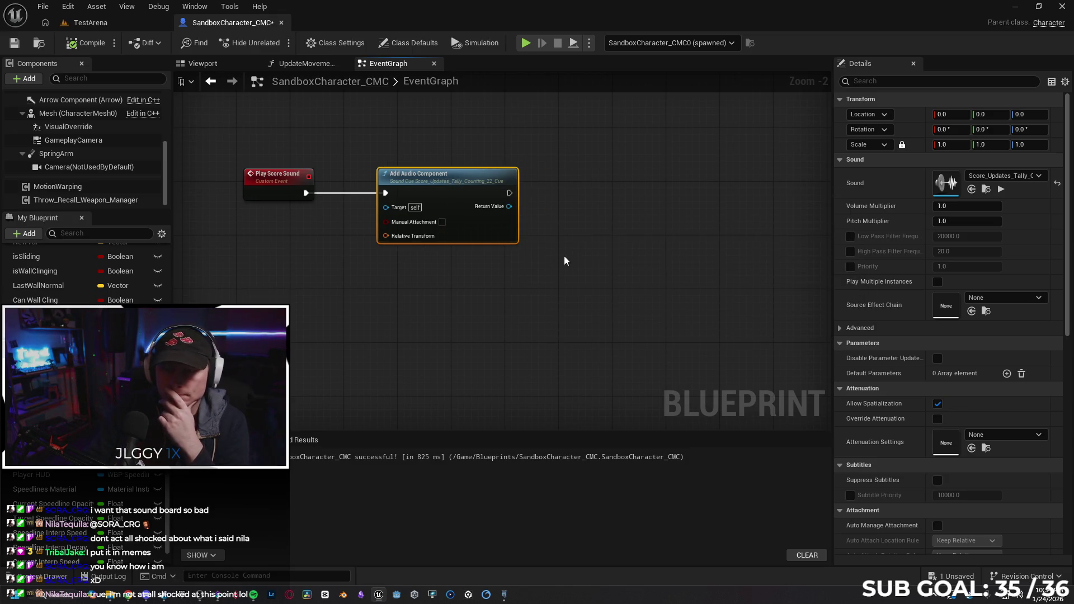
pyautogui.moveTo(565, 260); pyautogui.dragTo(534, 270)
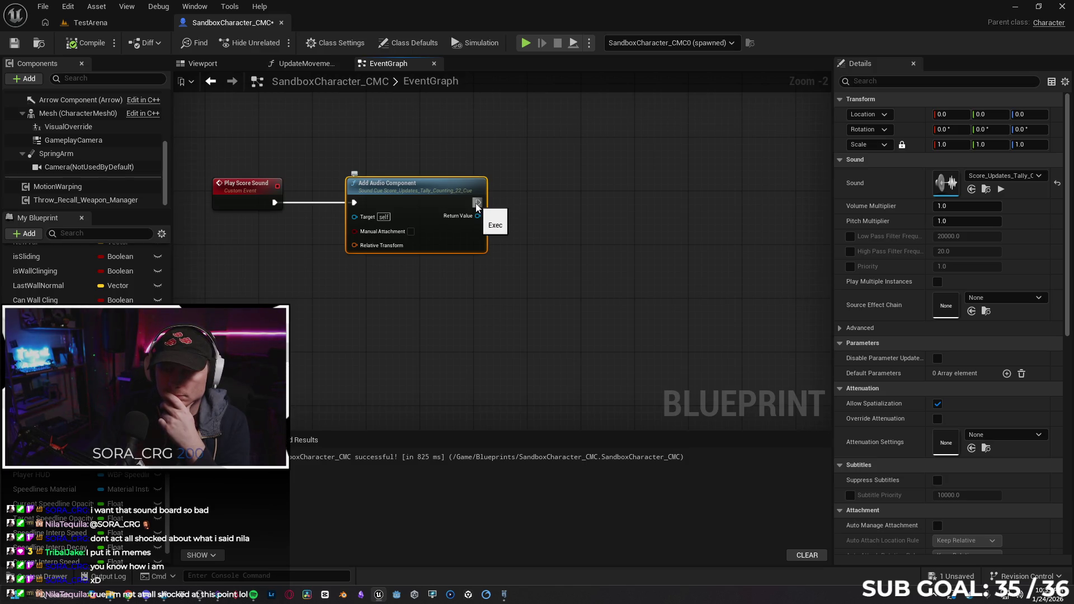
pyautogui.click(128, 595)
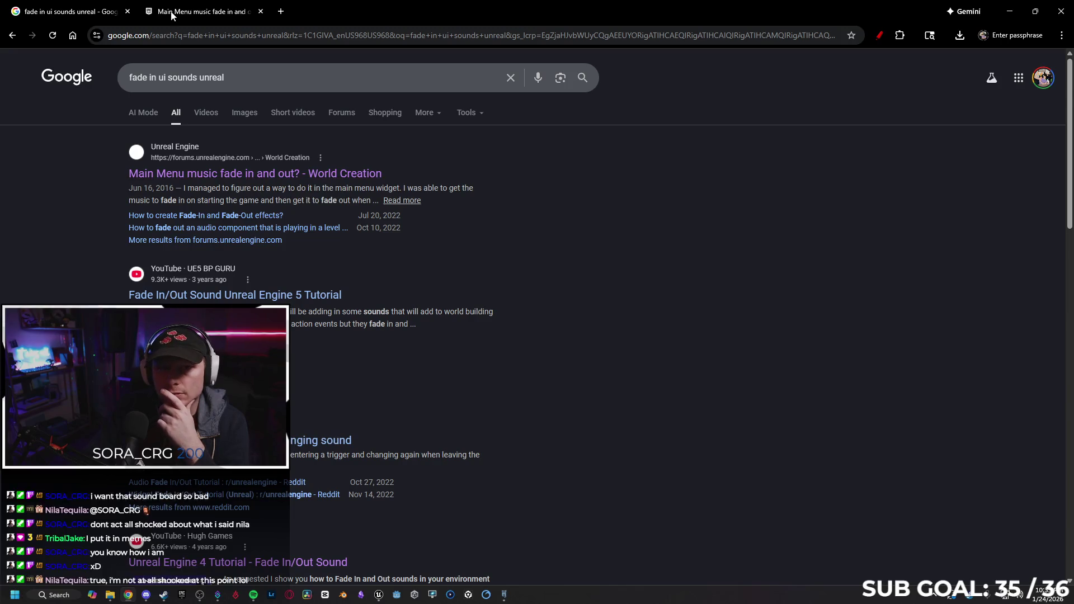
pyautogui.click(170, 11)
pyautogui.click(642, 294)
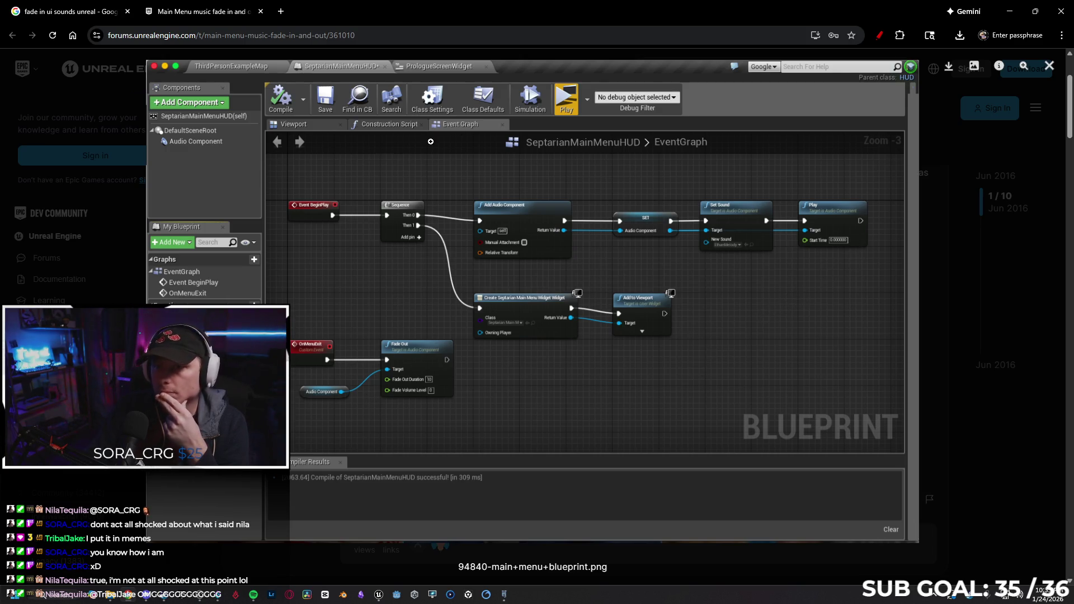
pyautogui.click(98, 5)
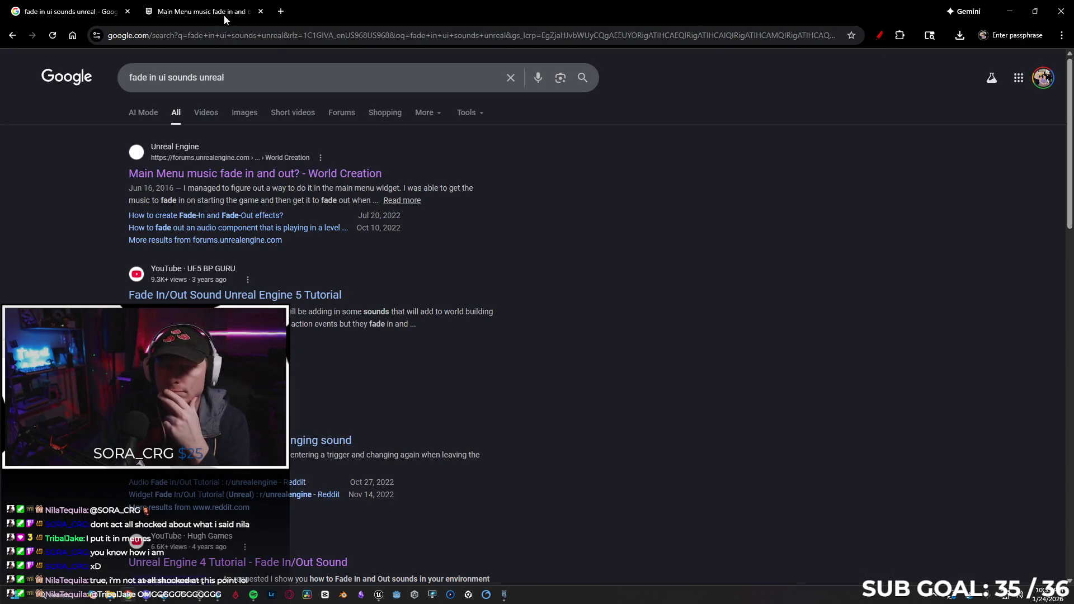
pyautogui.click(1010, 11)
# Promote Add Audio Component's Return Value to a new variable named TallyAC.
pyautogui.rightClick(458, 216)
pyautogui.click(503, 252)
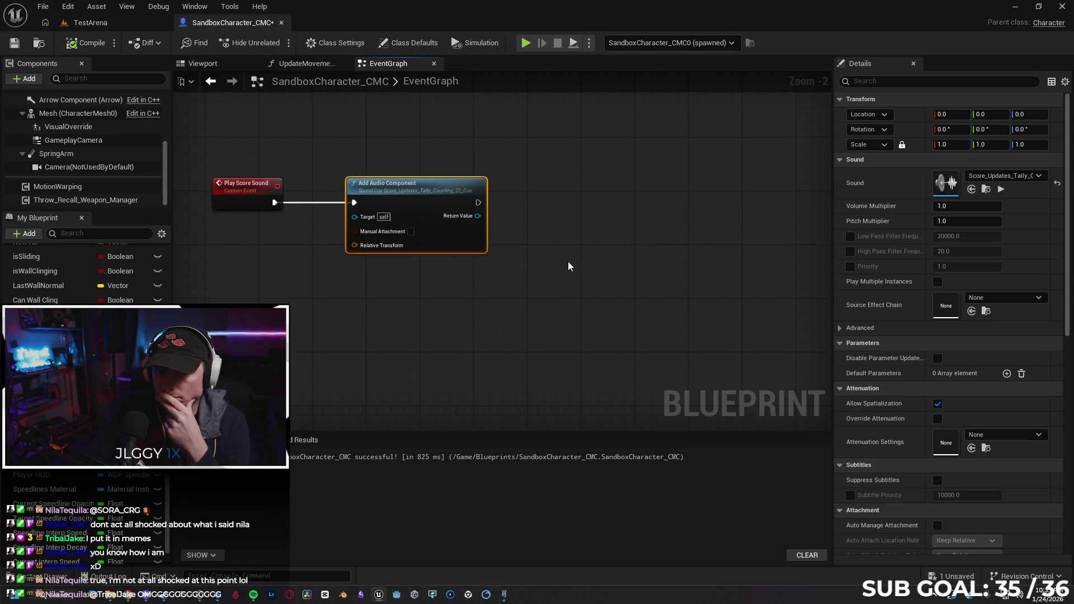
pyautogui.moveTo(549, 188); pyautogui.dragTo(548, 201)
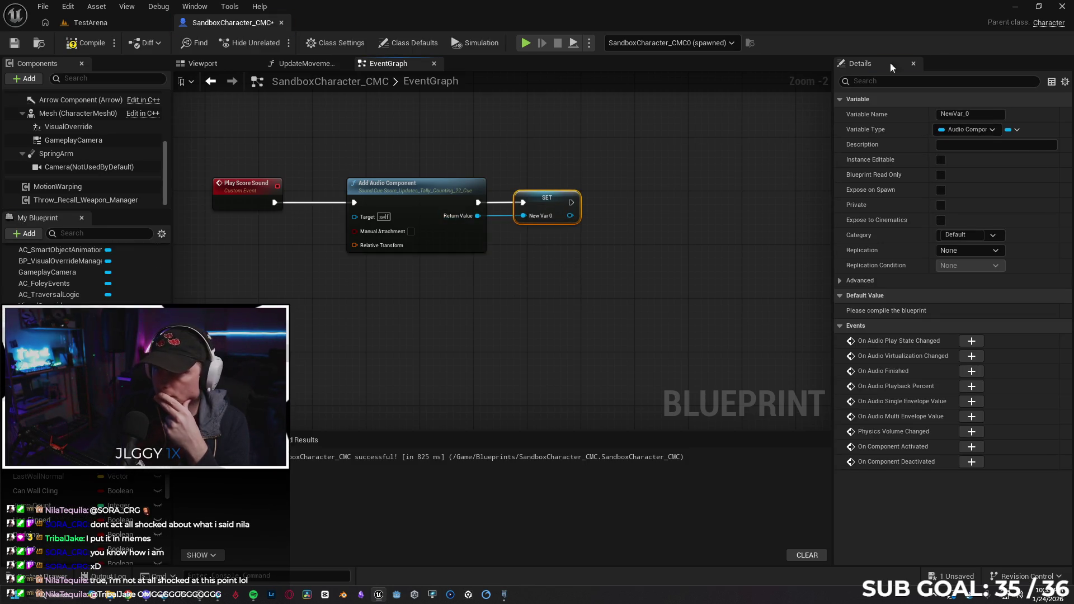
pyautogui.click(971, 114)
pyautogui.write('TallyAC')
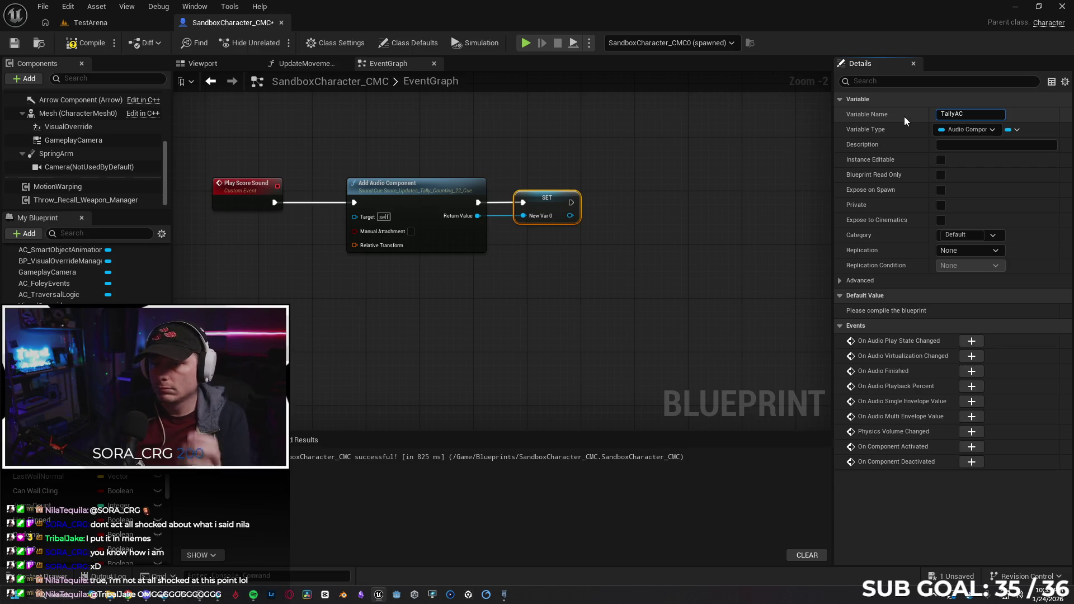
pyautogui.press('Return')
# Add a Fade In node after SET targeting Tally AC with a 1.0 duration, then test-play.
pyautogui.moveTo(609, 214)
pyautogui.mouseDown()
pyautogui.moveTo(493, 244)
pyautogui.moveTo(512, 228)
pyautogui.moveTo(512, 239)
pyautogui.mouseUp()
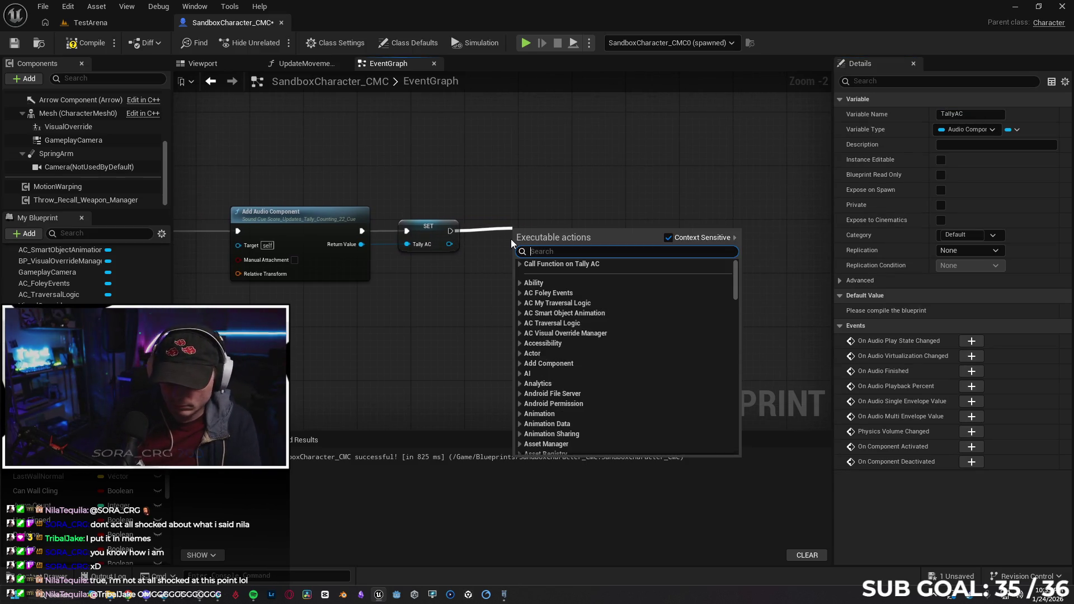
pyautogui.write('fade in')
pyautogui.press('Return')
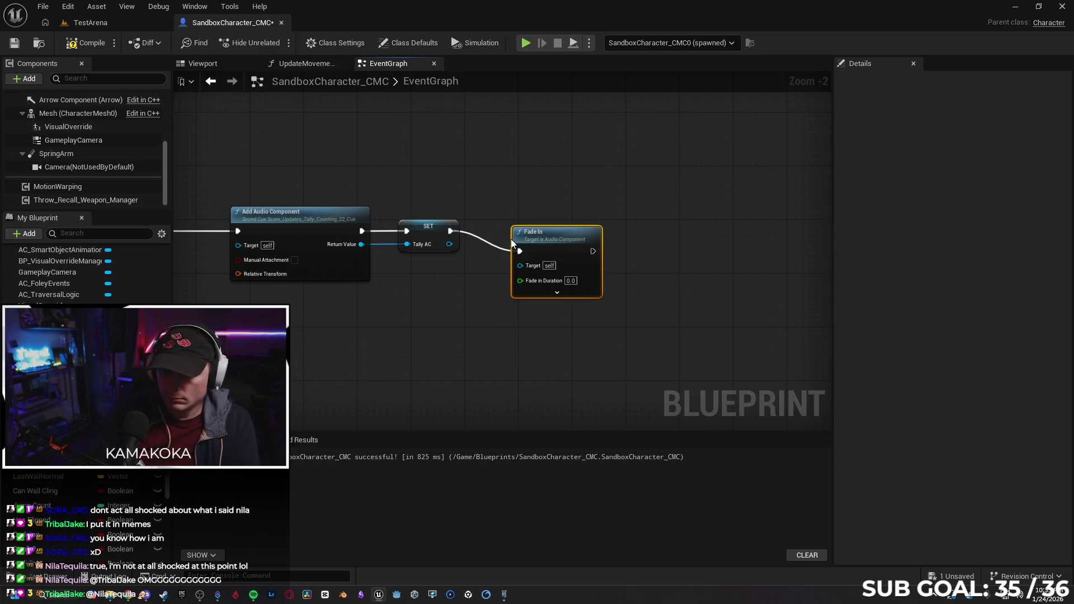
pyautogui.moveTo(540, 230); pyautogui.dragTo(535, 210)
pyautogui.moveTo(449, 244)
pyautogui.mouseDown()
pyautogui.moveTo(514, 243)
pyautogui.moveTo(520, 225)
pyautogui.mouseUp()
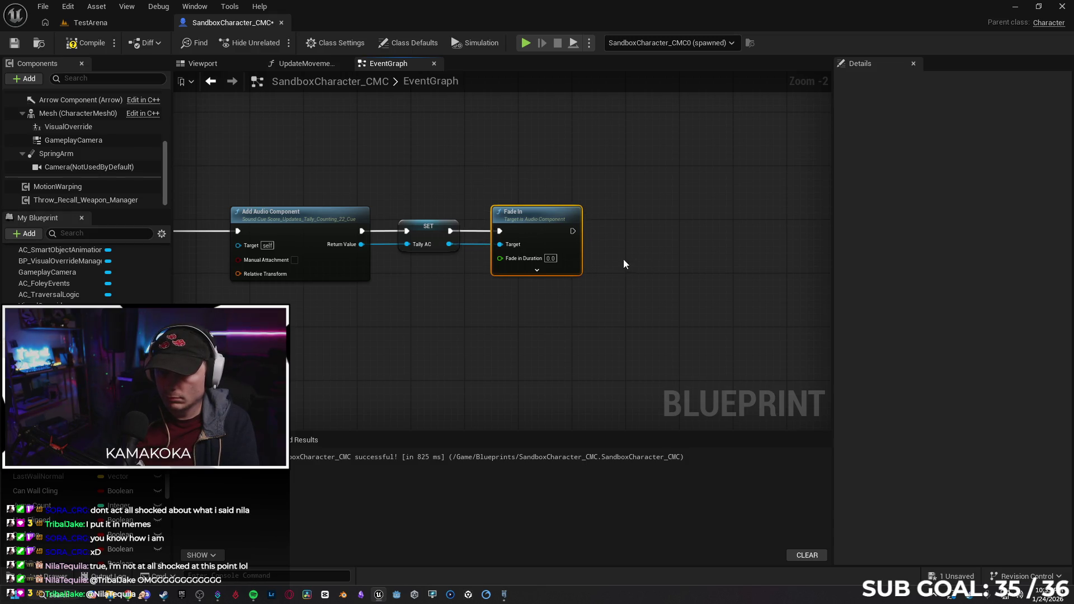
pyautogui.click(550, 258)
pyautogui.write('1')
pyautogui.press('Return')
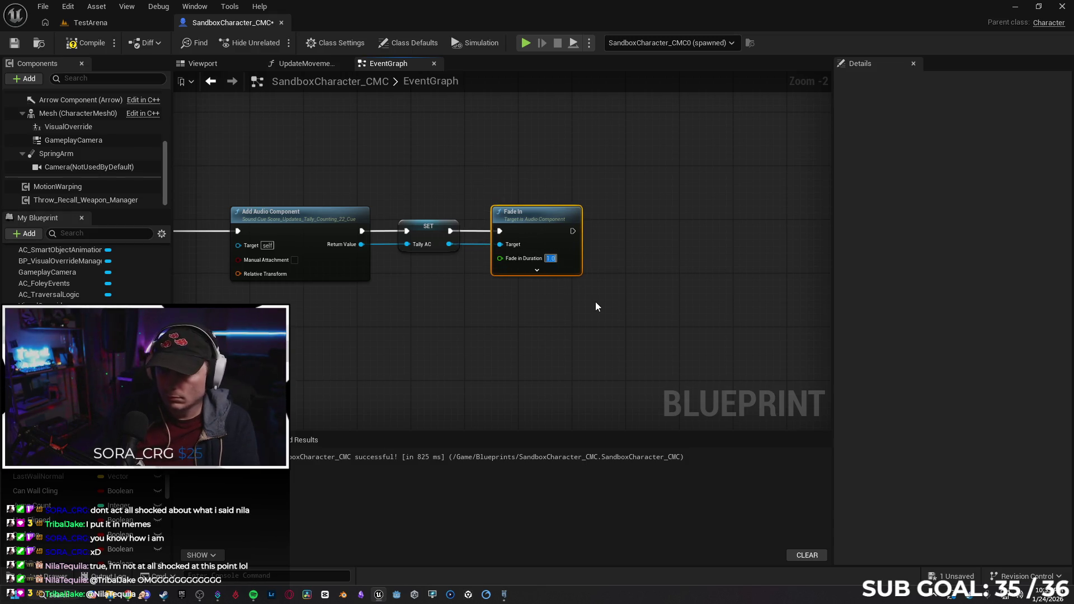
pyautogui.click(577, 306)
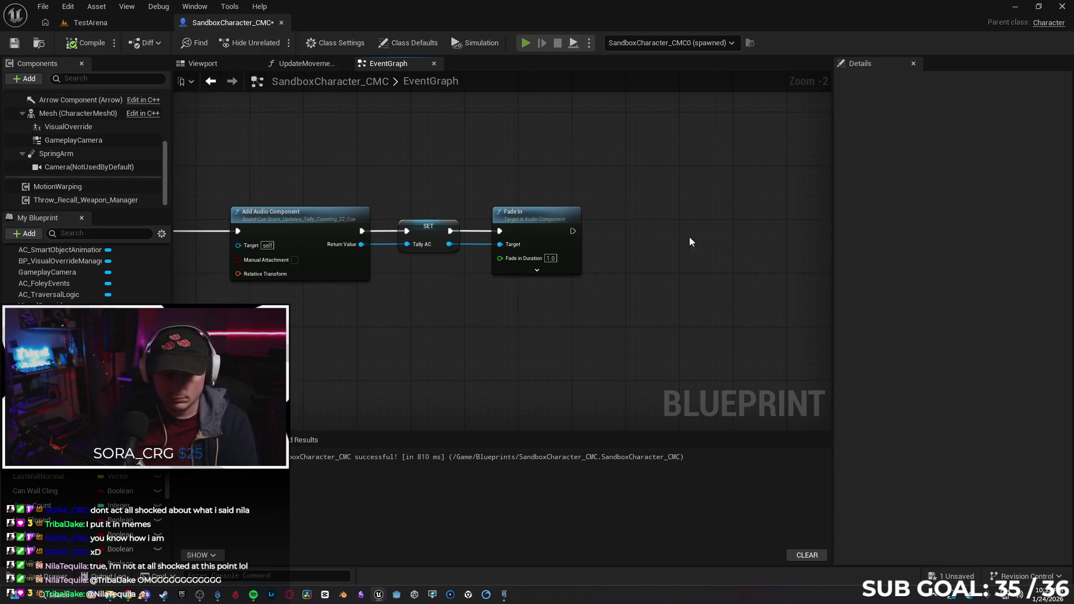
pyautogui.hotkey('alt', 'p')
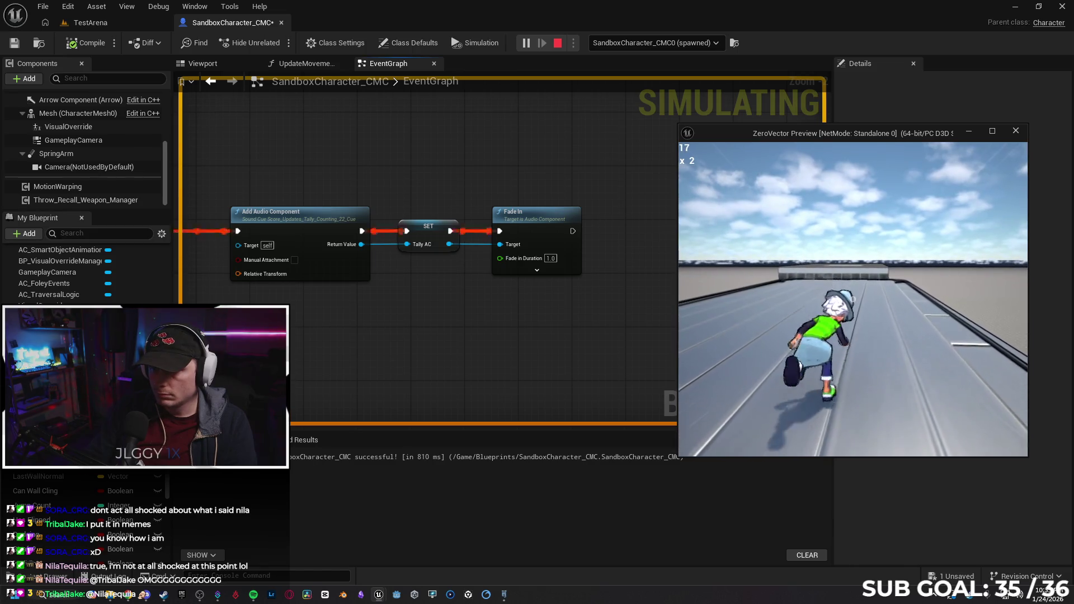
# Stop the test play and select the Add Audio Component node to show its Details.
pyautogui.click(687, 314)
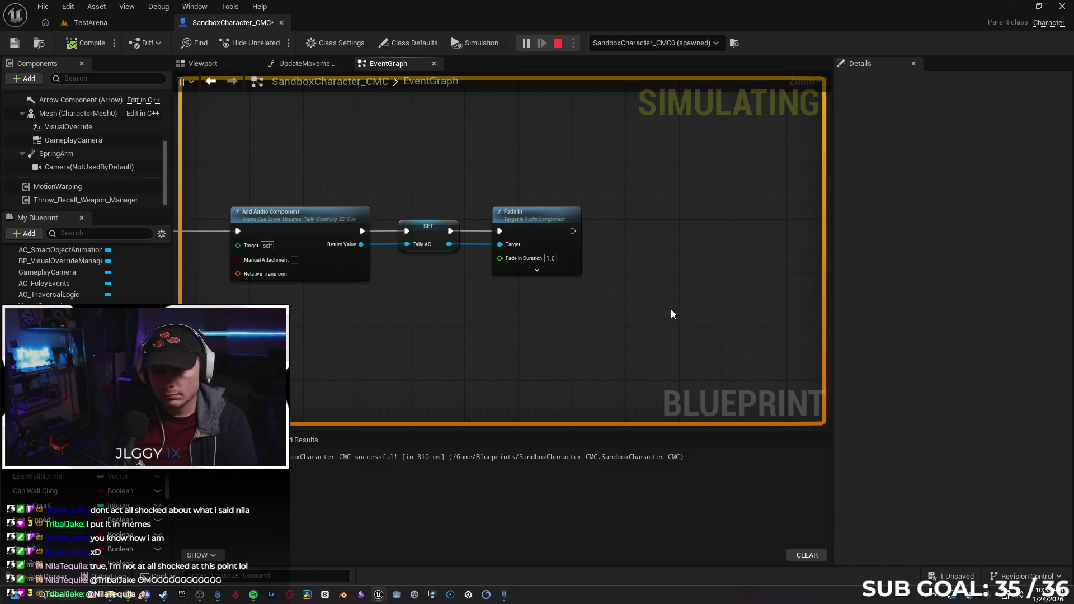
pyautogui.press('Escape')
pyautogui.click(301, 254)
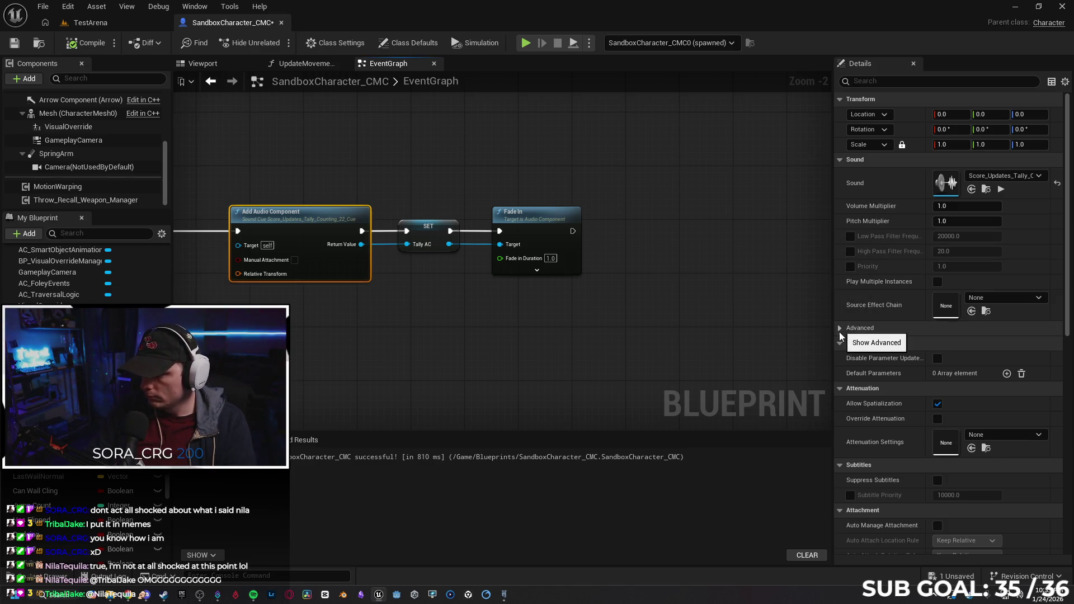
# Browse the component's Details, briefly adding and removing a Concurrency Set entry.
pyautogui.scroll(-2, 851, 396)
pyautogui.scroll(-8, 852, 395)
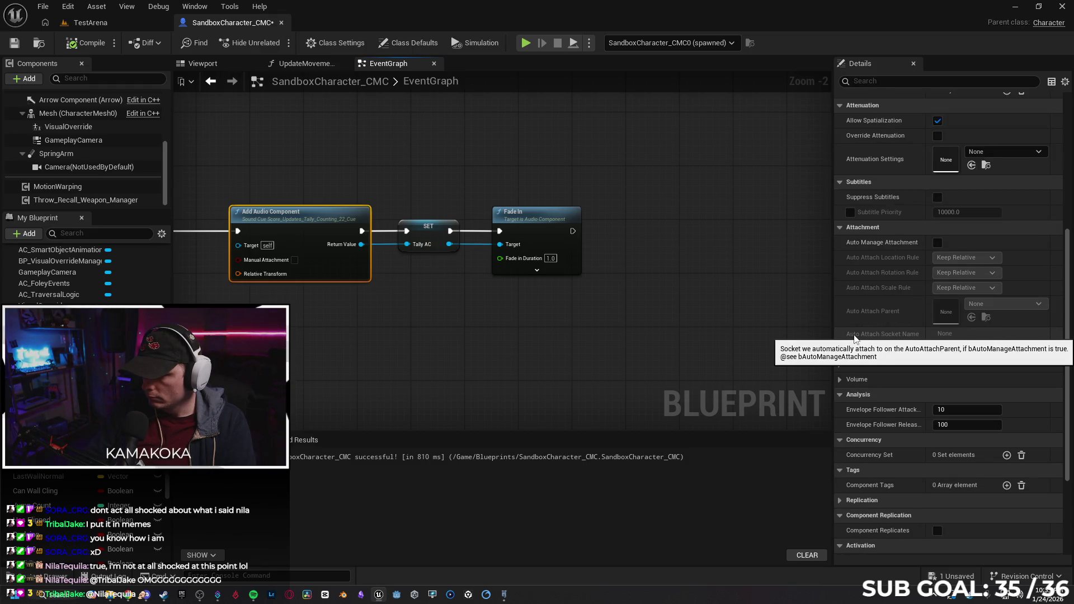
pyautogui.scroll(-3, 854, 339)
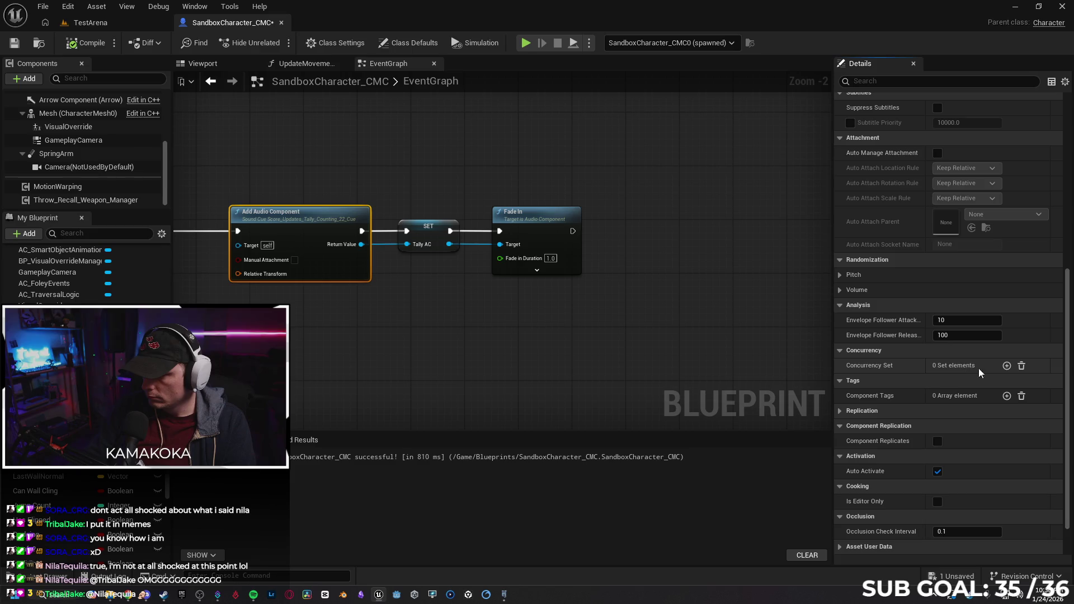
pyautogui.click(1006, 366)
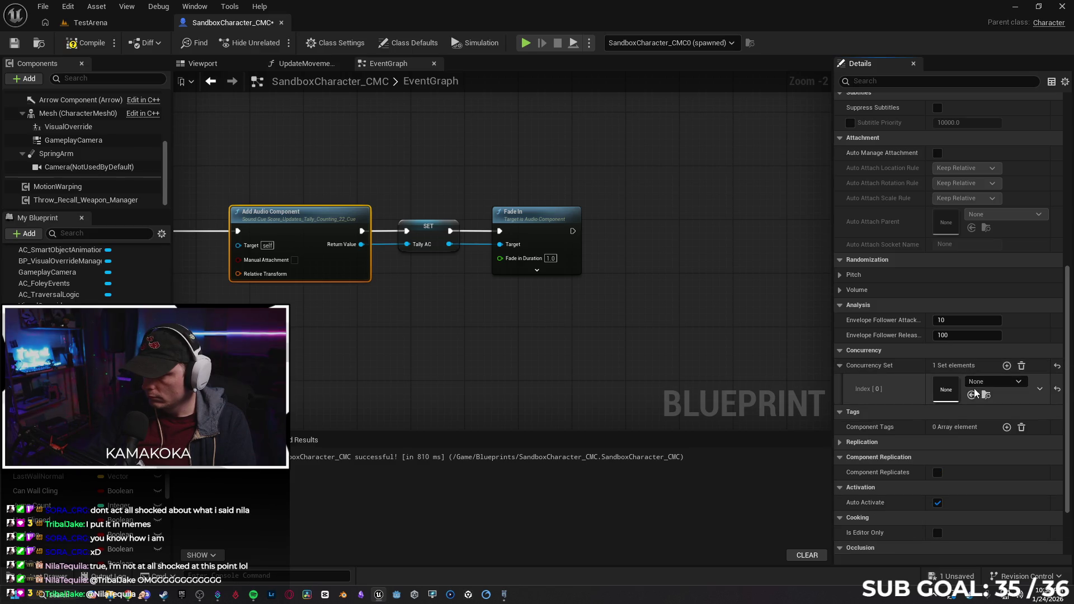
pyautogui.click(1022, 366)
pyautogui.scroll(-2, 890, 355)
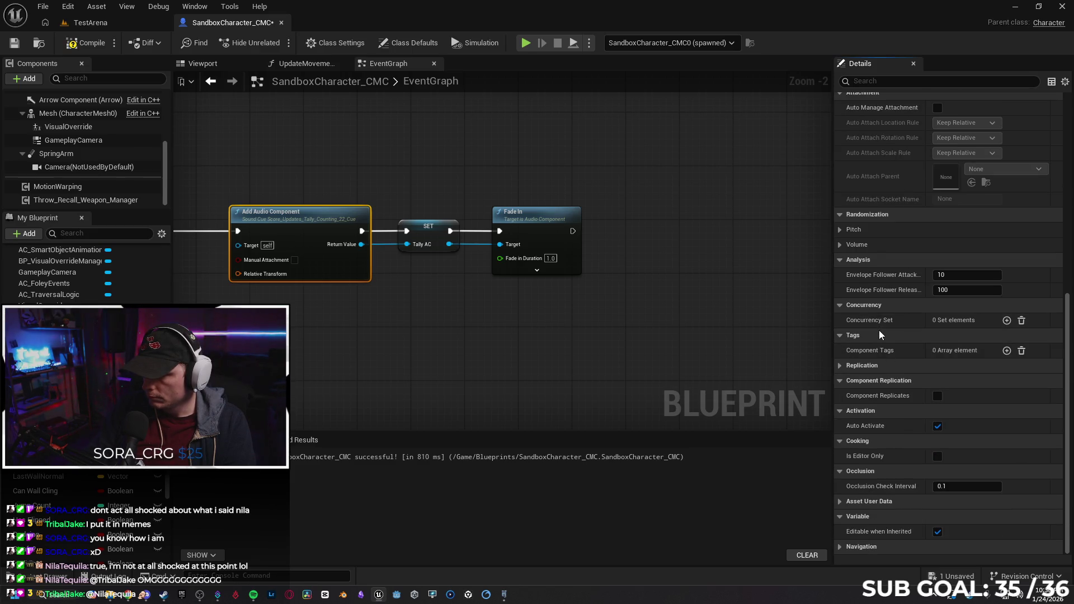
pyautogui.scroll(5, 878, 345)
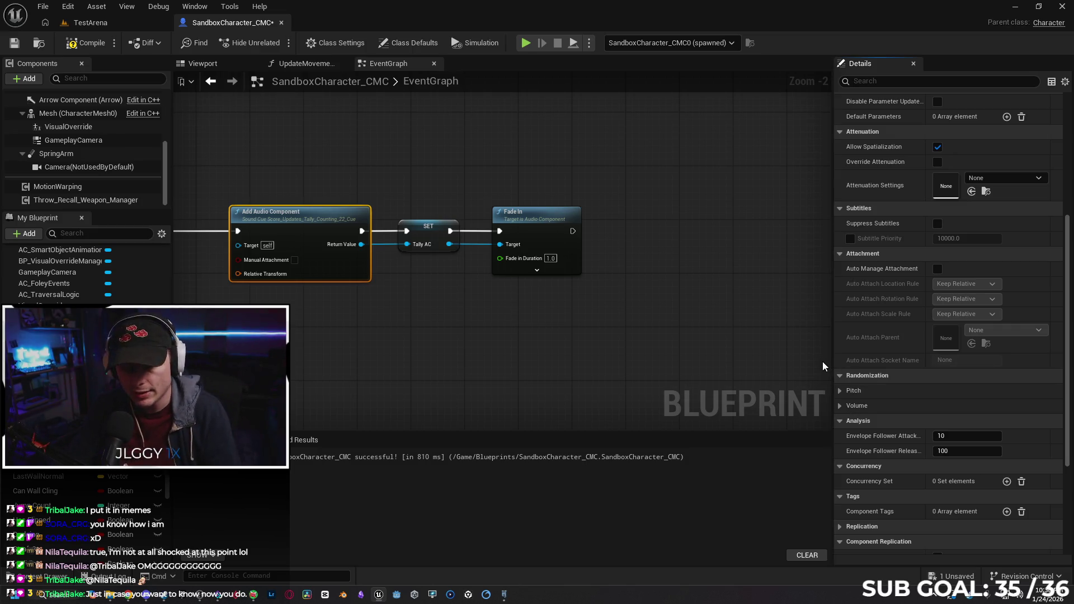
pyautogui.scroll(8, 851, 327)
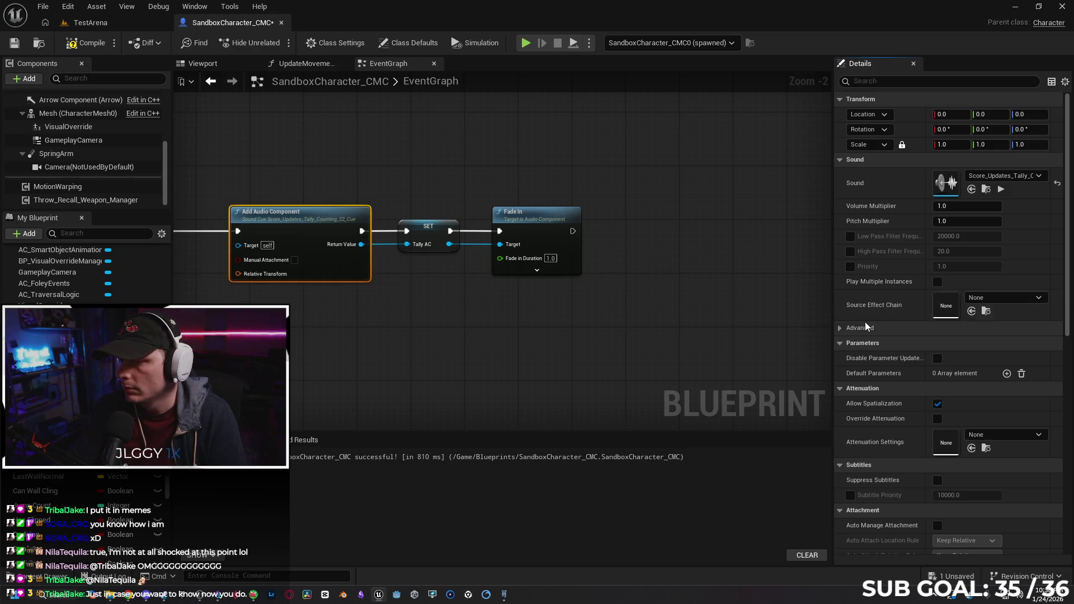
# Tick Is UISound in the advanced Sound properties and start a test play.
pyautogui.moveTo(864, 281)
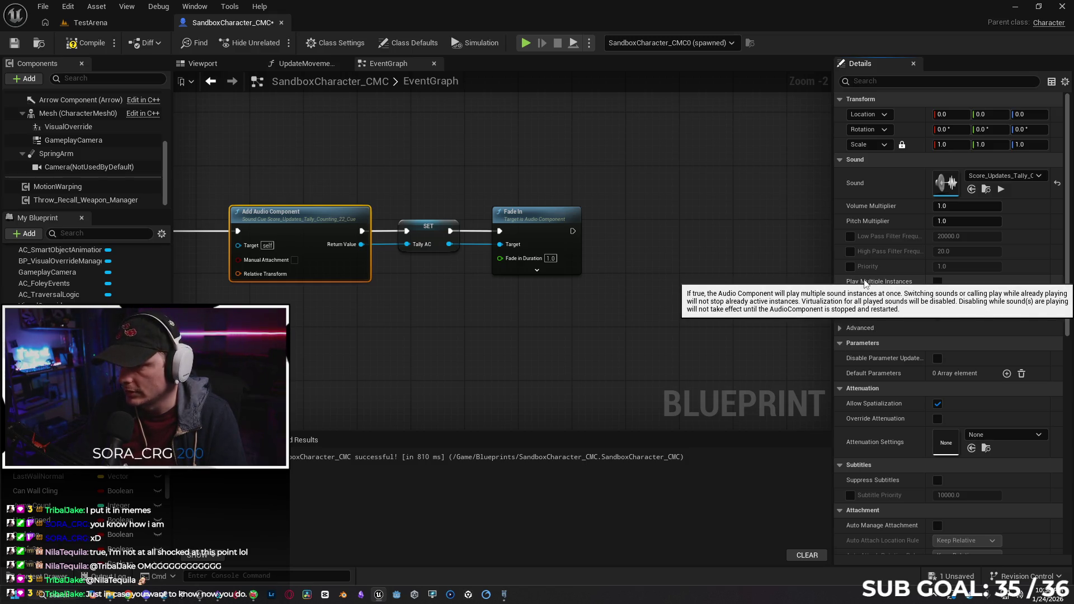
pyautogui.click(838, 328)
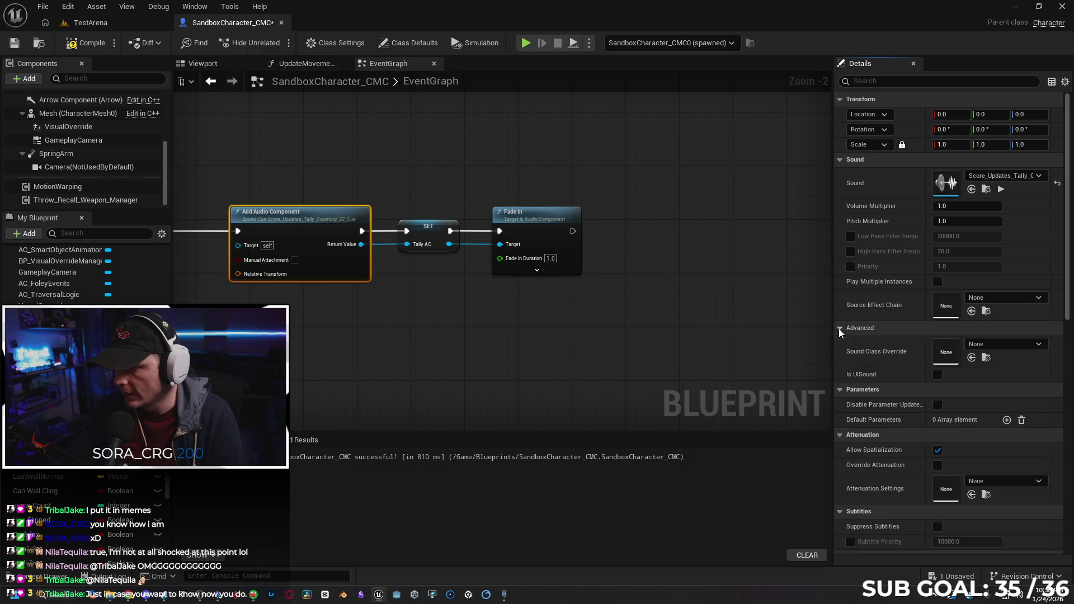
pyautogui.click(937, 375)
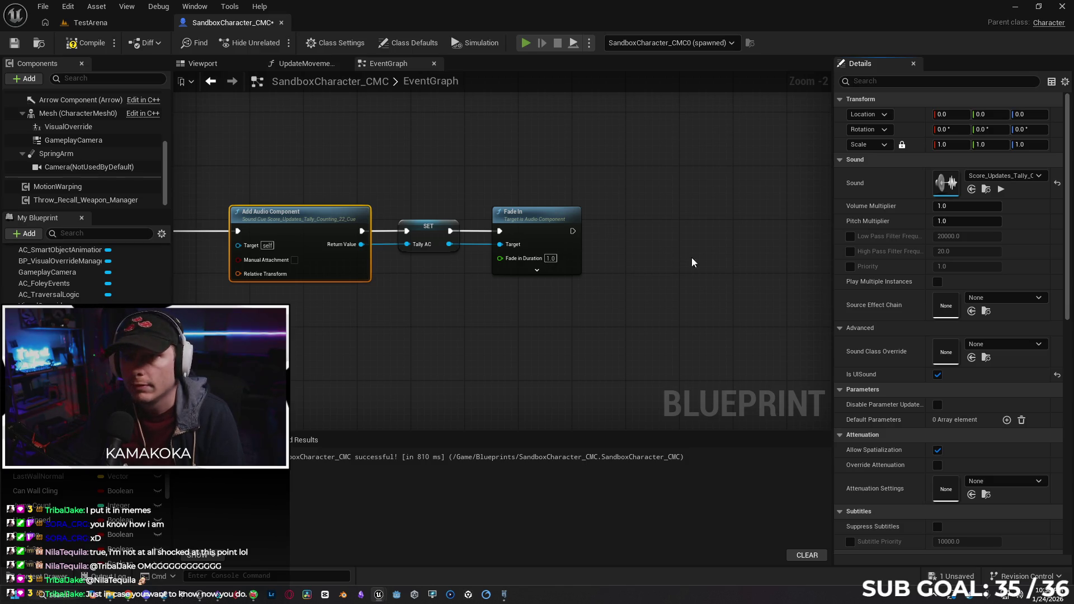
pyautogui.hotkey('alt', 'p')
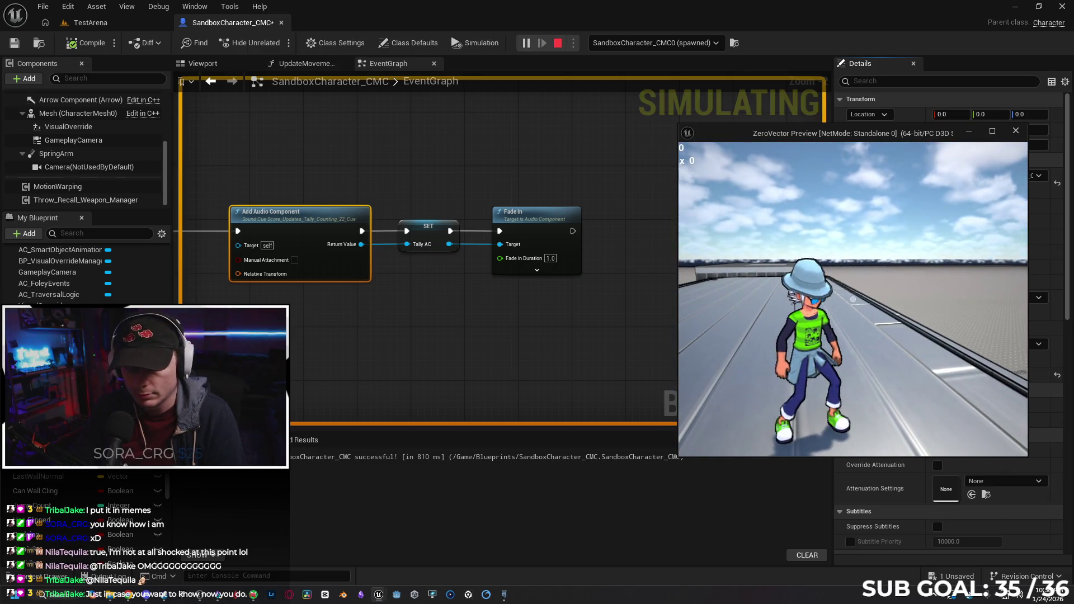
# Walk the character forward briefly, end the test, and show the tally sound cues in the Content Drawer.
pyautogui.press('w')
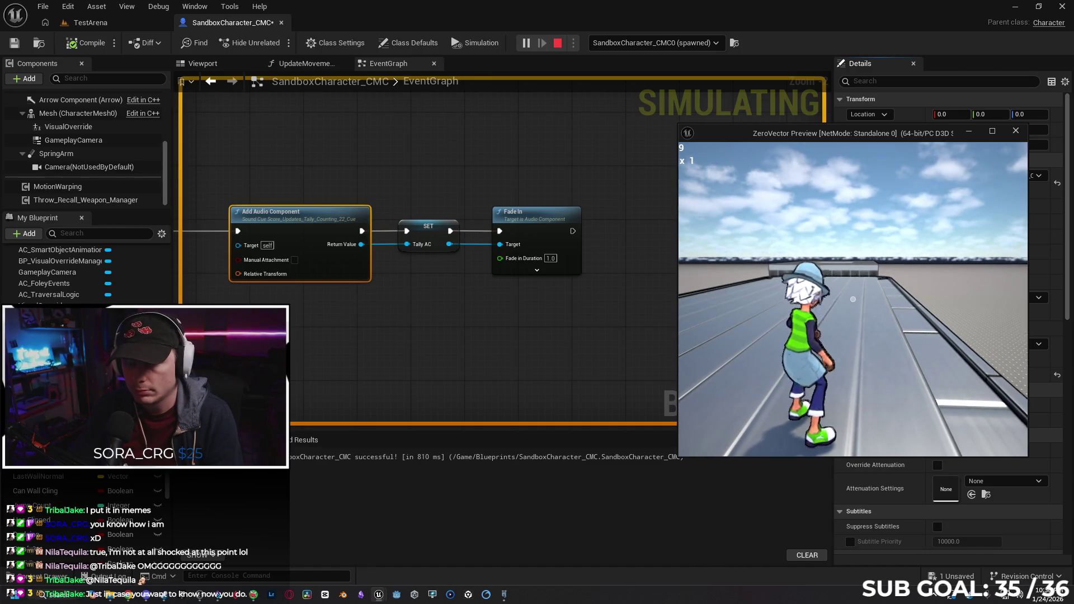
pyautogui.press('Escape')
pyautogui.scroll(-3, 880, 306)
pyautogui.scroll(-7, 878, 301)
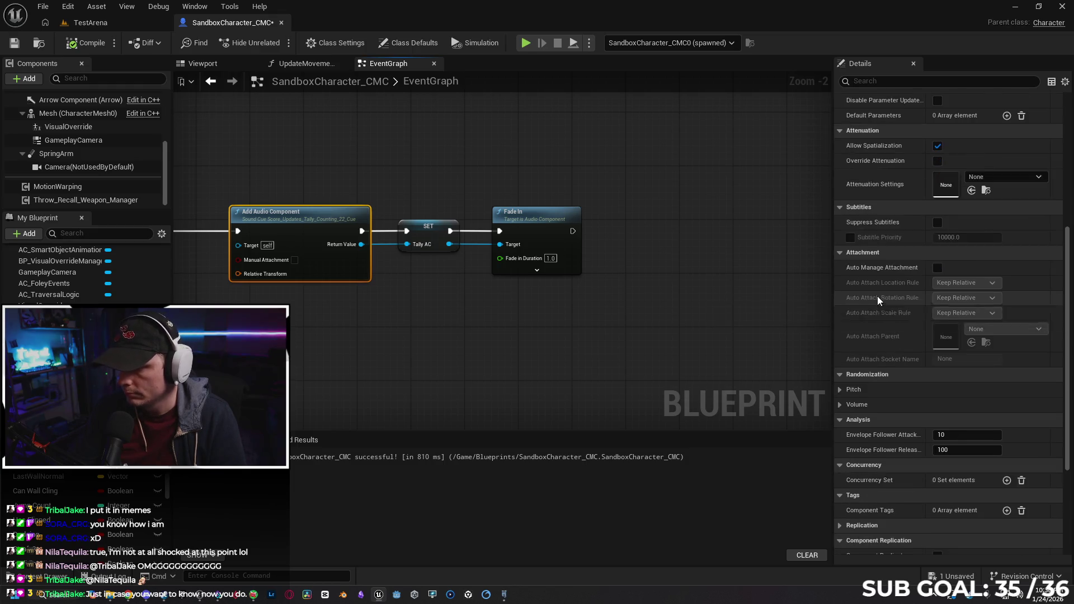
pyautogui.scroll(-5, 874, 297)
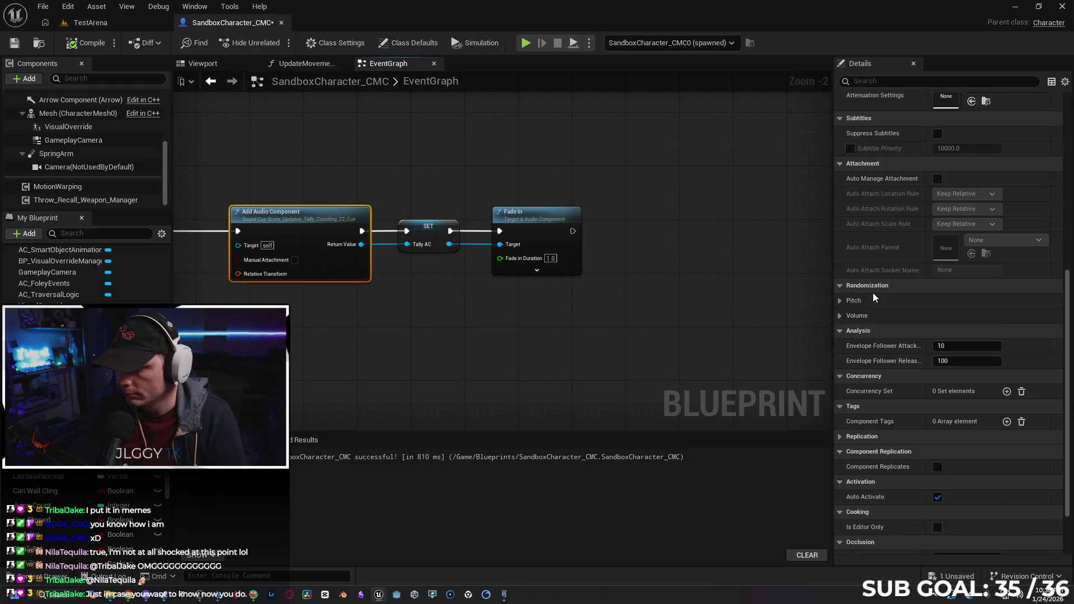
pyautogui.click(39, 577)
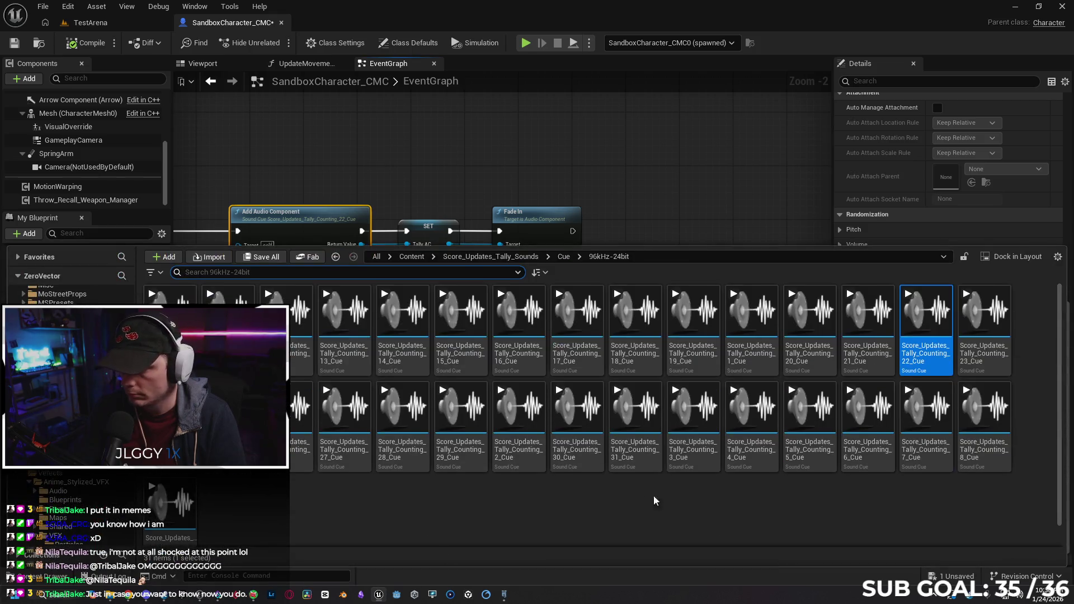
# Create a Sound Concurrency asset named TallyCon in the tally cues folder and open it.
pyautogui.rightClick(503, 512)
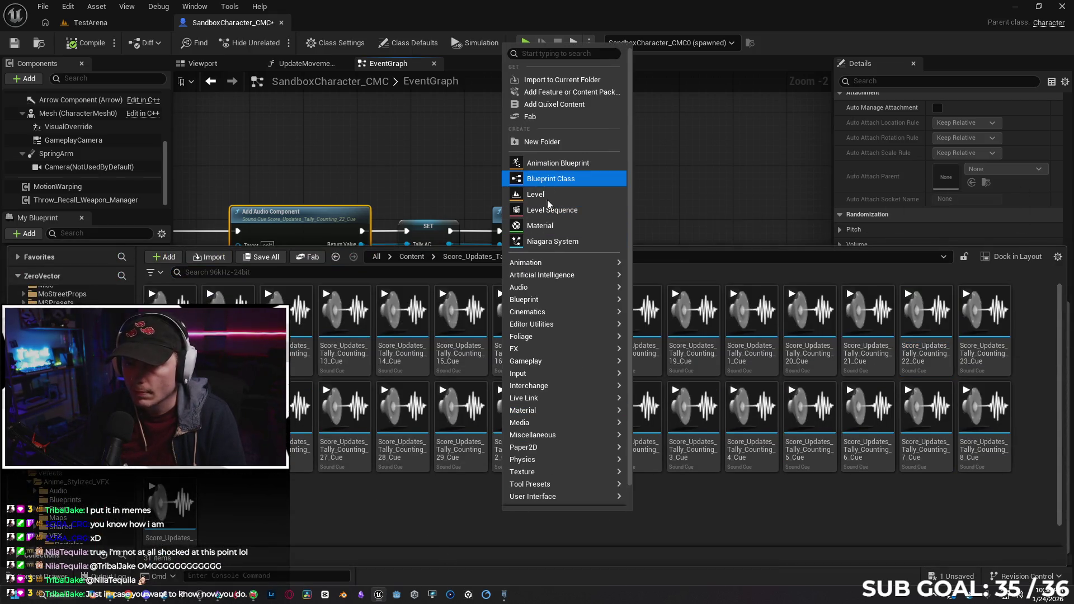
pyautogui.moveTo(555, 291)
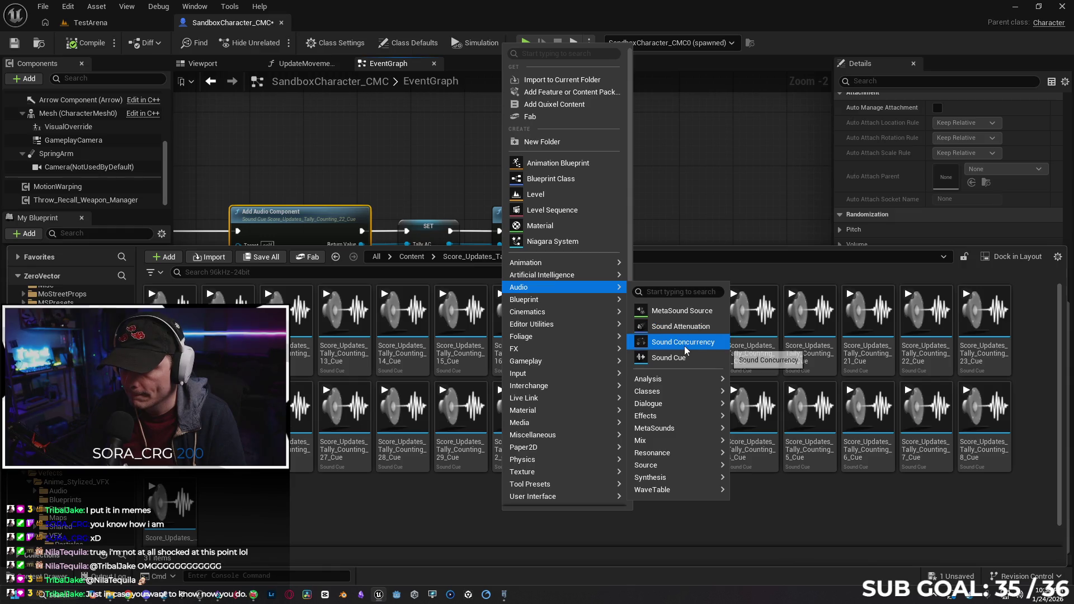
pyautogui.click(672, 357)
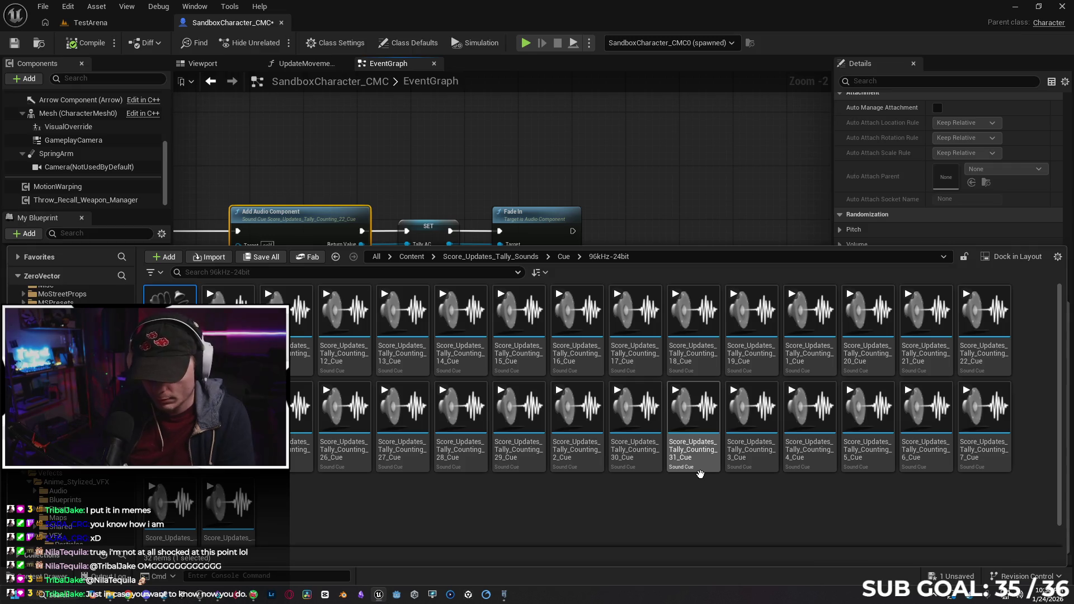
pyautogui.press('Return')
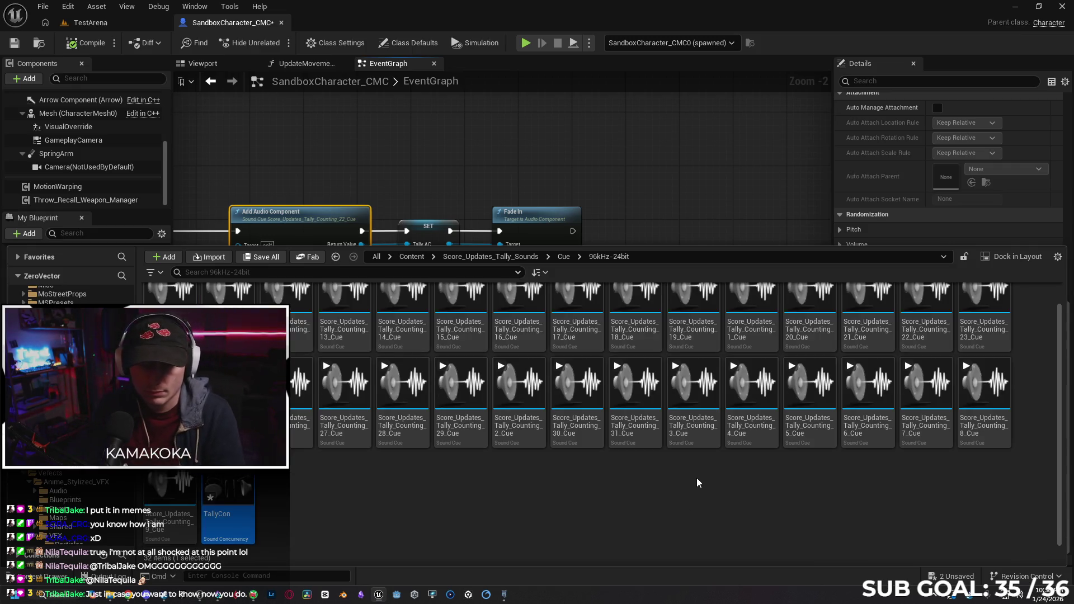
pyautogui.doubleClick(240, 481)
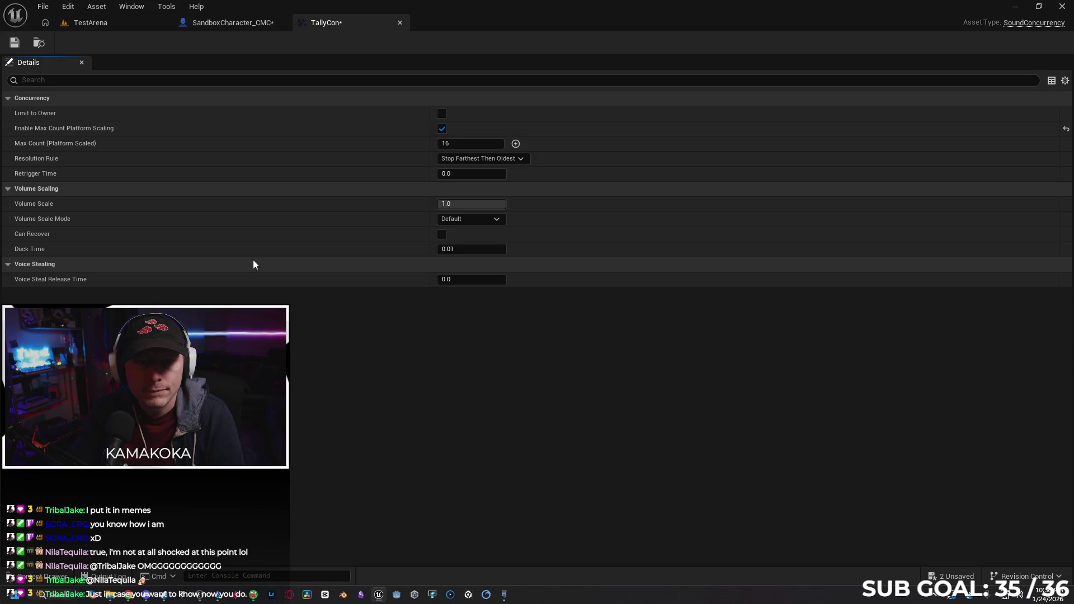
# Set TallyCon's Max Count to 1 and go back to the SandboxCharacter_CMC blueprint.
pyautogui.click(446, 143)
pyautogui.click(424, 351)
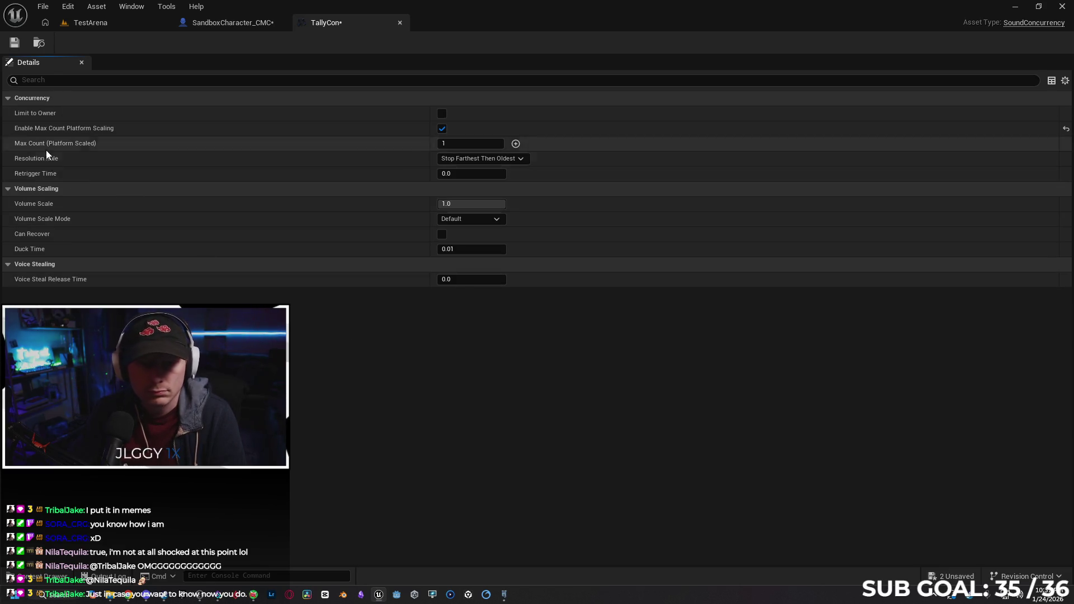
pyautogui.click(215, 23)
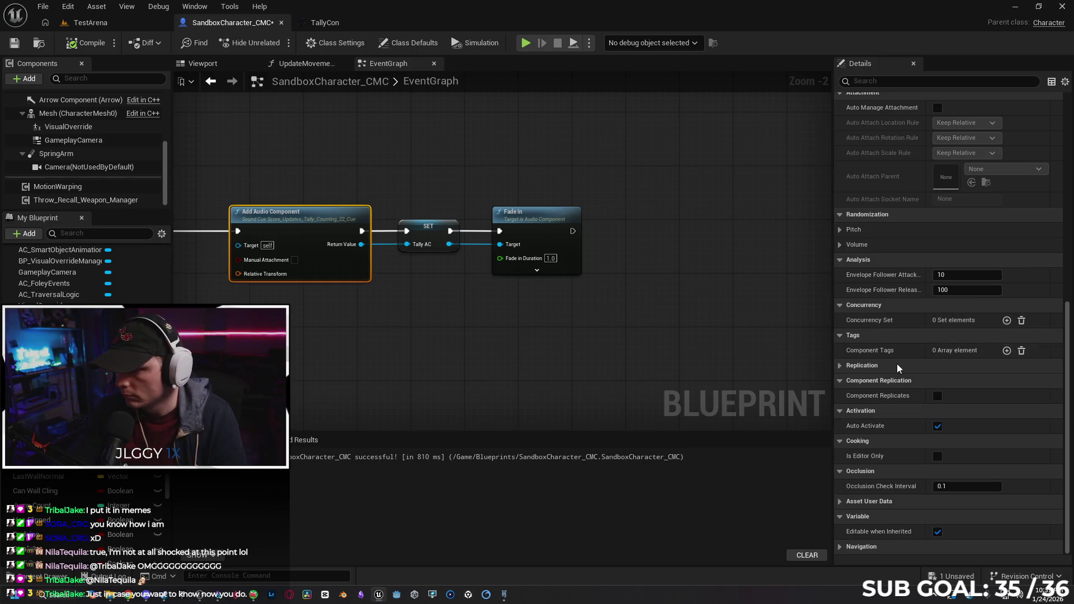
# Add TallyCon to the audio component's Concurrency Set and compile the blueprint.
pyautogui.click(1008, 320)
pyautogui.click(1001, 336)
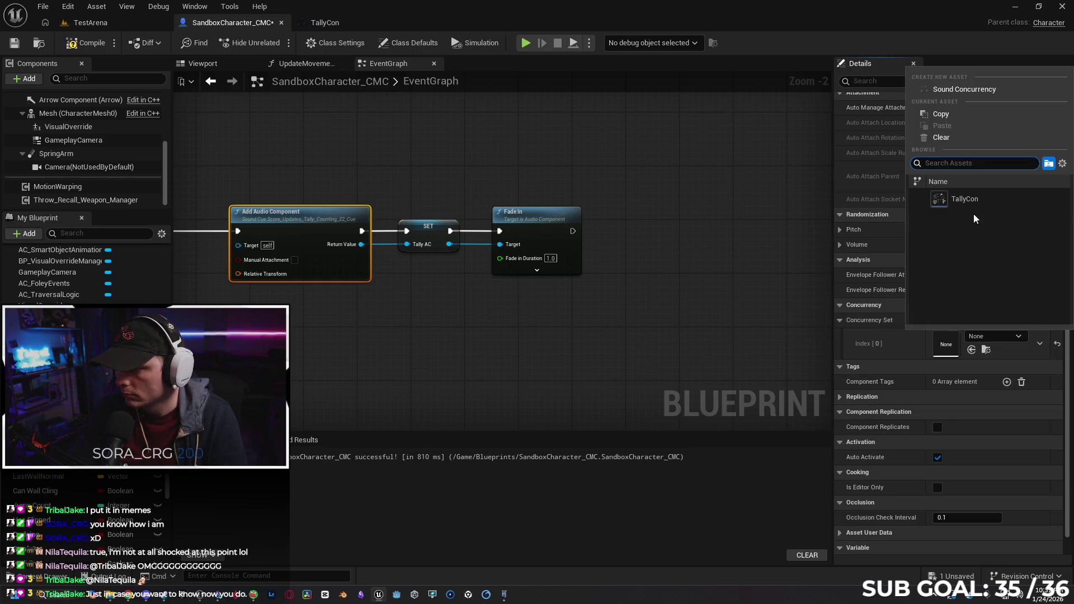
pyautogui.click(965, 199)
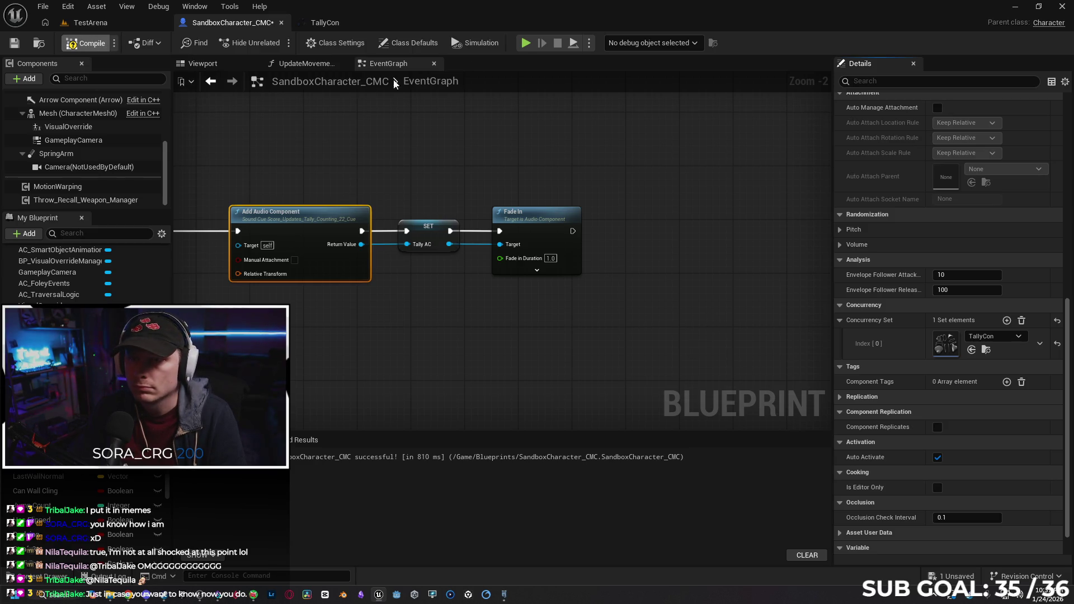
pyautogui.click(526, 44)
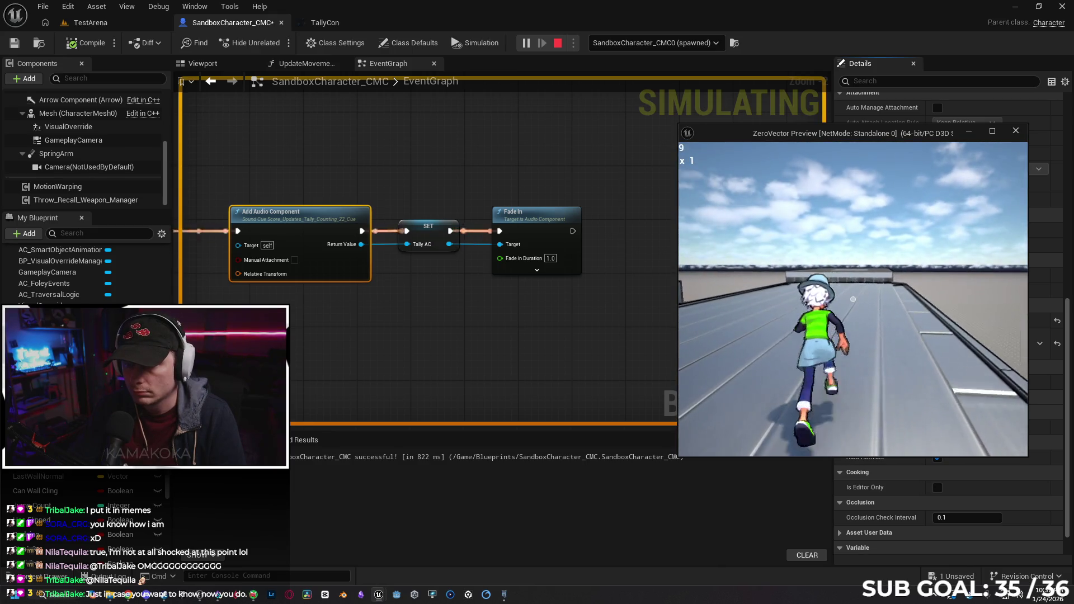
# Jump and walk the character during the test play, then stop it.
pyautogui.press('space')
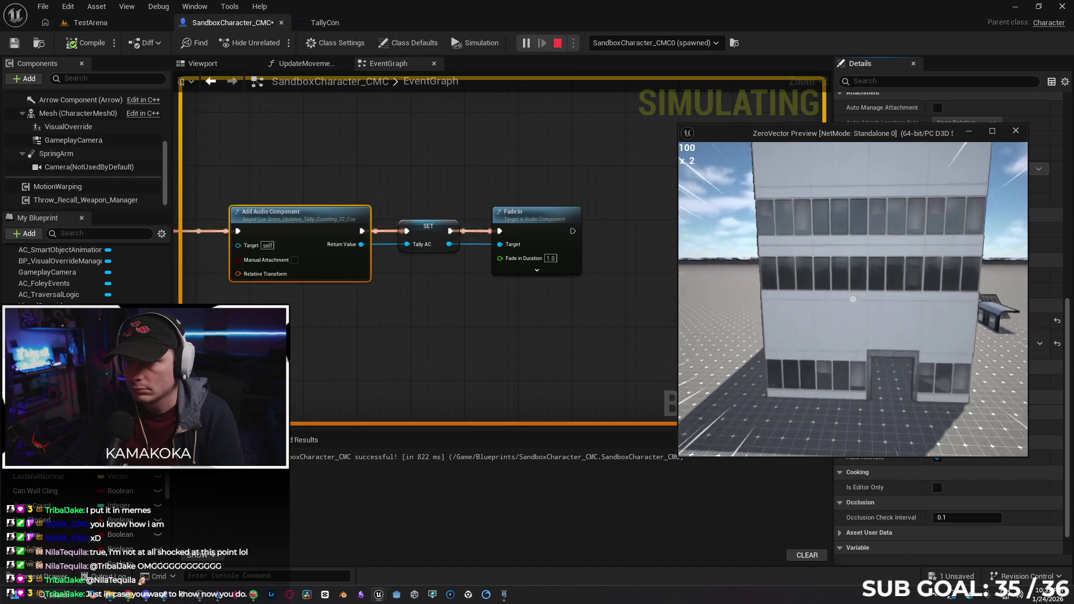
pyautogui.press('w')
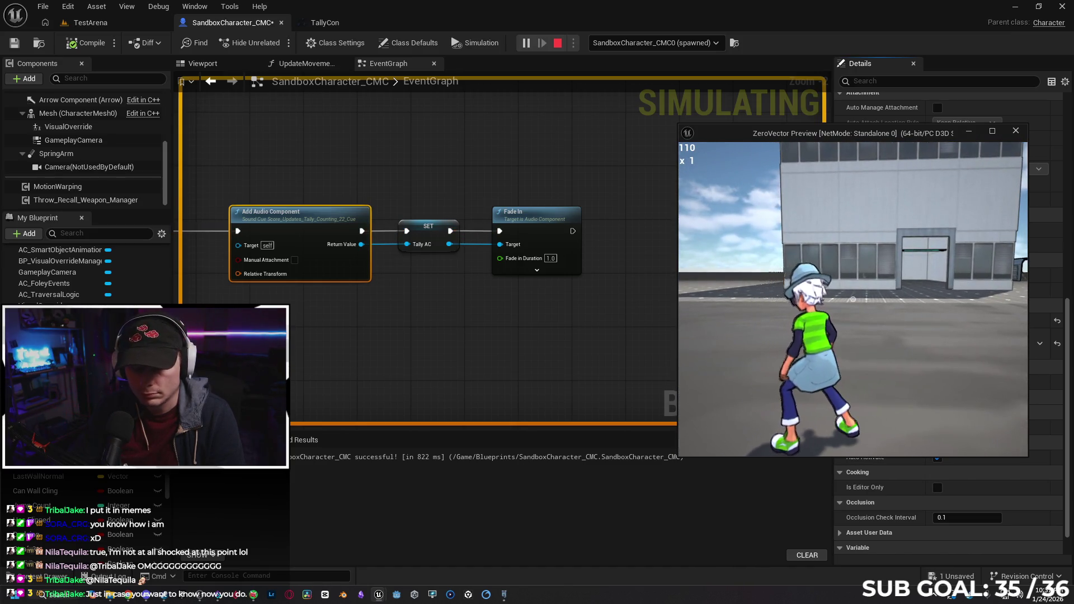
pyautogui.press('Escape')
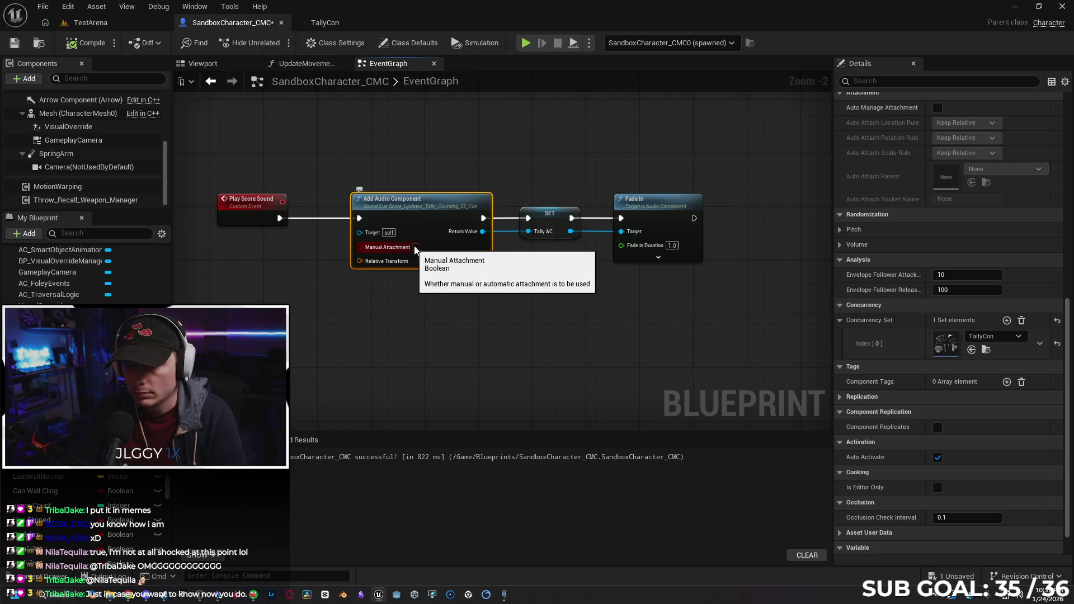
pyautogui.click(416, 248)
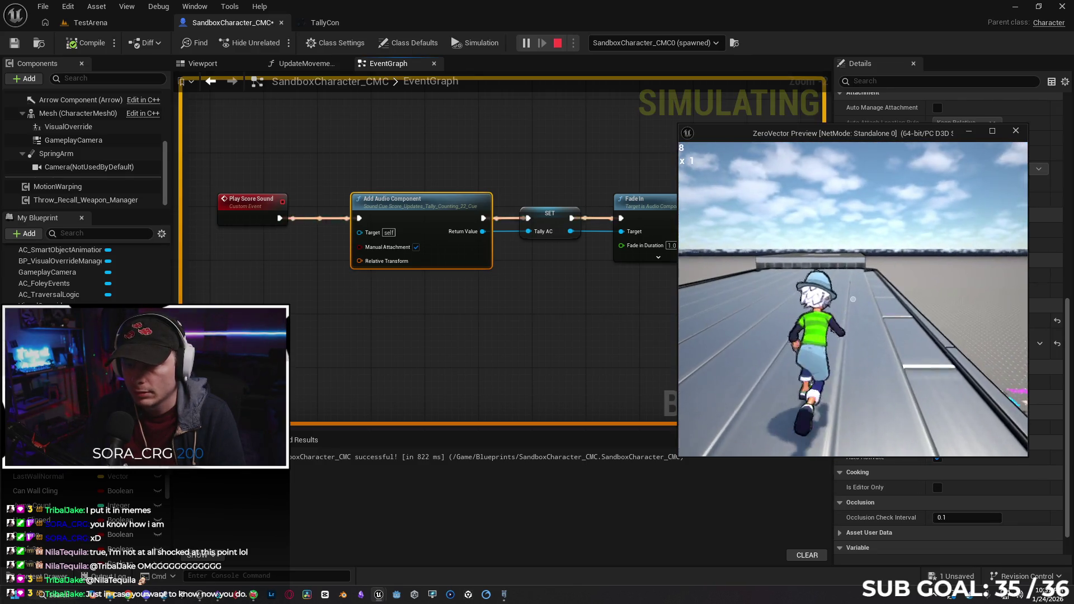
pyautogui.click(638, 325)
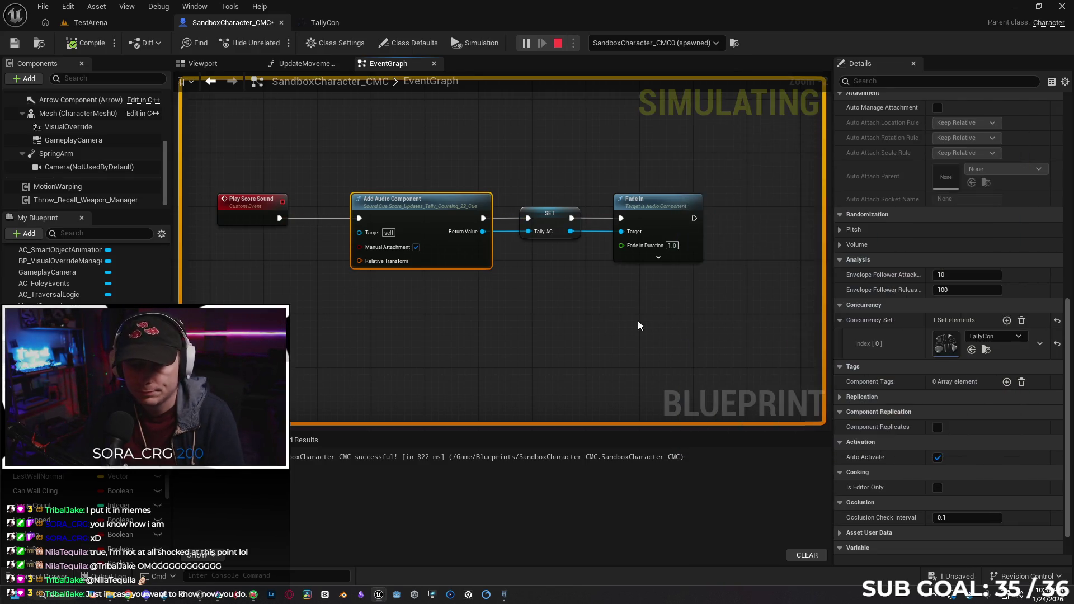
pyautogui.press('Escape')
pyautogui.click(416, 247)
pyautogui.moveTo(629, 314); pyautogui.dragTo(552, 310)
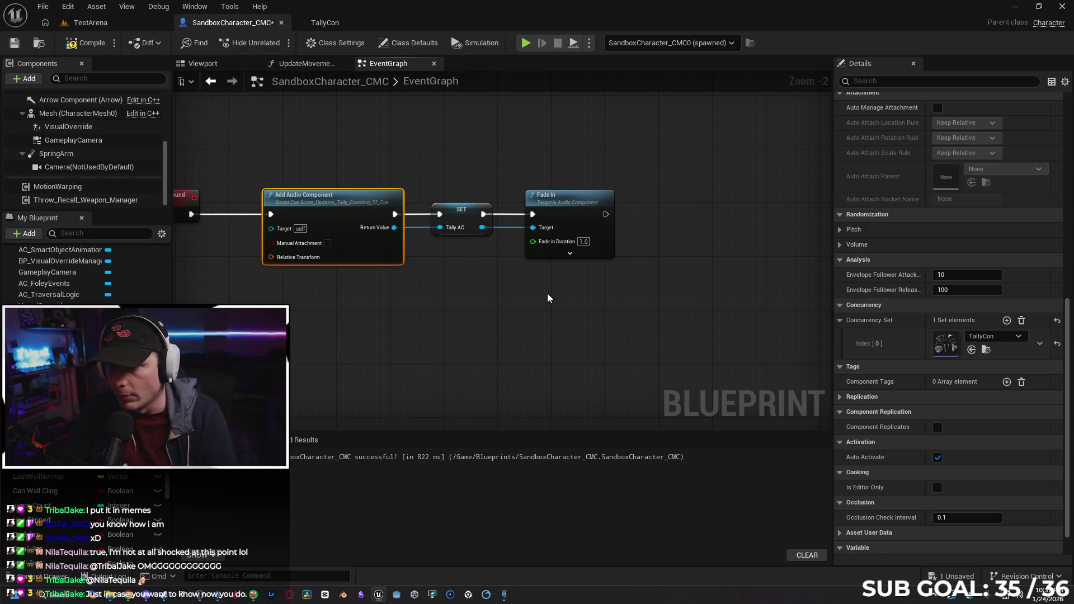
# Expand the Fade In node to show all its inputs and uncheck Auto Activate on the audio component.
pyautogui.click(570, 253)
pyautogui.moveTo(552, 323); pyautogui.dragTo(640, 326)
pyautogui.moveTo(570, 332); pyautogui.dragTo(547, 323)
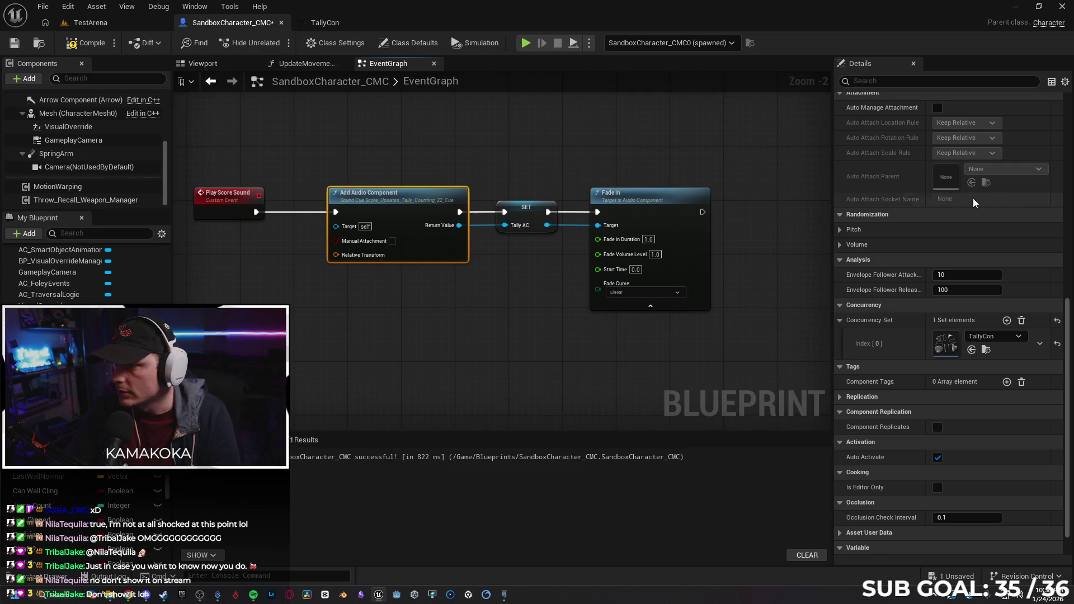
pyautogui.moveTo(1068, 330)
pyautogui.mouseDown()
pyautogui.moveTo(1065, 123)
pyautogui.moveTo(1069, 343)
pyautogui.mouseUp()
pyautogui.click(938, 426)
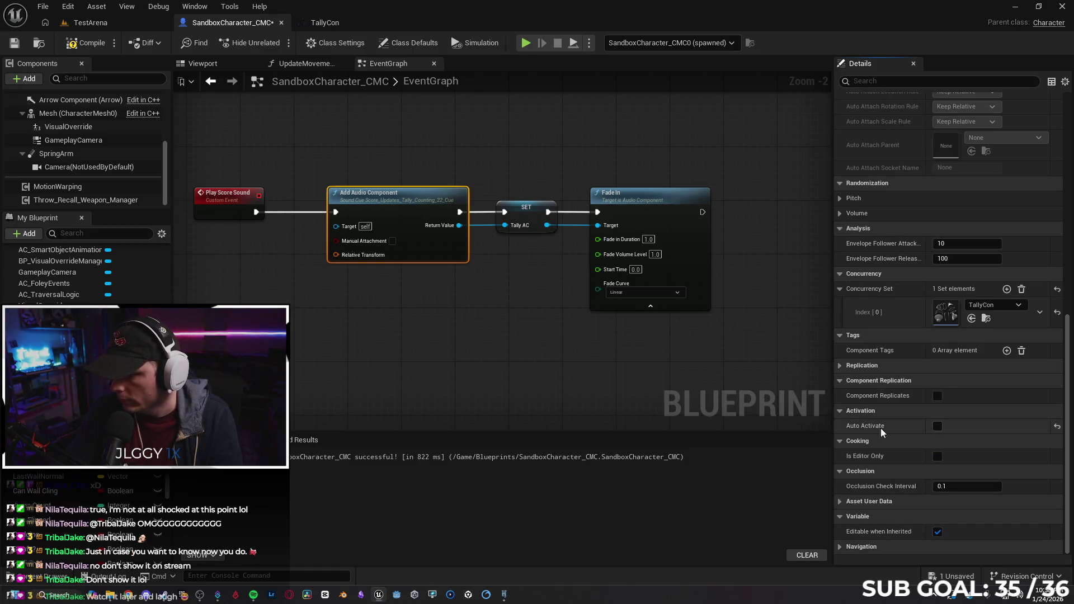
pyautogui.moveTo(826, 320)
pyautogui.mouseDown()
pyautogui.moveTo(655, 311)
pyautogui.moveTo(662, 249)
pyautogui.mouseUp()
pyautogui.click(717, 310)
# Add an audio component Play node after Fade In and line it up with Fade In.
pyautogui.moveTo(527, 256); pyautogui.dragTo(629, 260)
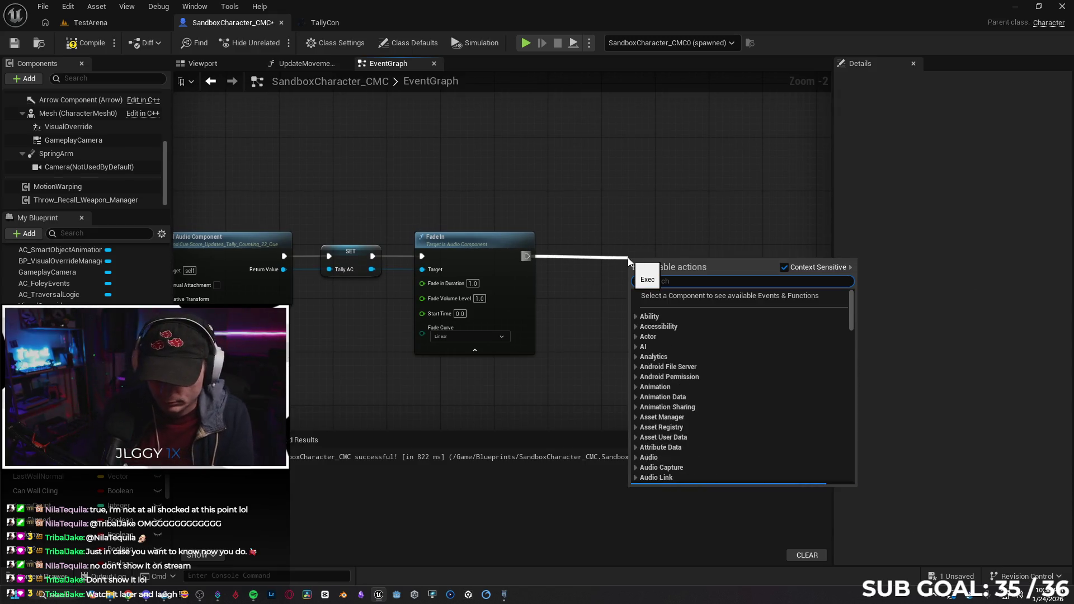
pyautogui.write('audio com')
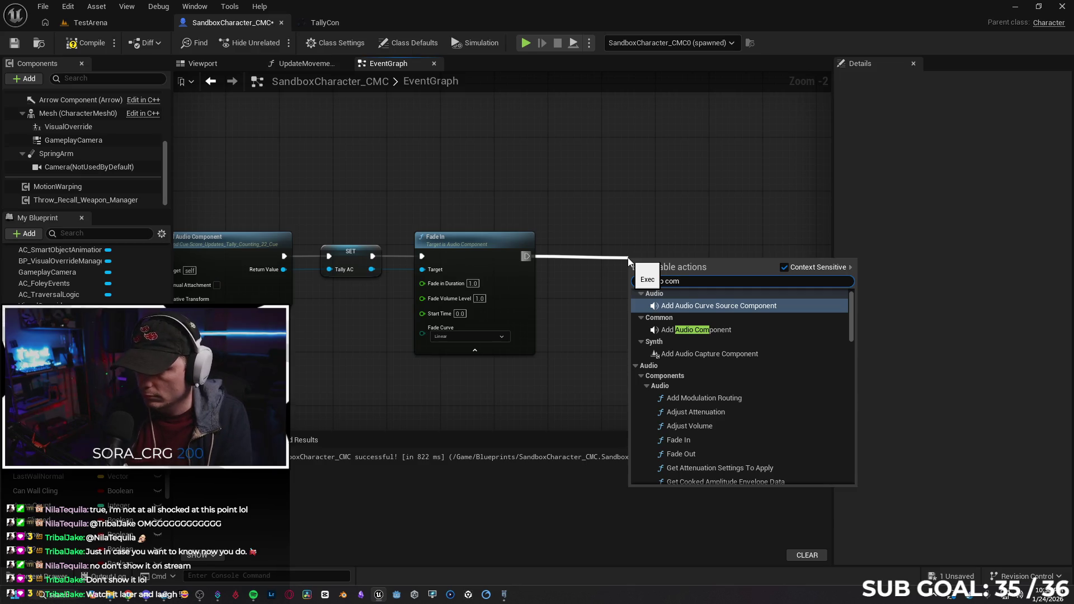
pyautogui.write('ponent')
pyautogui.scroll(-2, 623, 386)
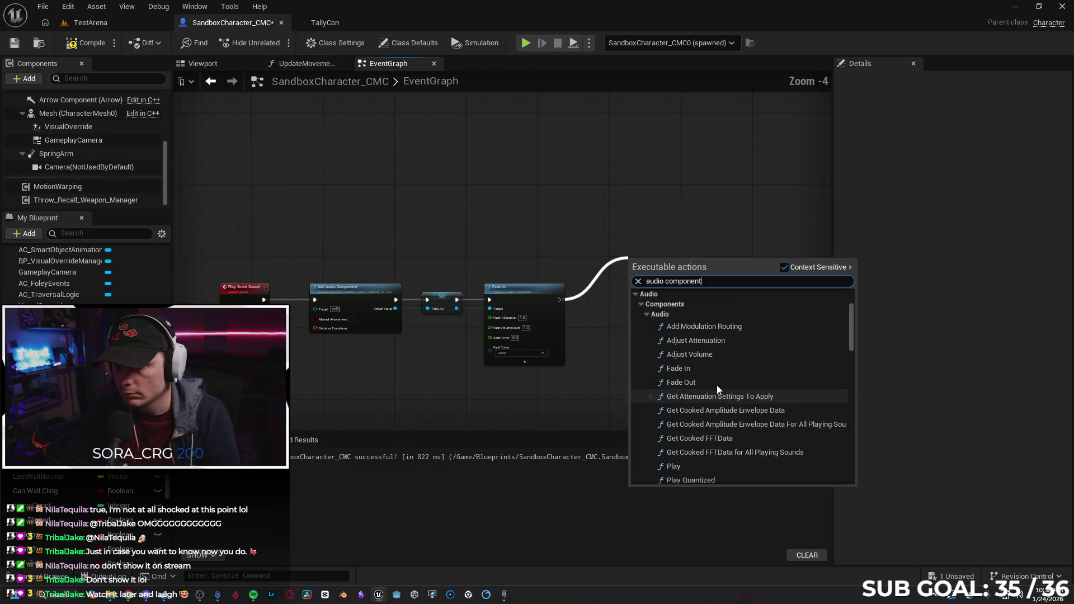
pyautogui.scroll(-10, 728, 386)
pyautogui.scroll(-10, 761, 391)
pyautogui.moveTo(851, 422)
pyautogui.mouseDown()
pyautogui.moveTo(855, 474)
pyautogui.moveTo(848, 333)
pyautogui.mouseUp()
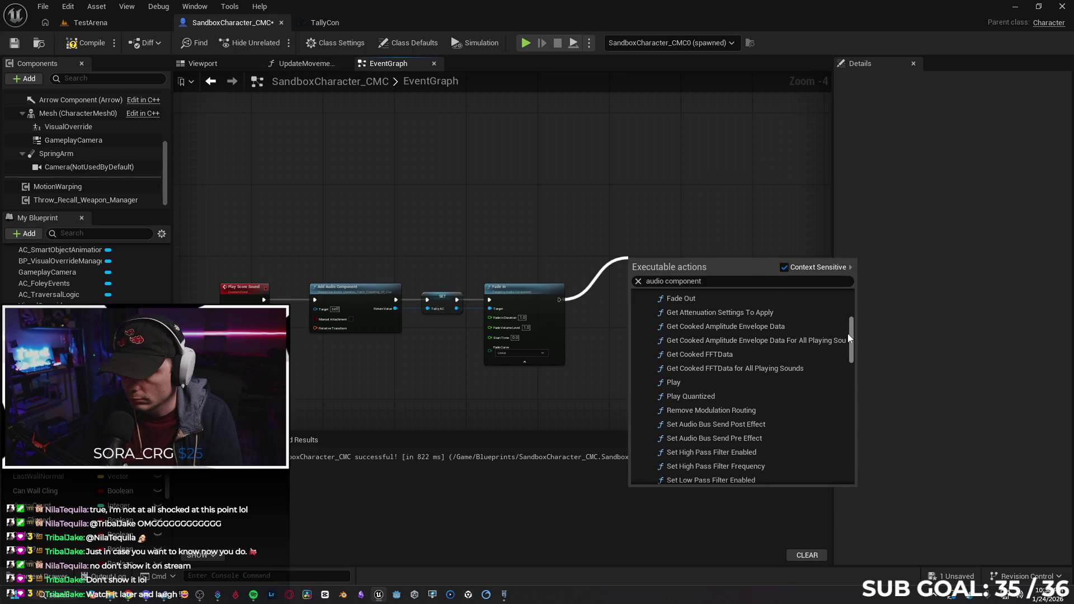
pyautogui.click(753, 380)
pyautogui.moveTo(666, 311); pyautogui.dragTo(655, 274)
pyautogui.scroll(4, 668, 295)
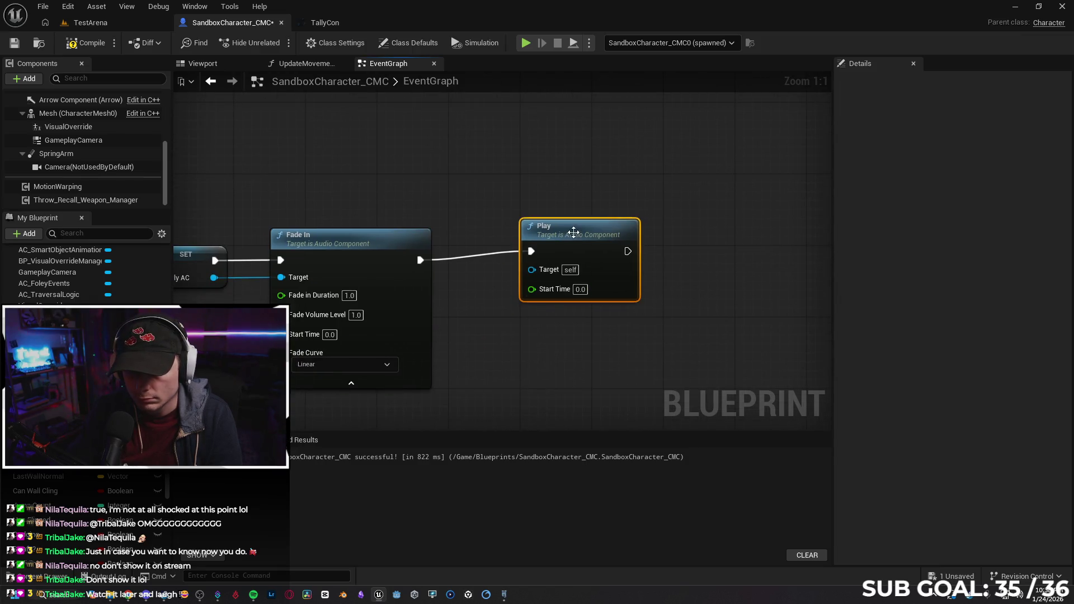
pyautogui.moveTo(576, 240); pyautogui.dragTo(574, 243)
pyautogui.moveTo(459, 306); pyautogui.dragTo(564, 281)
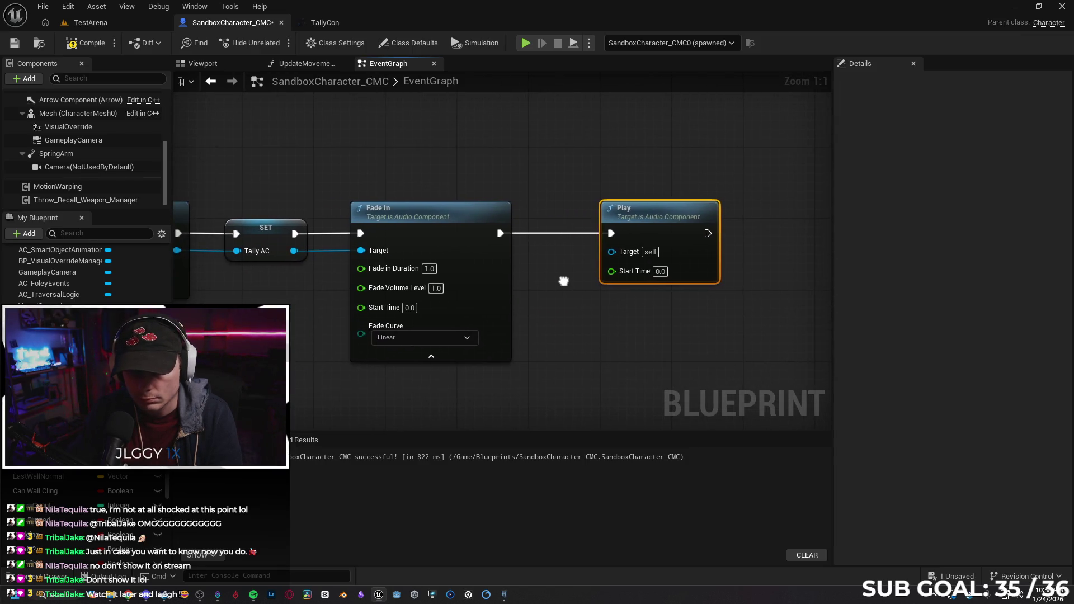
# Place a Tally AC getter and wire it to the Play node's Target.
pyautogui.moveTo(53, 328)
pyautogui.mouseDown()
pyautogui.moveTo(525, 263)
pyautogui.moveTo(605, 263)
pyautogui.moveTo(612, 251)
pyautogui.mouseUp()
pyautogui.click(559, 291)
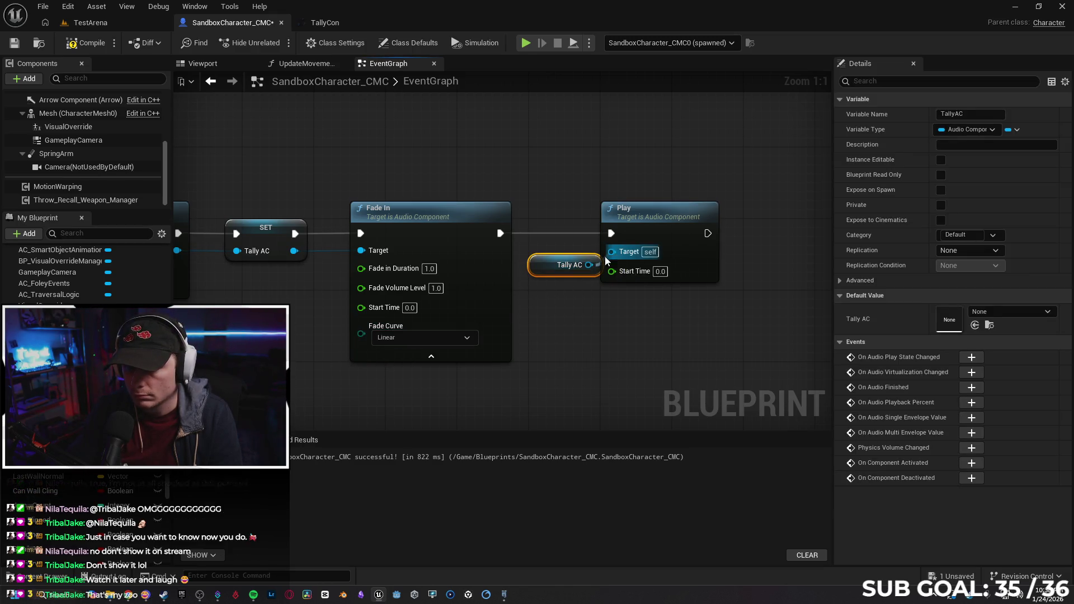
pyautogui.moveTo(541, 268); pyautogui.dragTo(479, 283)
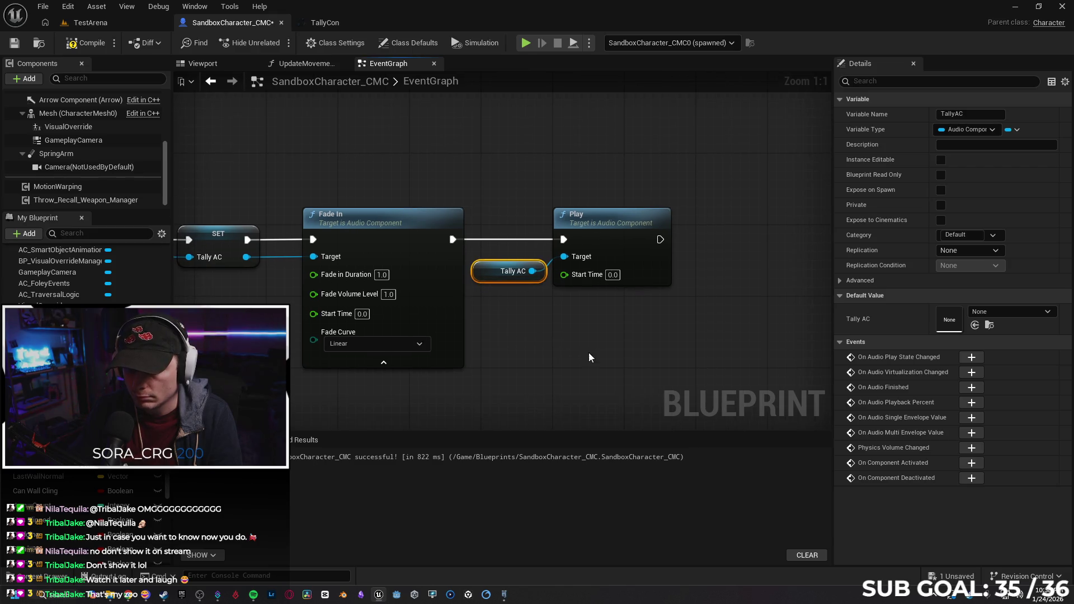
pyautogui.scroll(-2, 619, 343)
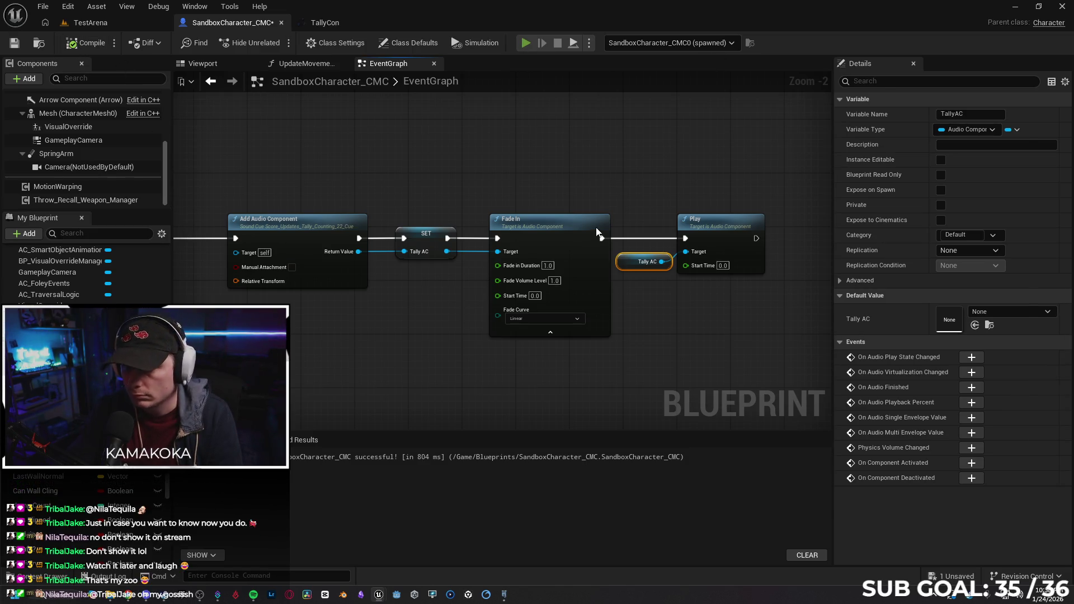
# Test-play the character, then delete the Tally AC and Play nodes.
pyautogui.hotkey('alt', 'p')
pyautogui.press('w')
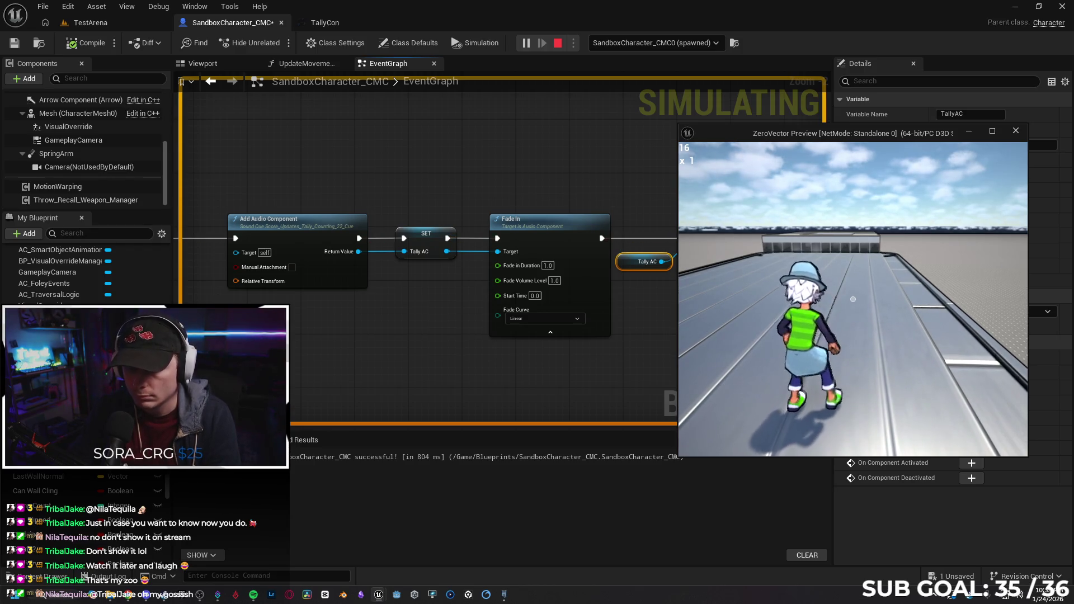
pyautogui.press('Escape')
pyautogui.moveTo(656, 159); pyautogui.dragTo(697, 283)
pyautogui.press('Delete')
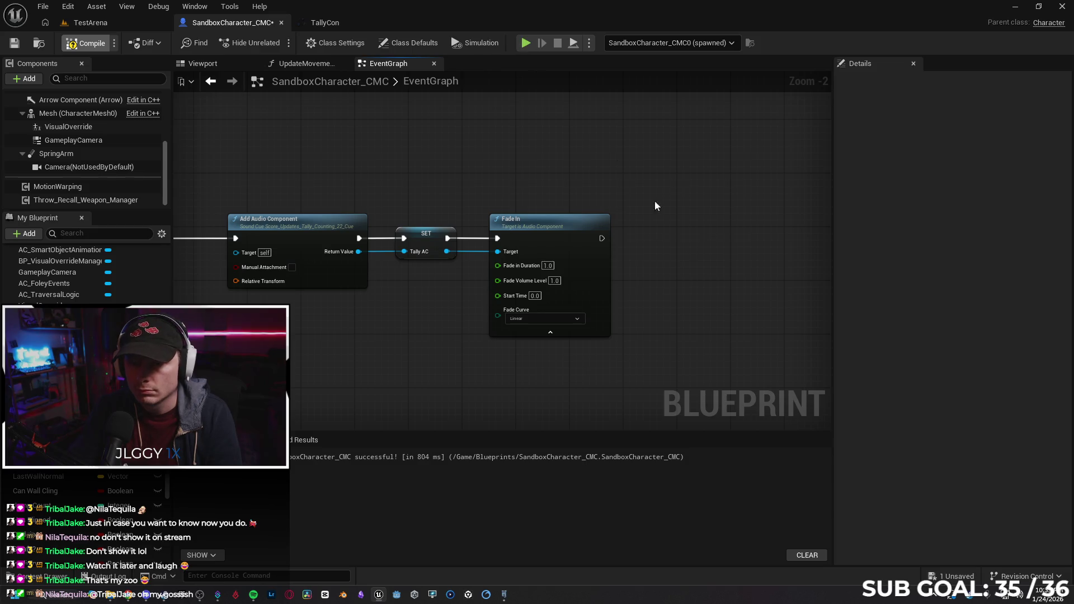
# Run another test play along the roof, then delete the Fade In node.
pyautogui.hotkey('alt', 'p')
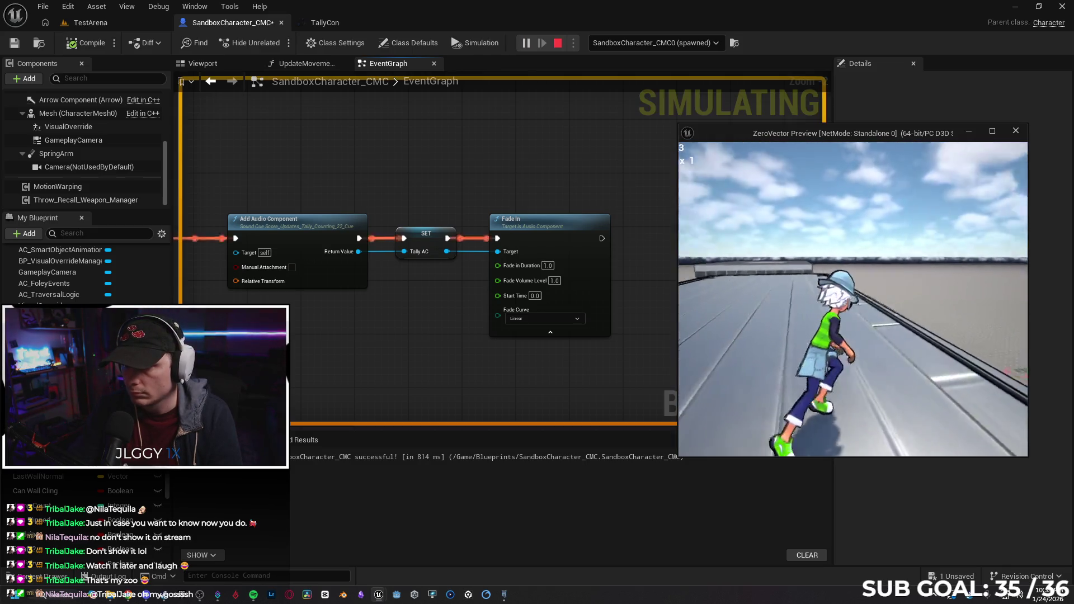
pyautogui.press('w')
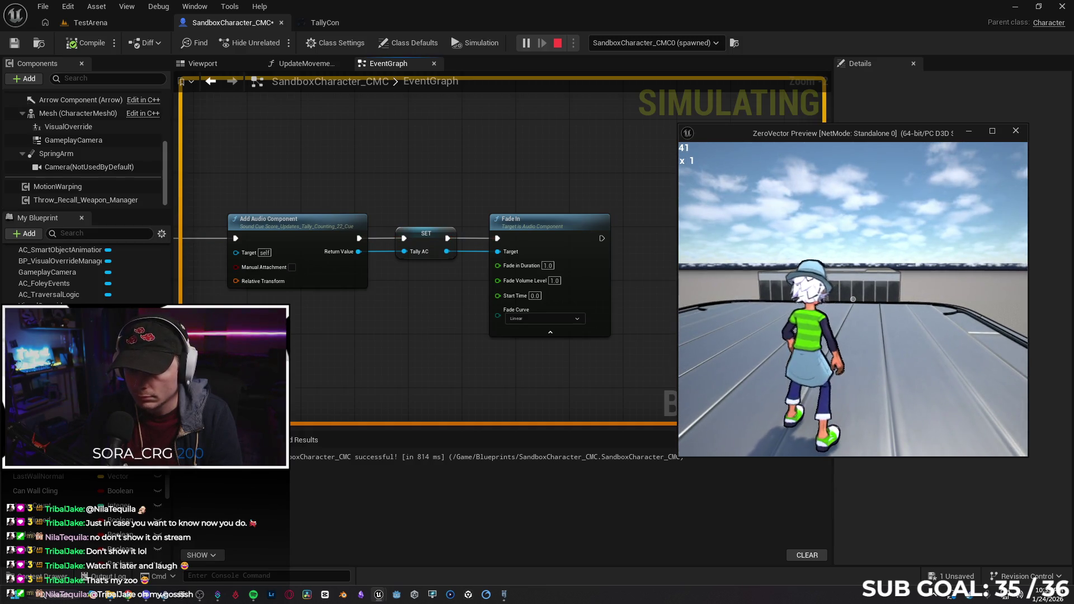
pyautogui.moveTo(853, 299)
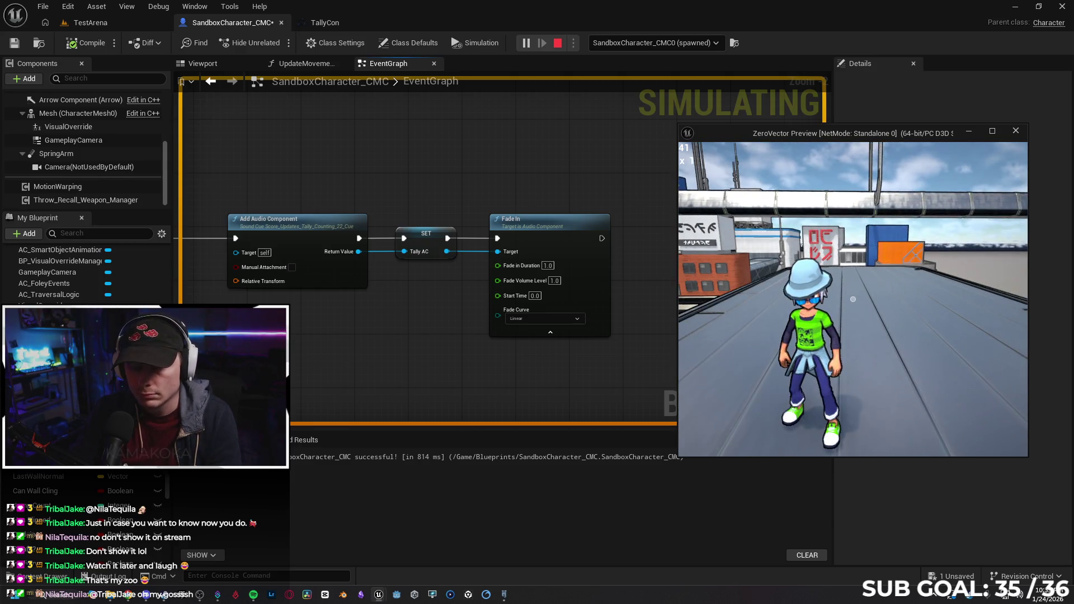
pyautogui.click(677, 344)
pyautogui.press('Escape')
pyautogui.moveTo(532, 166); pyautogui.dragTo(603, 343)
pyautogui.press('Delete')
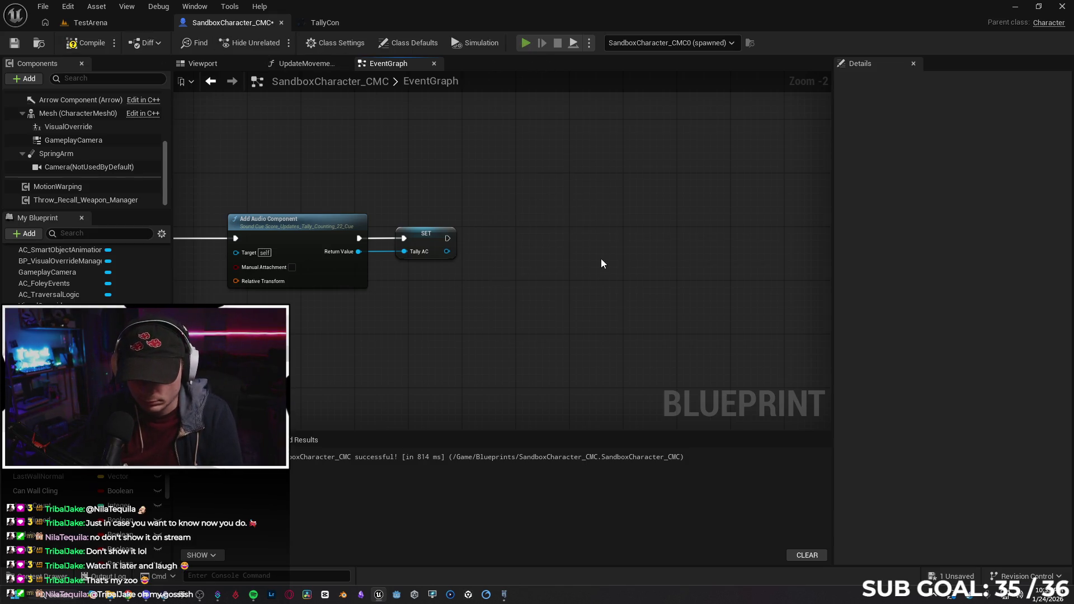
# After a quick test play, add a Fade In node after the SET node.
pyautogui.hotkey('alt', 'p')
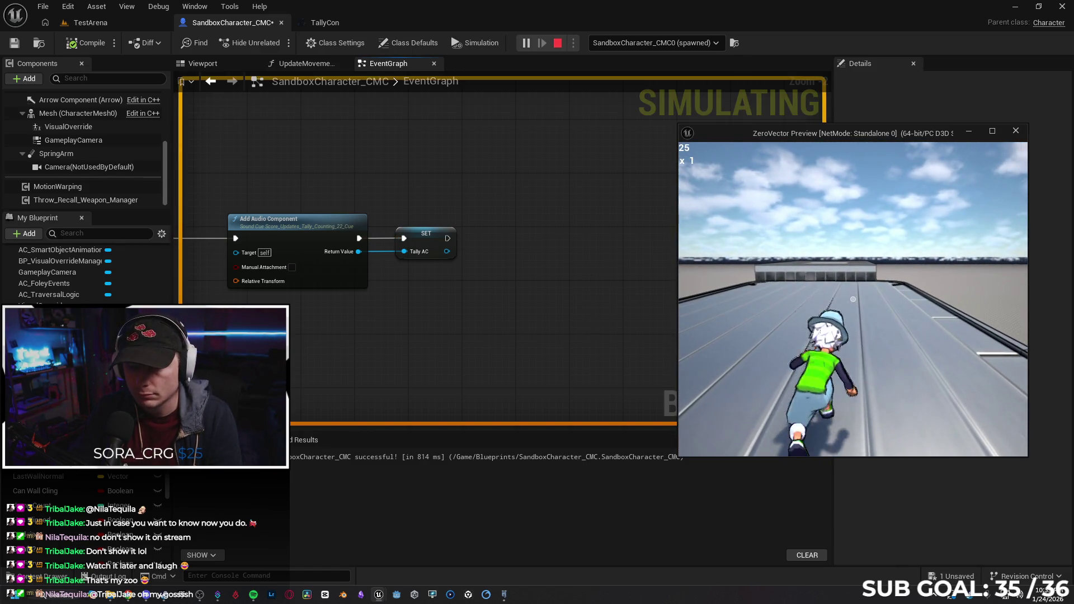
pyautogui.press('Escape')
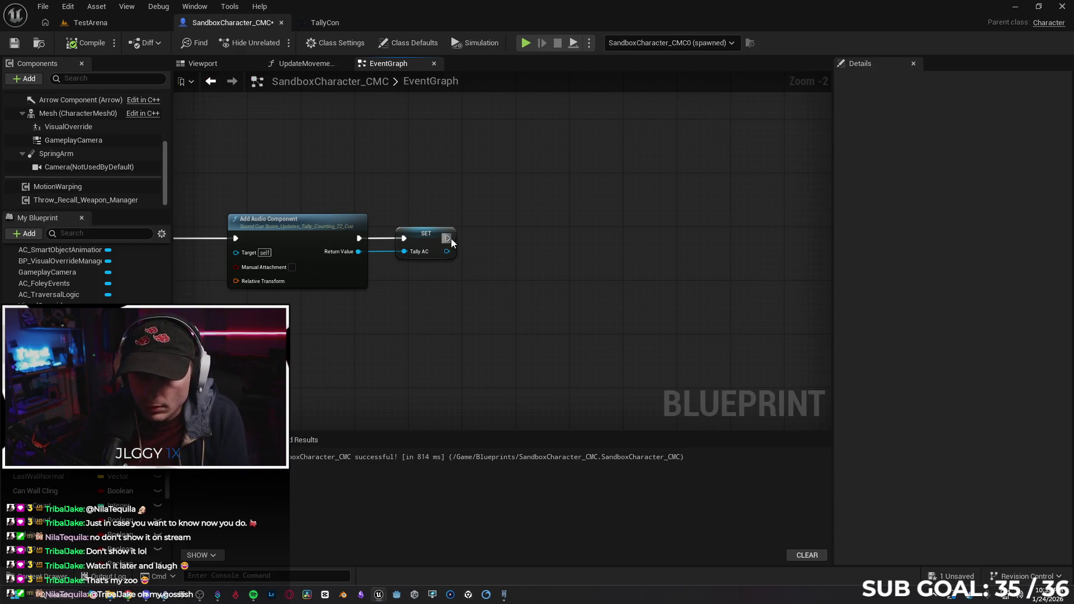
pyautogui.moveTo(451, 239); pyautogui.dragTo(502, 245)
pyautogui.write('fade in')
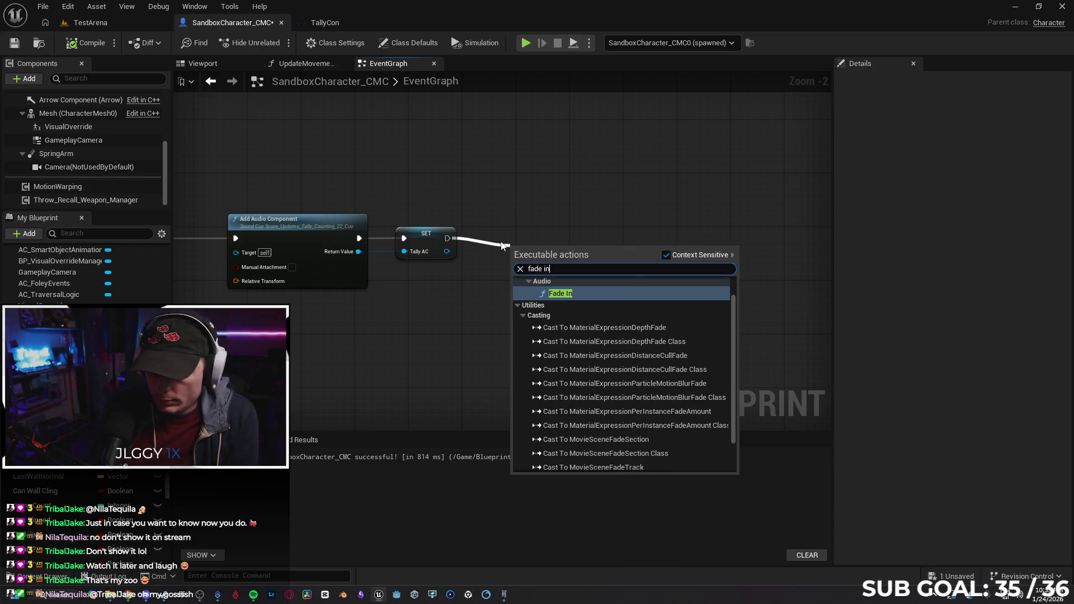
pyautogui.press('Return')
# Wire Tally AC into Fade In's Target and expand its volume, start time and curve inputs.
pyautogui.moveTo(541, 263); pyautogui.dragTo(528, 236)
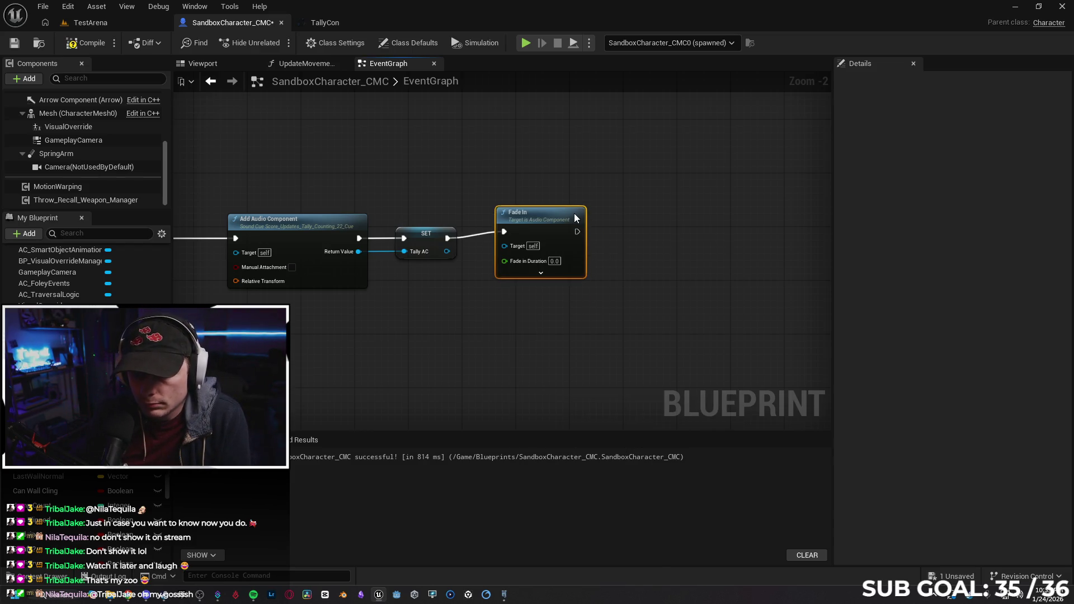
pyautogui.moveTo(446, 251); pyautogui.dragTo(505, 252)
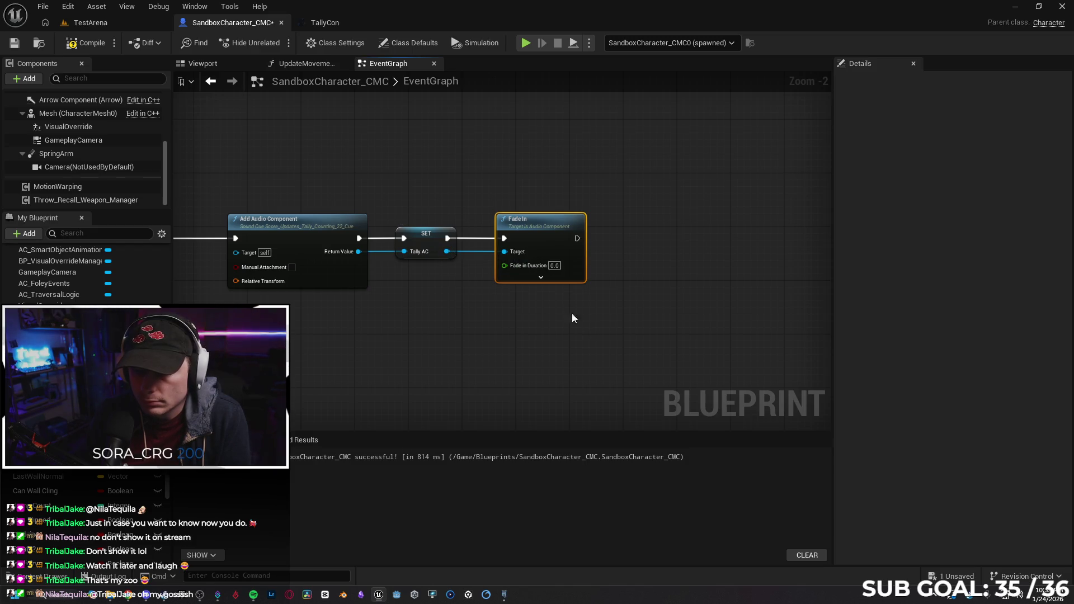
pyautogui.click(558, 279)
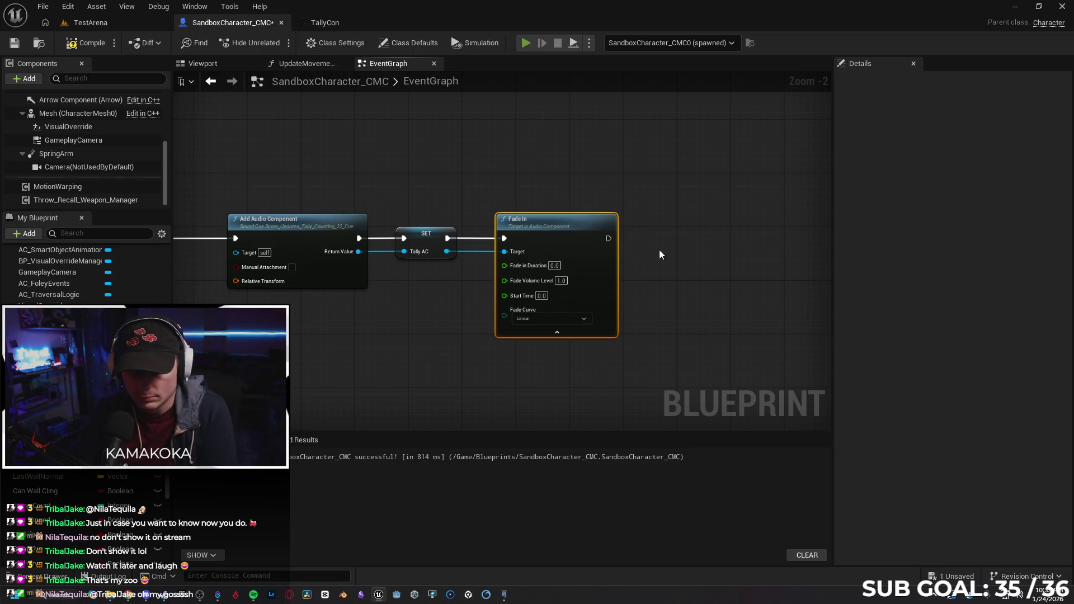
# After a brief test play, set Fade In's duration to 1.0.
pyautogui.hotkey('alt', 'p')
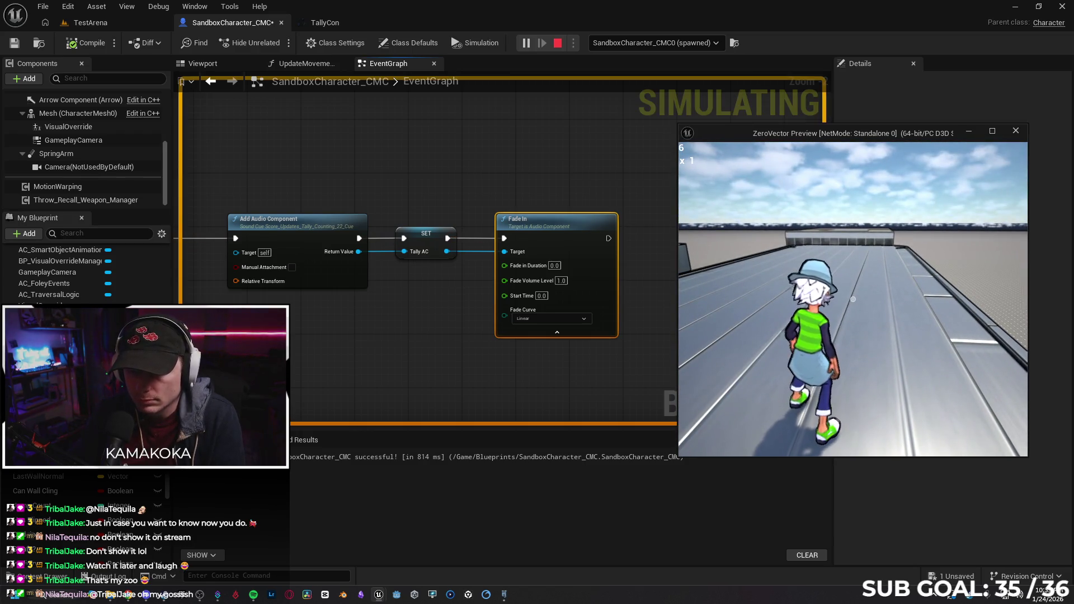
pyautogui.press('Escape')
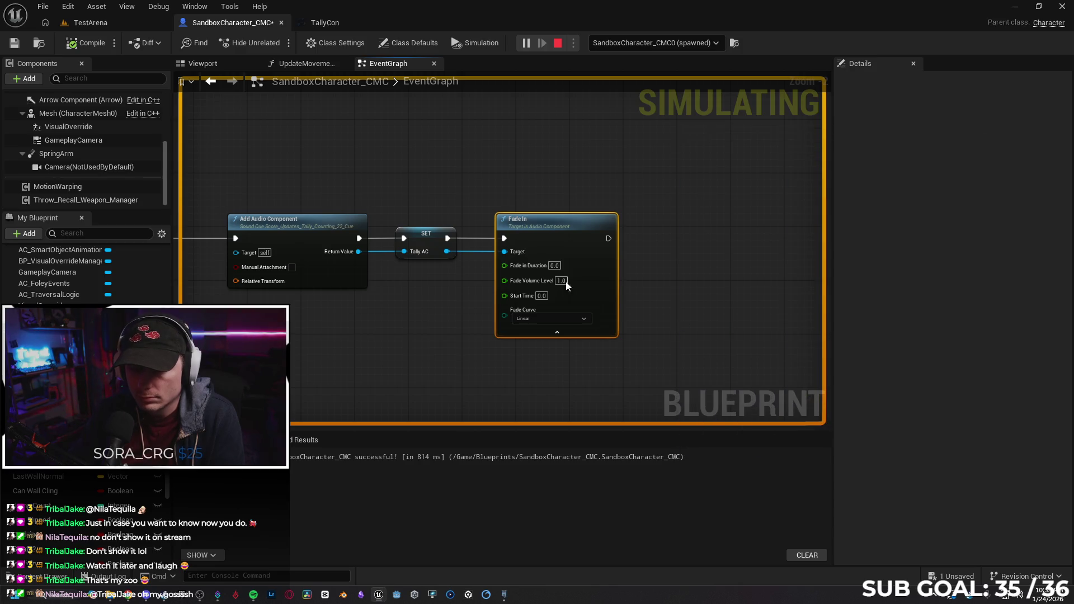
pyautogui.write('1')
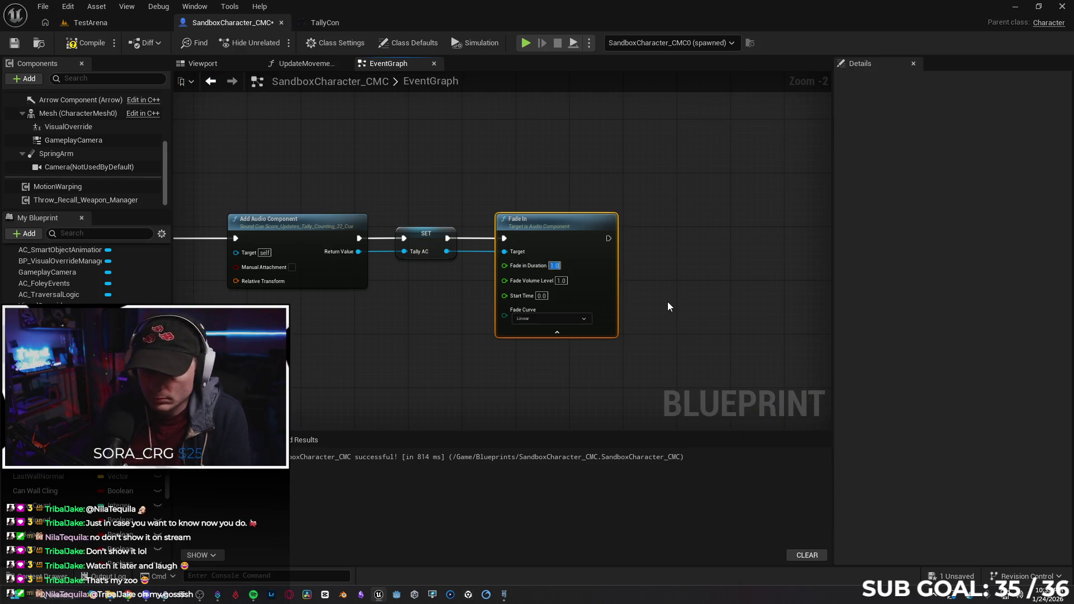
pyautogui.click(649, 302)
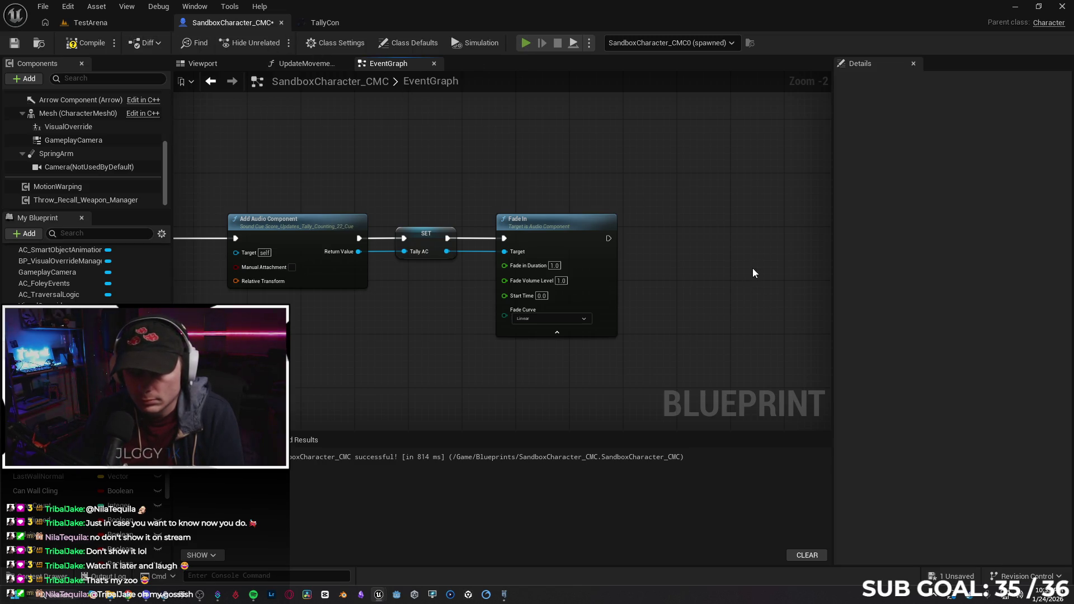
# Test-play the character running along the roof to hear the fading score sound.
pyautogui.hotkey('alt', 'p')
pyautogui.press('w')
pyautogui.press('w')
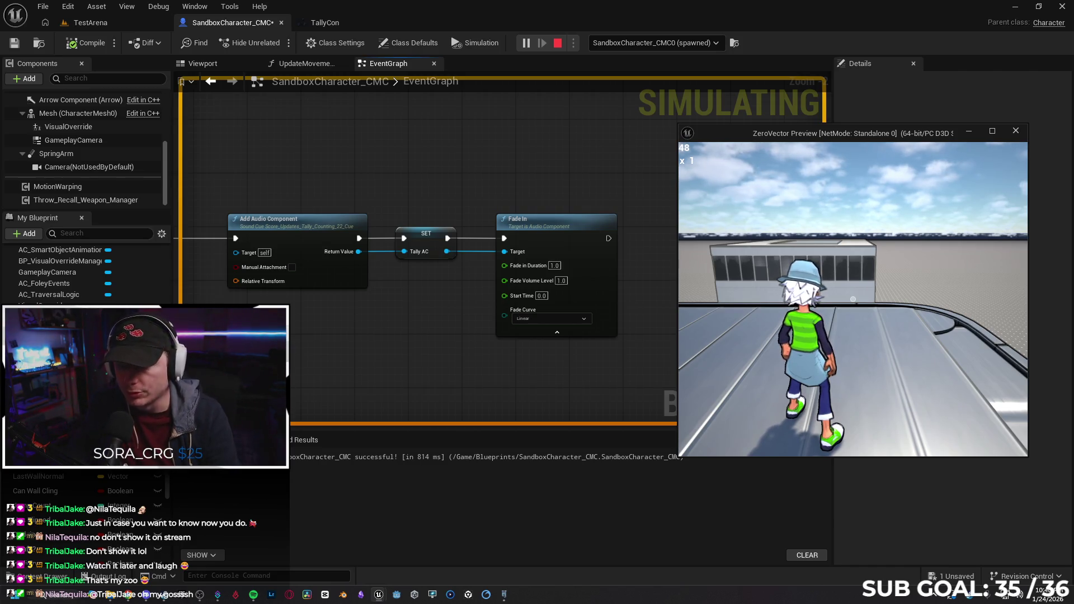
pyautogui.press('Escape')
pyautogui.scroll(-1, 541, 325)
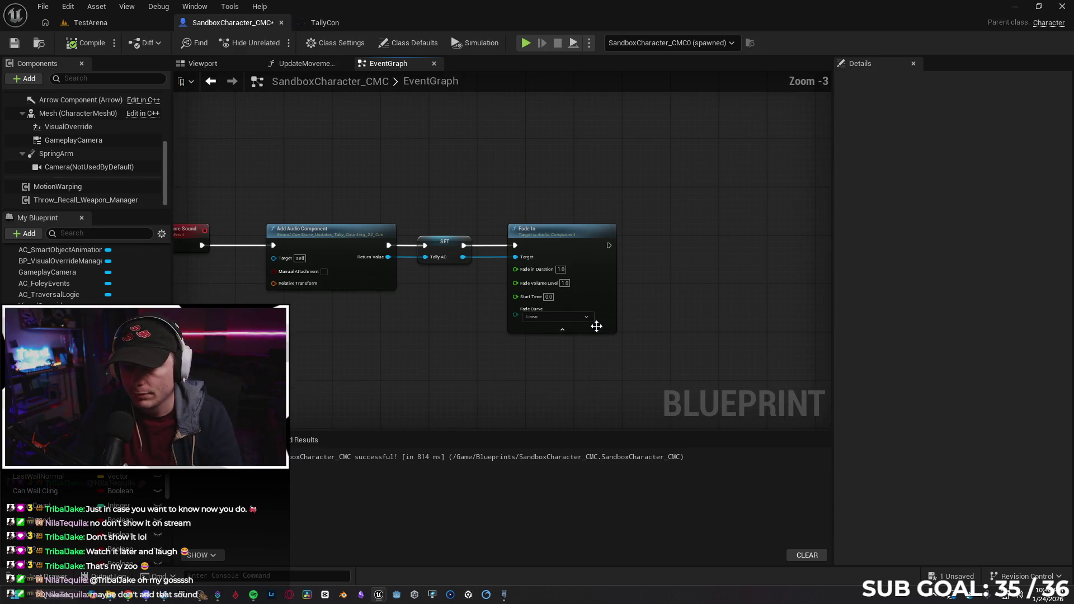
pyautogui.moveTo(542, 324); pyautogui.dragTo(519, 314)
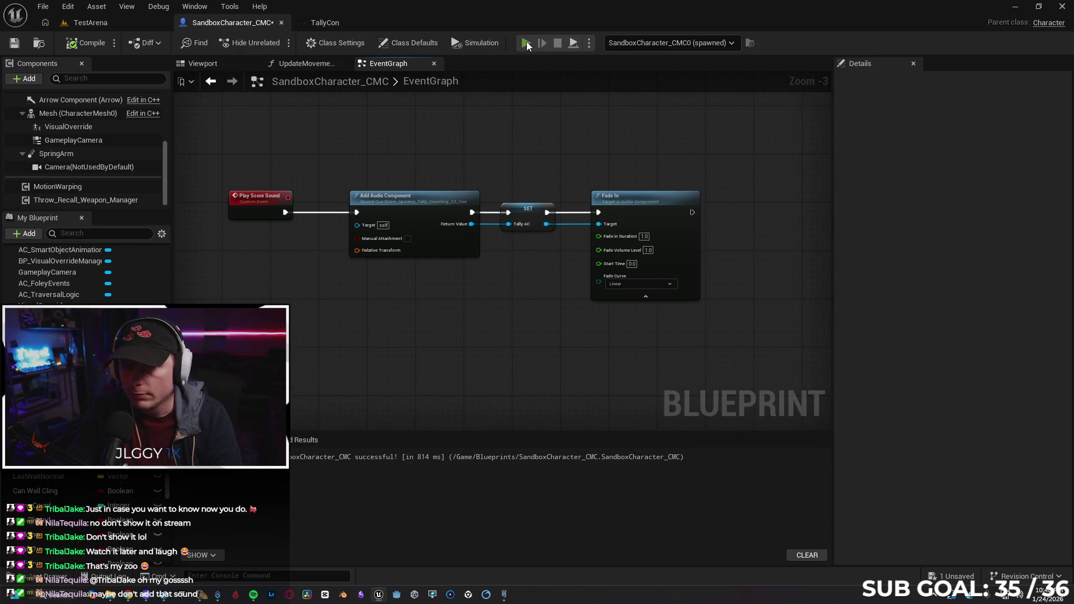
# Play again, giving the preview focus and running to raise the score counter.
pyautogui.hotkey('alt', 'p')
pyautogui.click(789, 220)
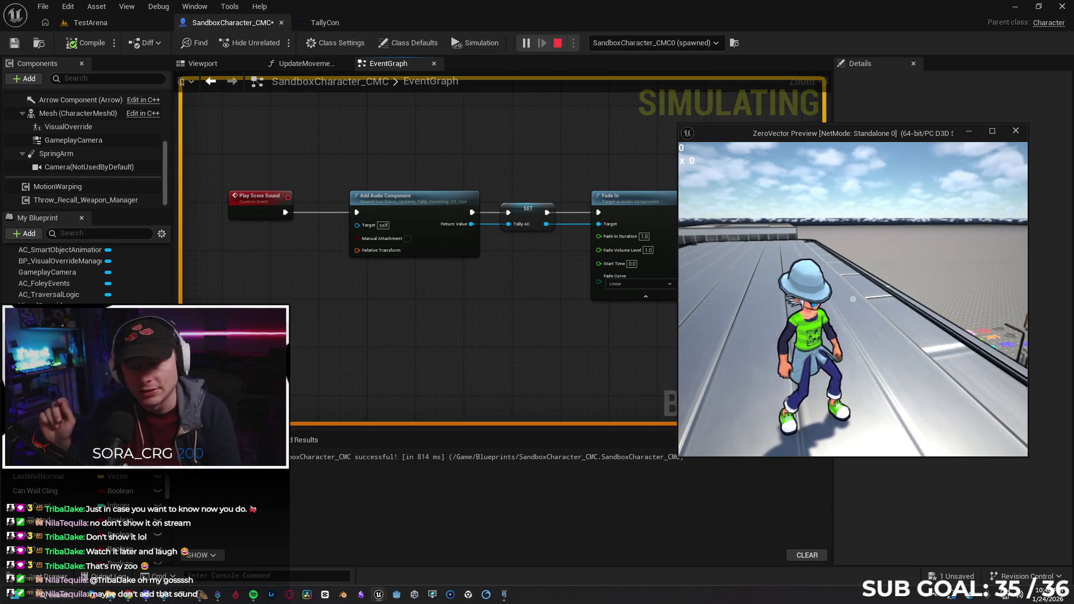
pyautogui.press('a')
pyautogui.press('w')
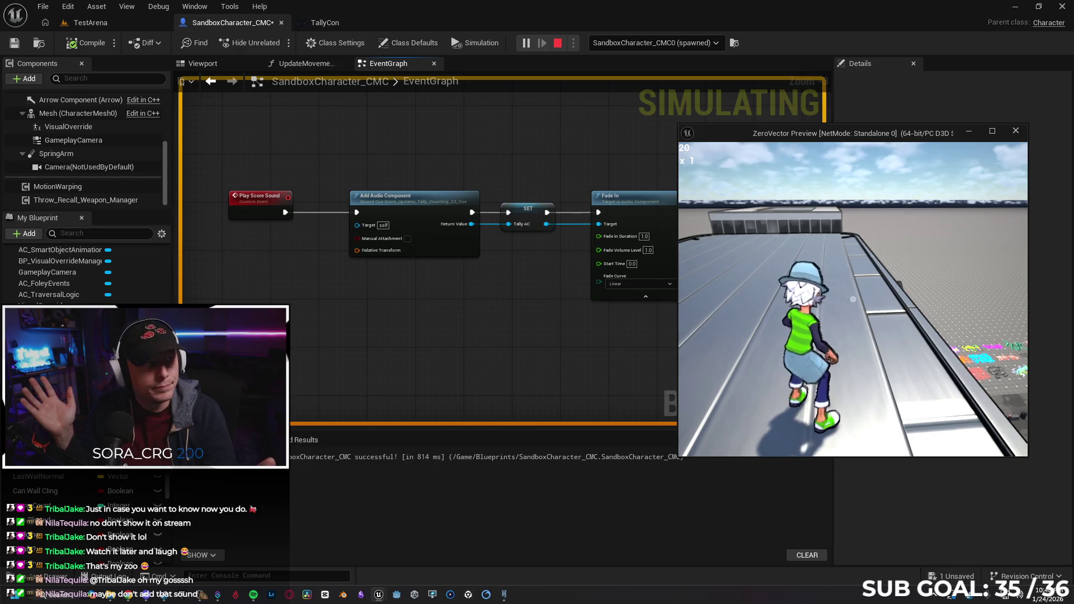
pyautogui.press('Escape')
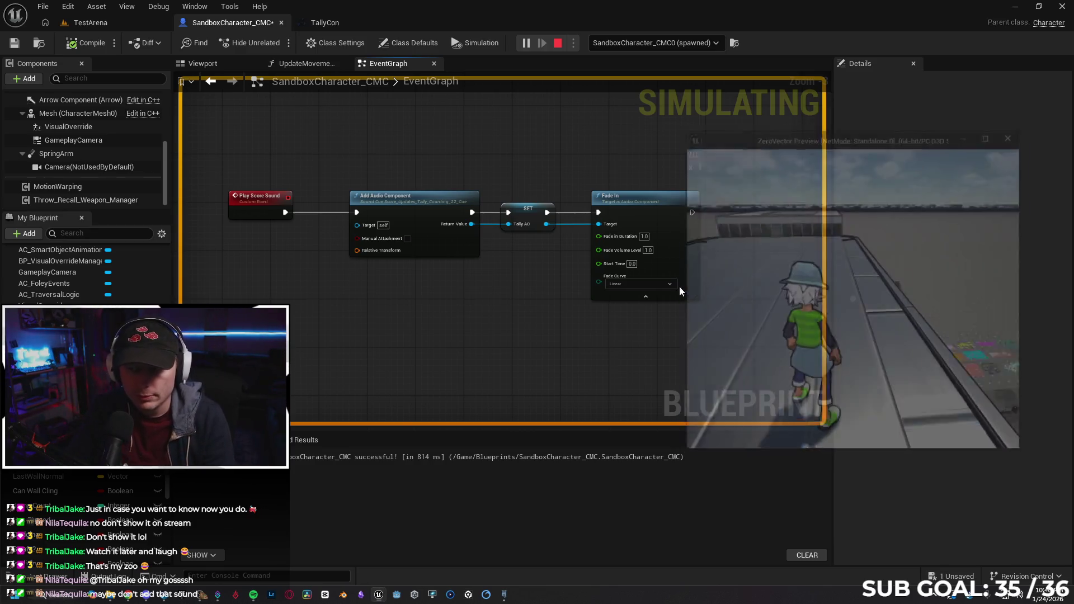
# Switch Fade In's curve to Logarithmic and test-play by running the character.
pyautogui.click(644, 284)
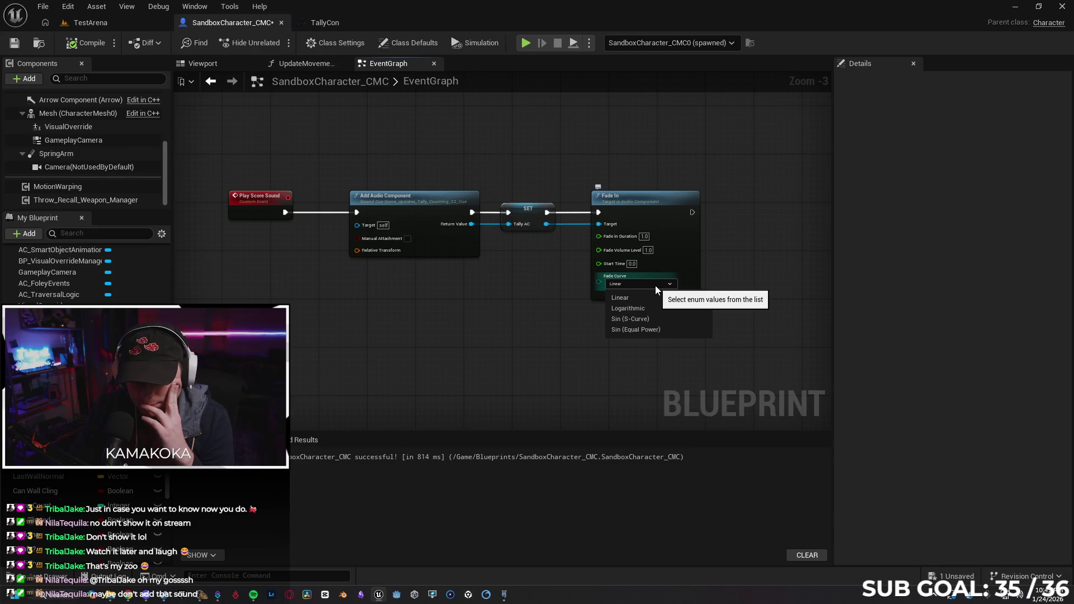
pyautogui.click(659, 311)
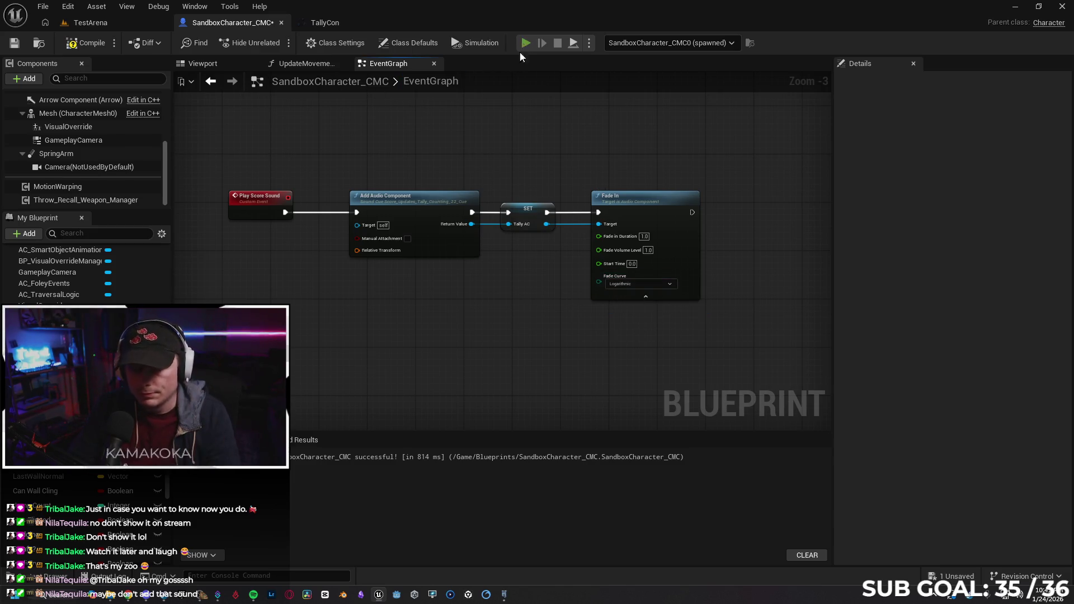
pyautogui.hotkey('alt', 'p')
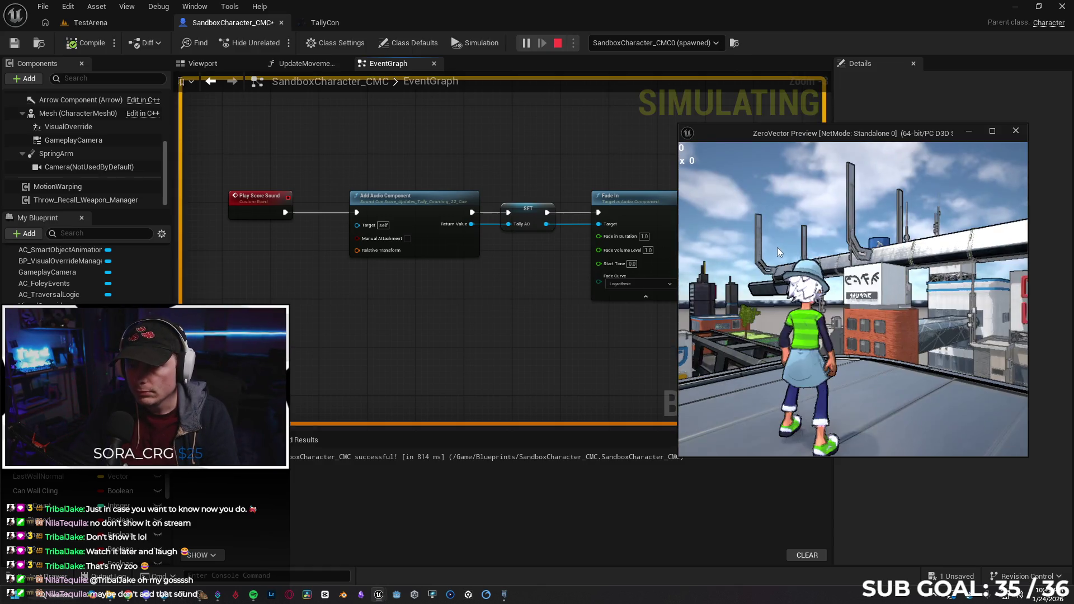
pyautogui.press('w')
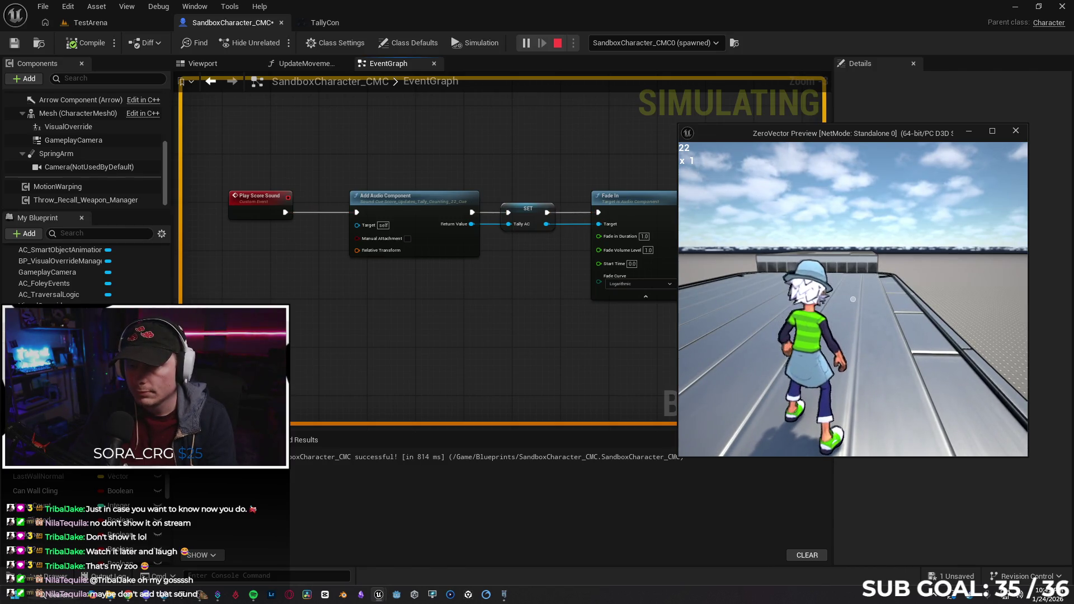
# End the test and set Fade In's curve back to Linear.
pyautogui.press('Escape')
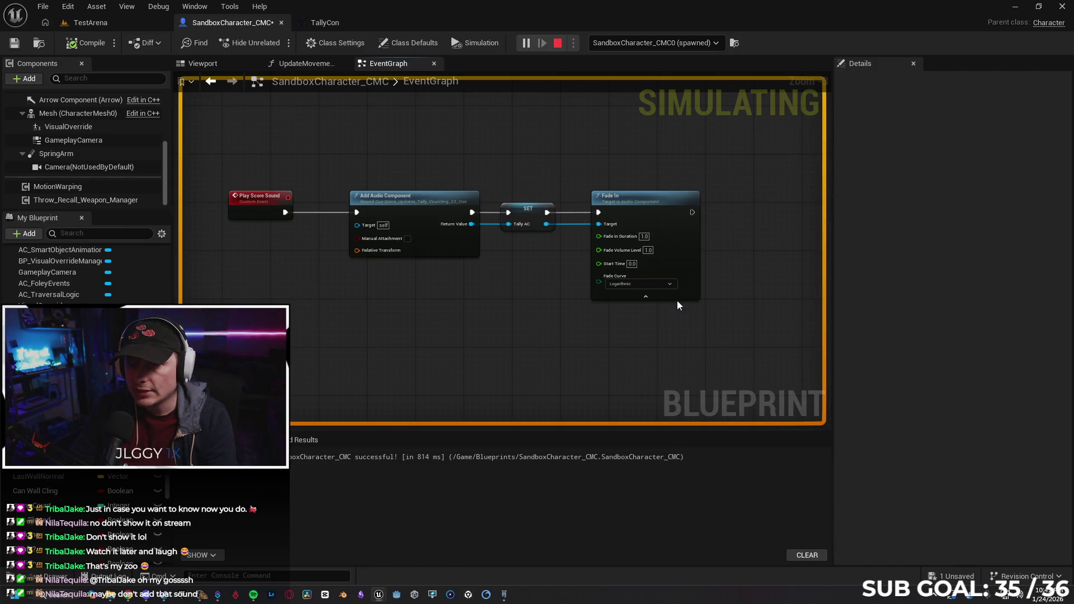
pyautogui.click(670, 284)
pyautogui.click(666, 299)
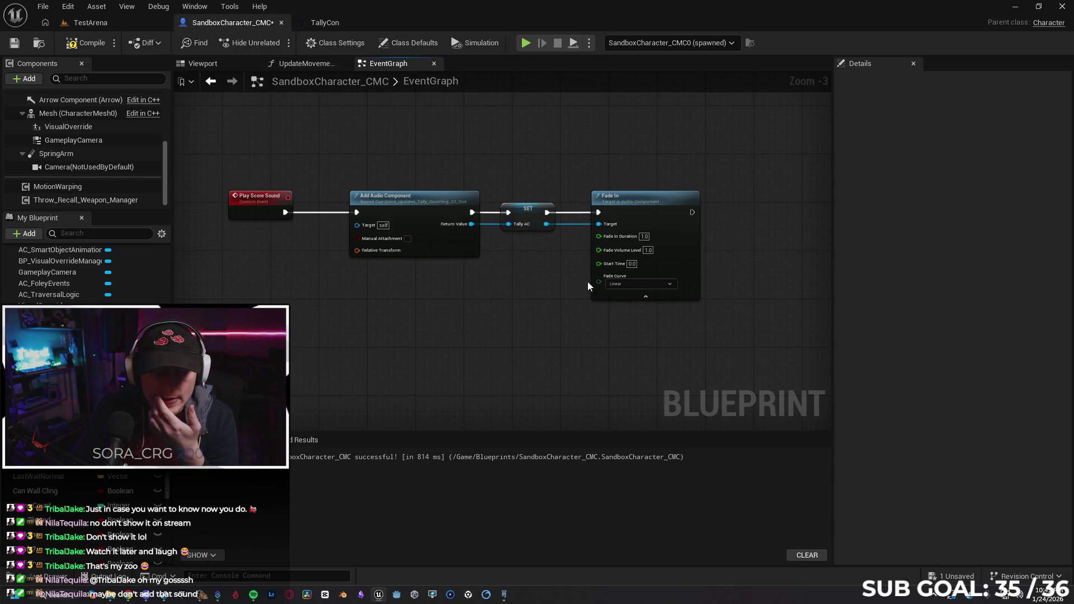
# Add a Sequence after Play Score Sound, driving Fade In from Then 1 instead of SET.
pyautogui.moveTo(416, 296)
pyautogui.mouseDown()
pyautogui.moveTo(456, 294)
pyautogui.moveTo(427, 293)
pyautogui.mouseUp()
pyautogui.moveTo(271, 204)
pyautogui.mouseDown()
pyautogui.moveTo(393, 253)
pyautogui.moveTo(296, 226)
pyautogui.moveTo(398, 237)
pyautogui.moveTo(421, 225)
pyautogui.mouseUp()
pyautogui.write('sequence')
pyautogui.press('Return')
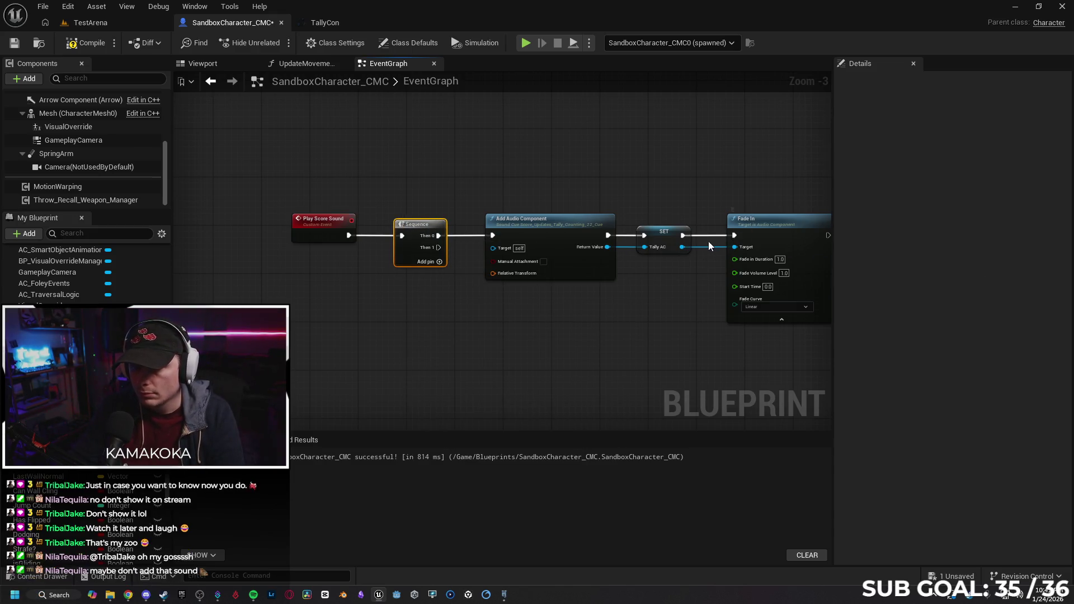
pyautogui.moveTo(439, 248); pyautogui.dragTo(737, 238)
pyautogui.moveTo(798, 221)
pyautogui.mouseDown()
pyautogui.moveTo(542, 310)
pyautogui.moveTo(582, 326)
pyautogui.mouseUp()
pyautogui.keyDown('alt'); pyautogui.click(596, 288); pyautogui.keyUp('alt')
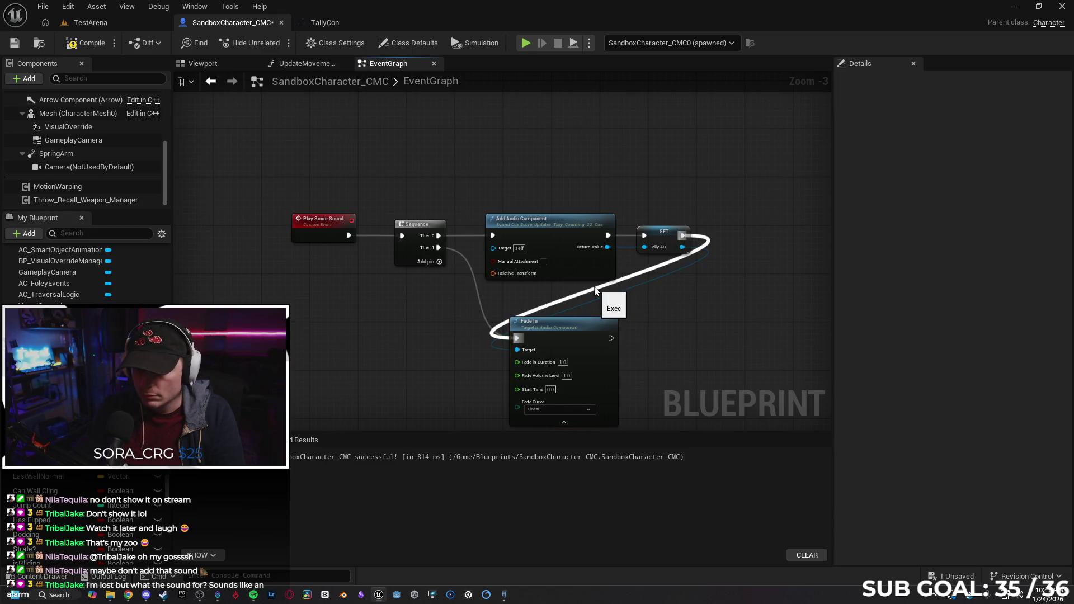
# Replace SET's Tally AC link into Fade In's Target with a separate Tally AC getter.
pyautogui.keyDown('alt'); pyautogui.click(657, 279); pyautogui.keyUp('alt')
pyautogui.moveTo(576, 326); pyautogui.dragTo(551, 302)
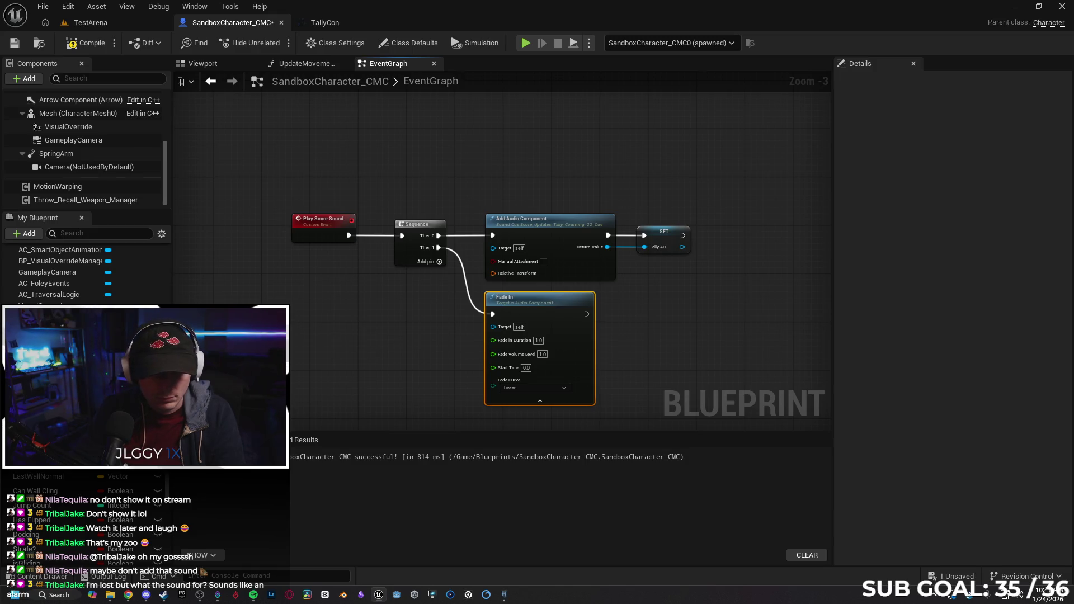
pyautogui.moveTo(62, 364); pyautogui.dragTo(272, 317)
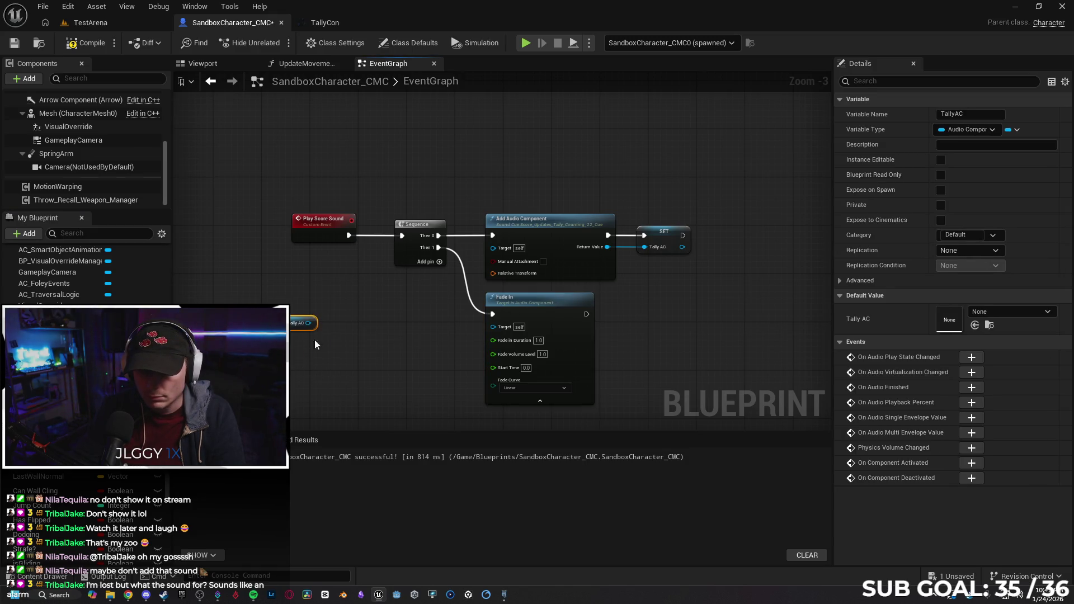
pyautogui.moveTo(412, 336)
pyautogui.mouseDown()
pyautogui.moveTo(457, 347)
pyautogui.moveTo(493, 326)
pyautogui.mouseUp()
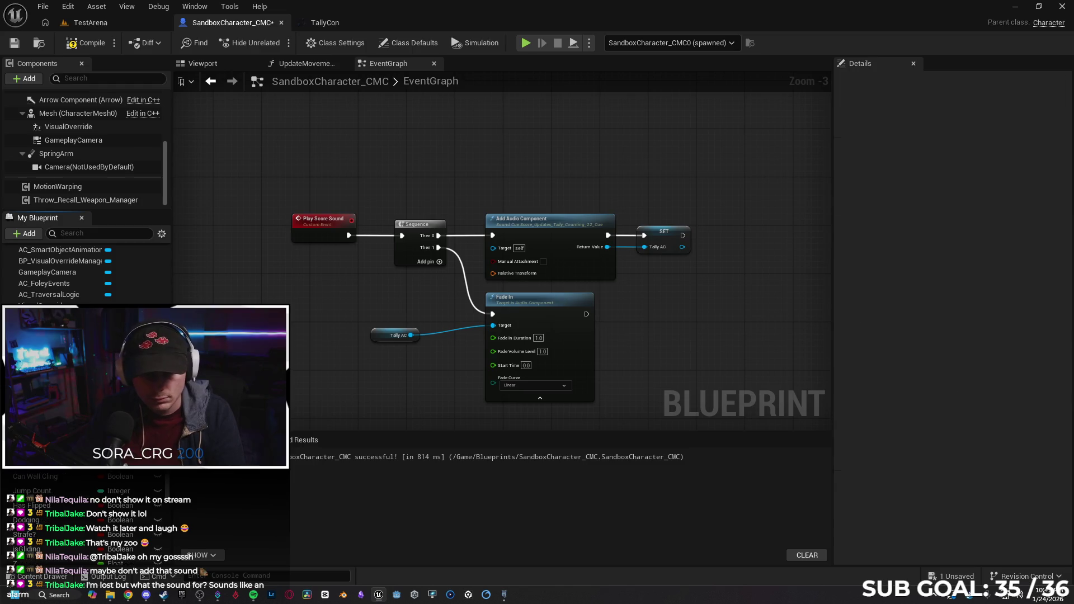
pyautogui.moveTo(374, 334); pyautogui.dragTo(396, 330)
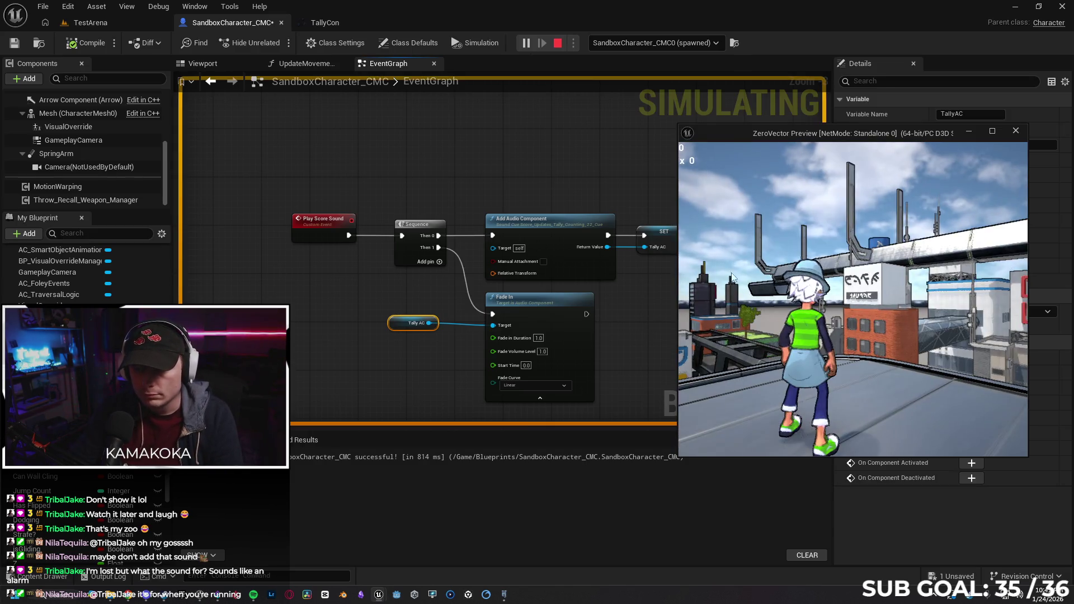
# Test the fade by running the character, then move Add Audio Component and SET right.
pyautogui.press('w')
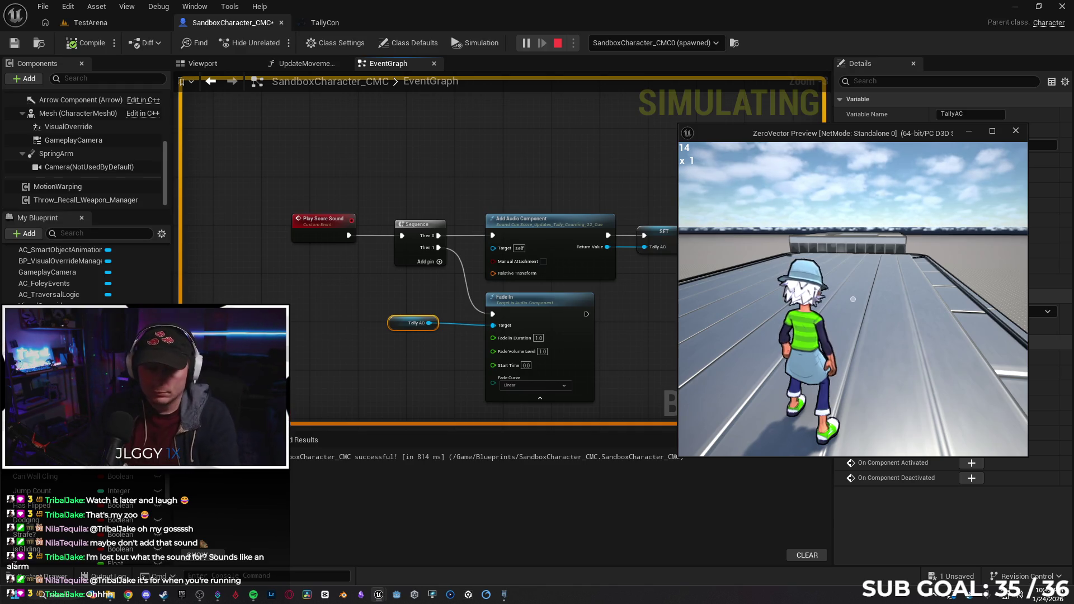
pyautogui.press('Escape')
pyautogui.moveTo(481, 207); pyautogui.dragTo(652, 246)
pyautogui.moveTo(569, 235); pyautogui.dragTo(641, 235)
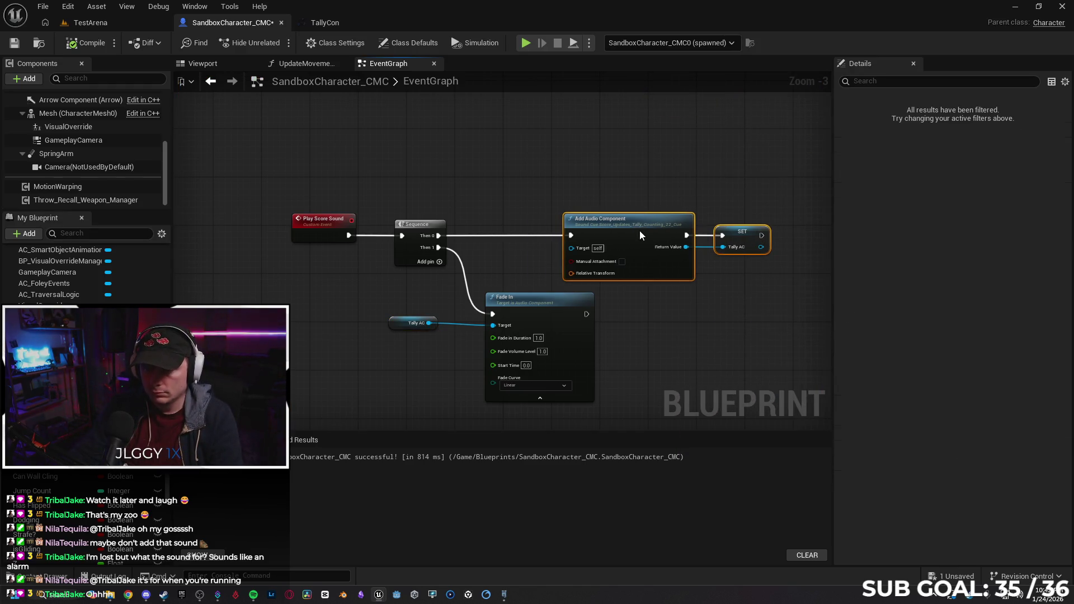
# Insert a Do Once between Sequence's Then 0 and Add Audio Component.
pyautogui.moveTo(439, 235); pyautogui.dragTo(458, 195)
pyautogui.write('do')
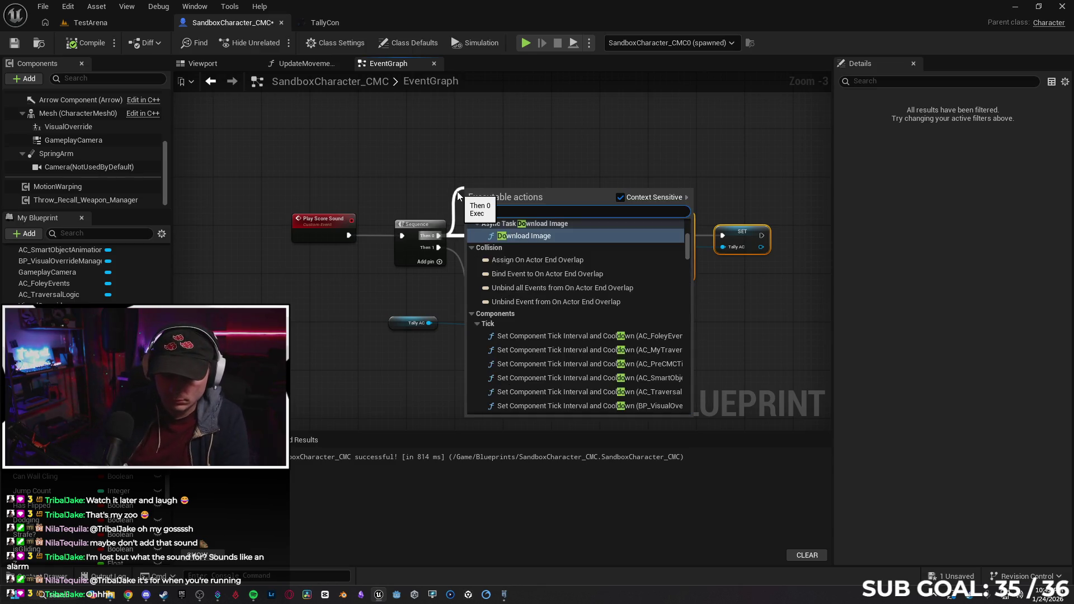
pyautogui.write(' once')
pyautogui.press('Return')
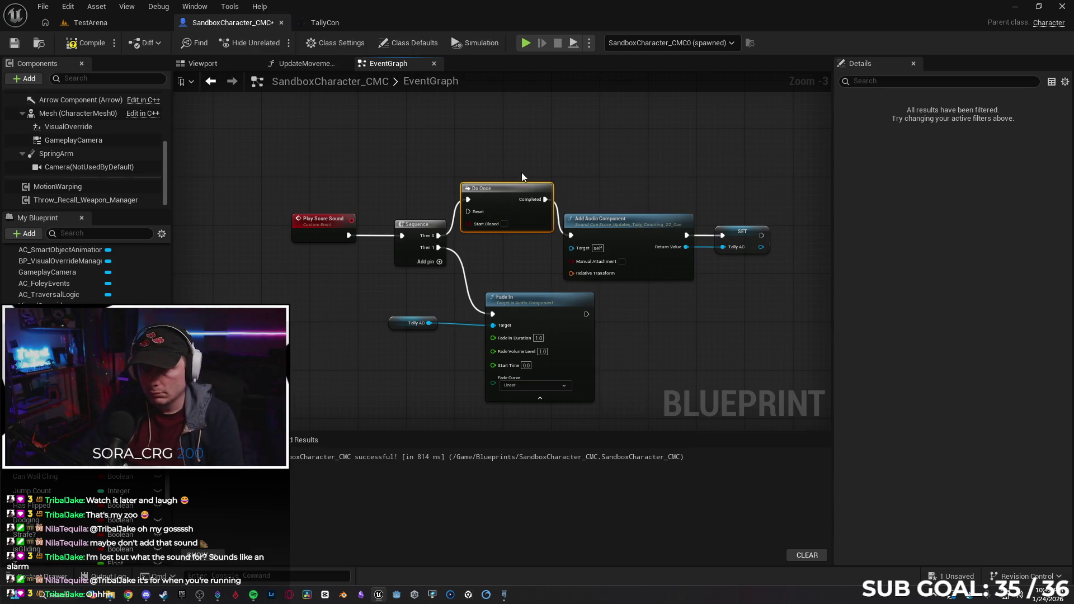
pyautogui.moveTo(490, 193)
pyautogui.mouseDown()
pyautogui.moveTo(505, 217)
pyautogui.moveTo(496, 229)
pyautogui.mouseUp()
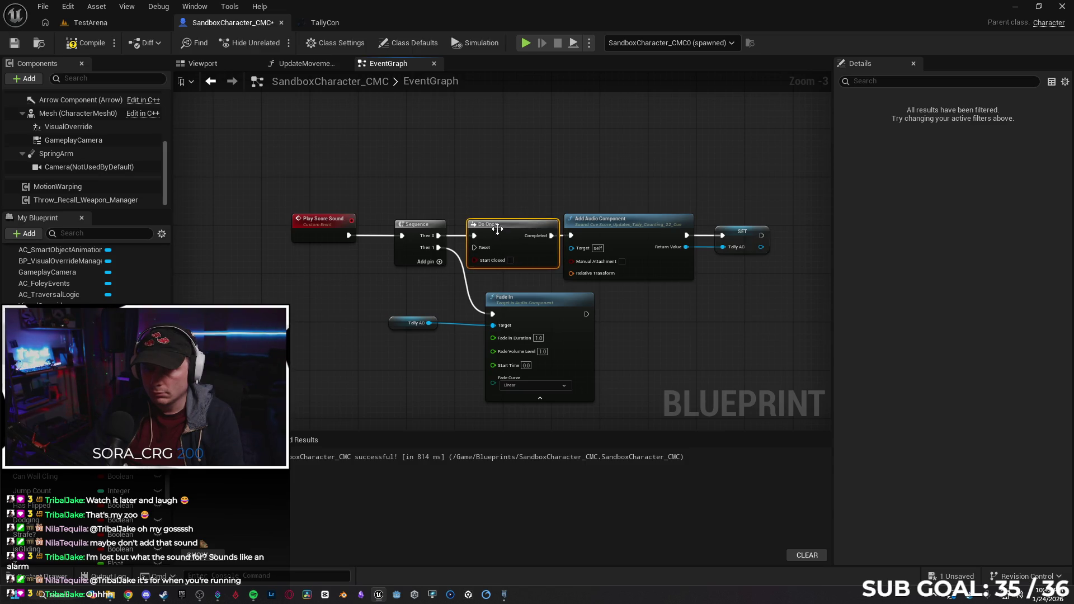
# Test the single-play sound, then delete all audio nodes following Play Score Sound.
pyautogui.moveTo(625, 314); pyautogui.dragTo(579, 309)
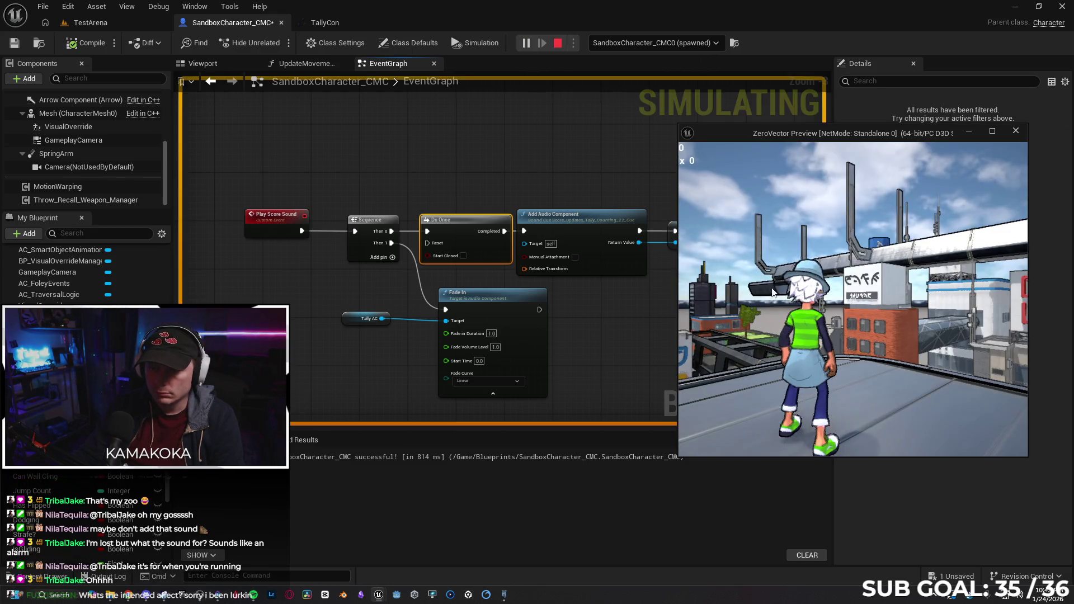
pyautogui.press('w')
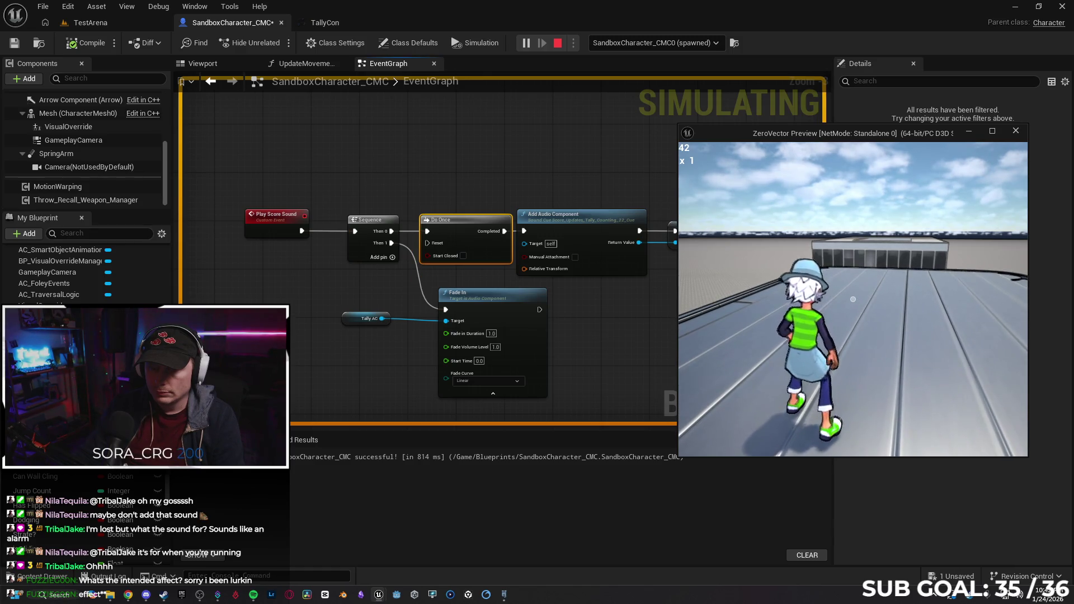
pyautogui.press('Escape')
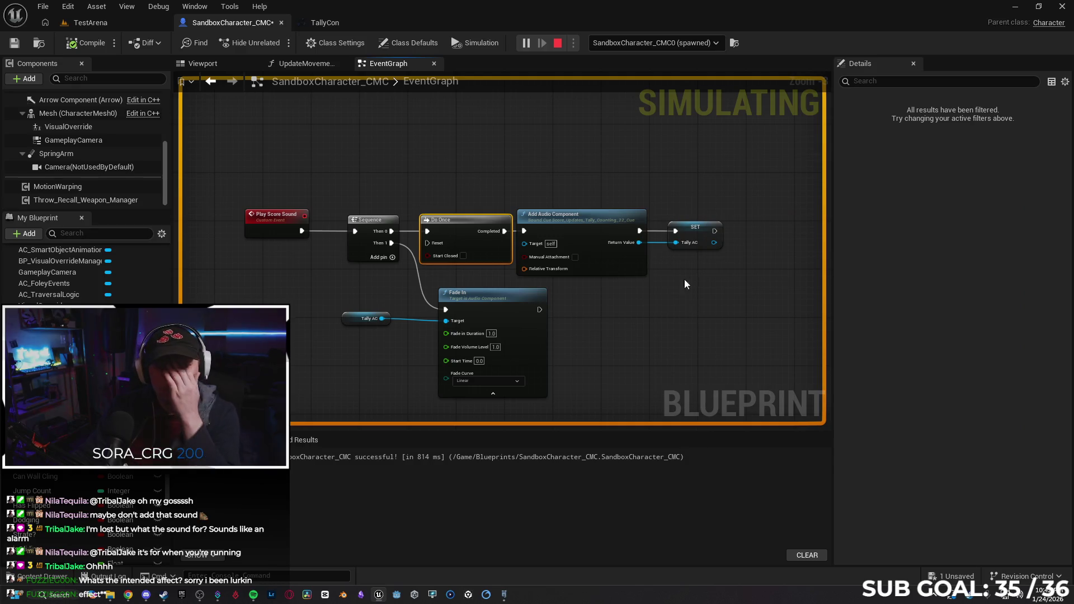
pyautogui.moveTo(313, 153); pyautogui.dragTo(721, 351)
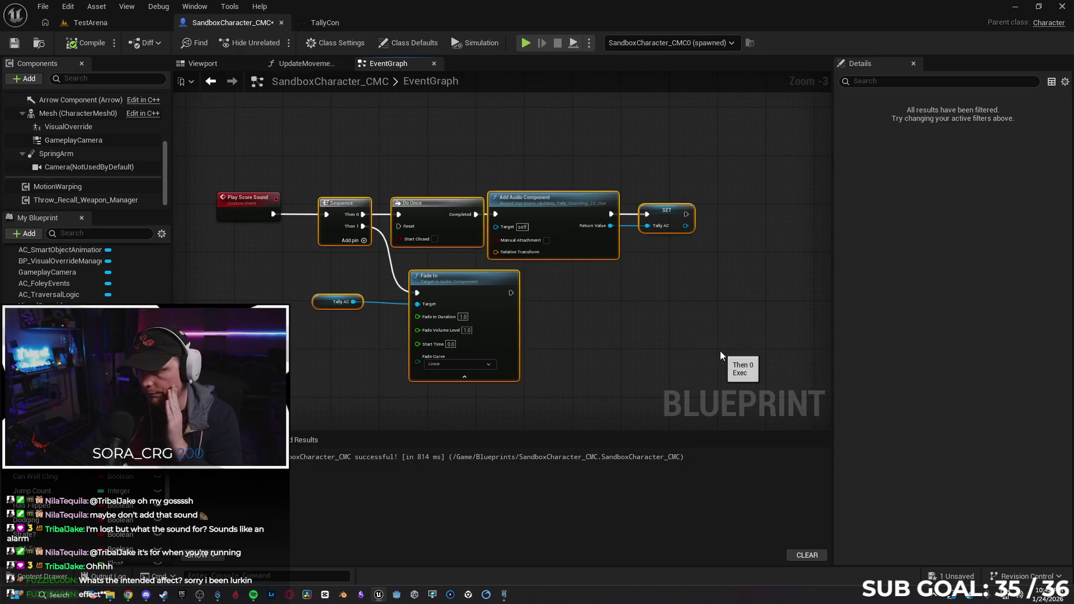
pyautogui.press('Delete')
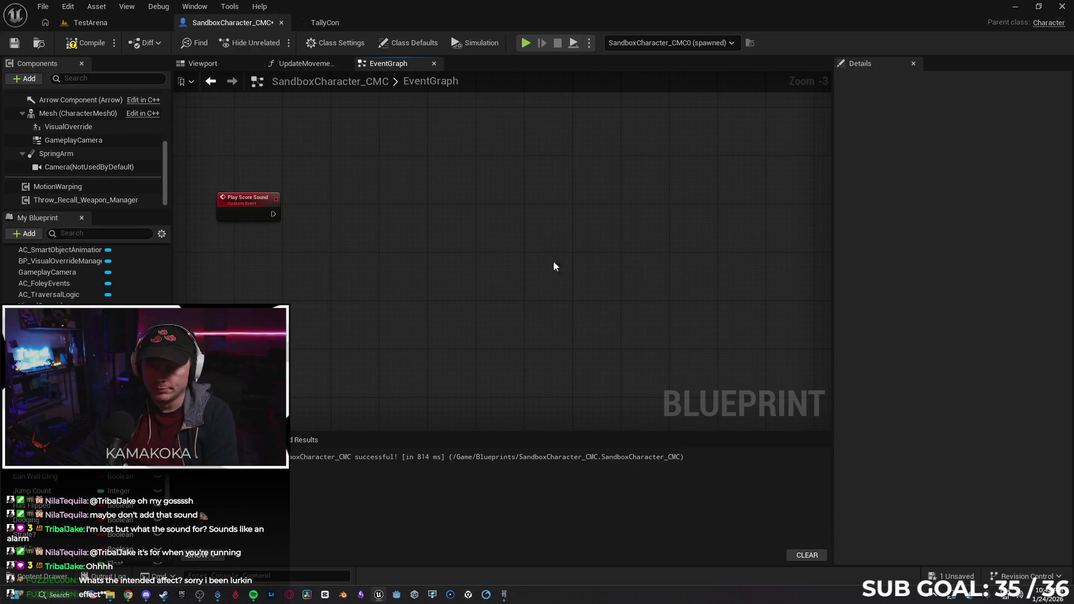
# Delete the Play Score Sound event and locate its call in UpdateMovementScore.
pyautogui.click(246, 198)
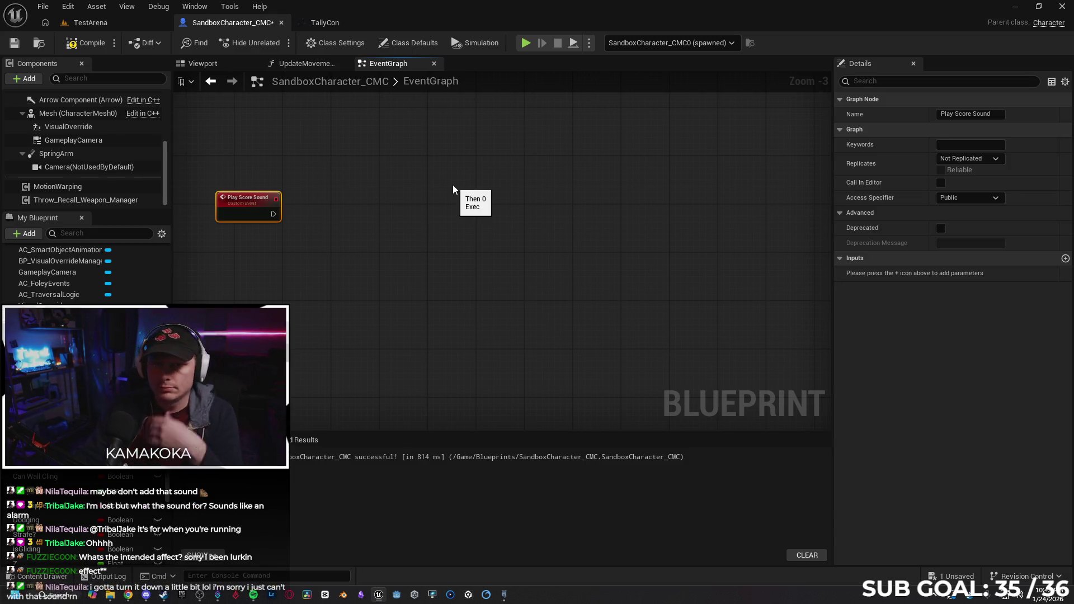
pyautogui.press('Delete')
pyautogui.click(307, 63)
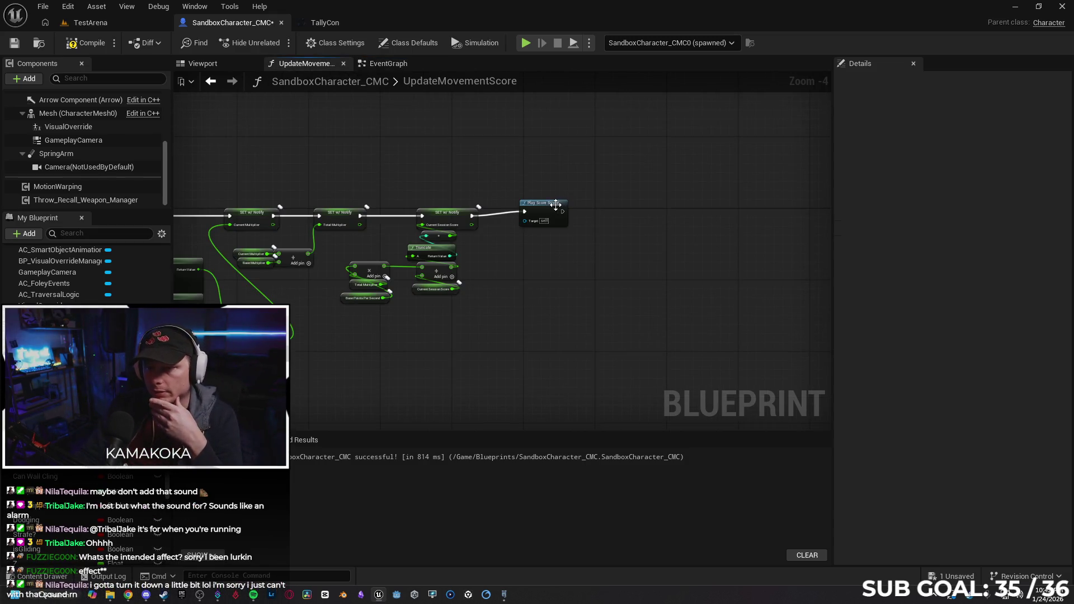
pyautogui.click(556, 205)
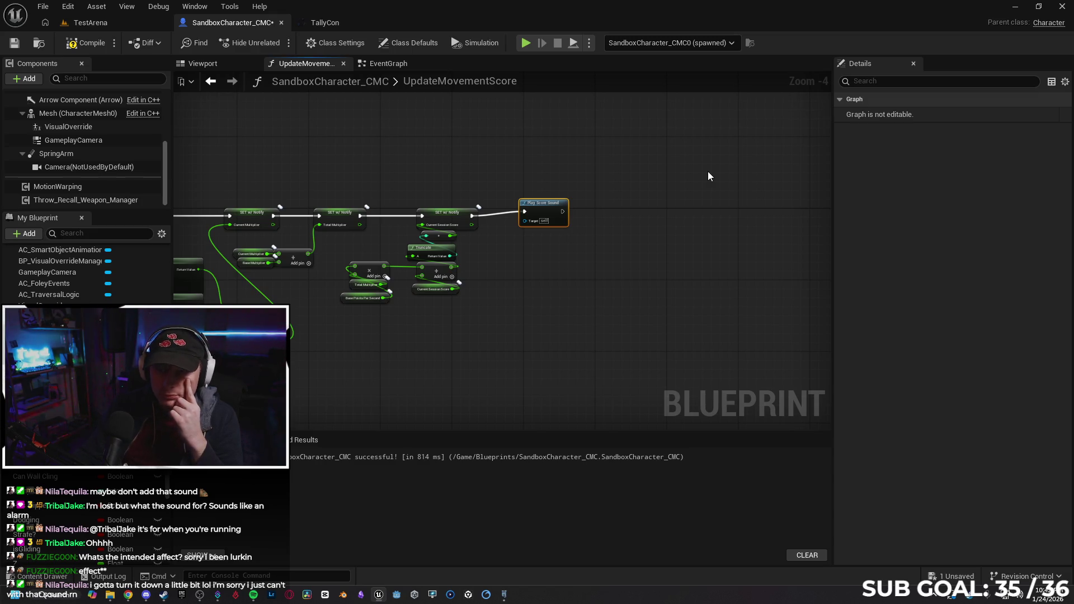
pyautogui.press('f')
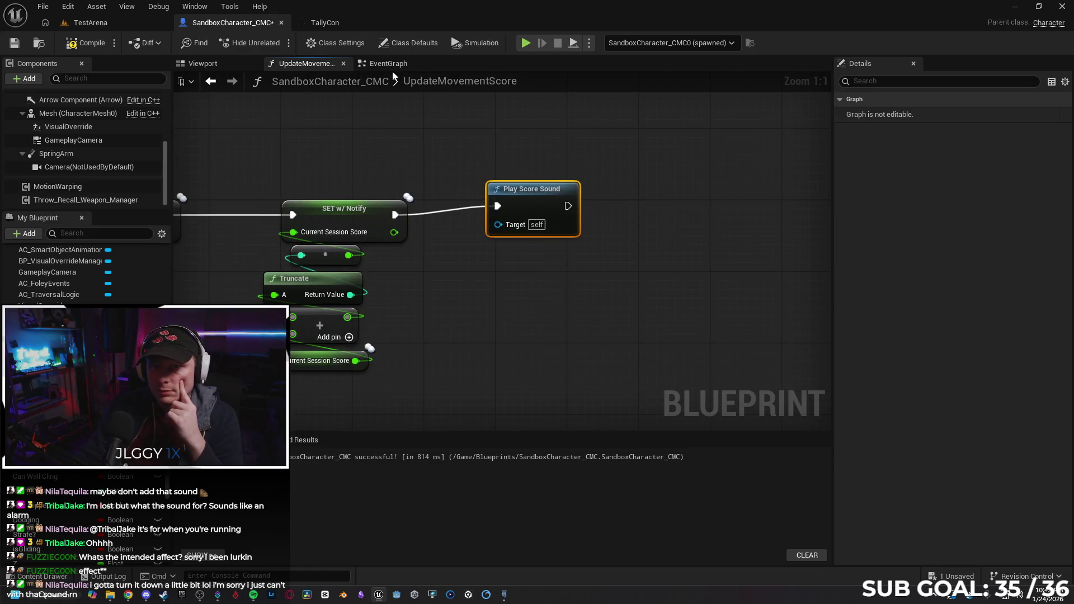
# Try a test play, check the compile failure message, and recompile from the EventGraph.
pyautogui.click(527, 43)
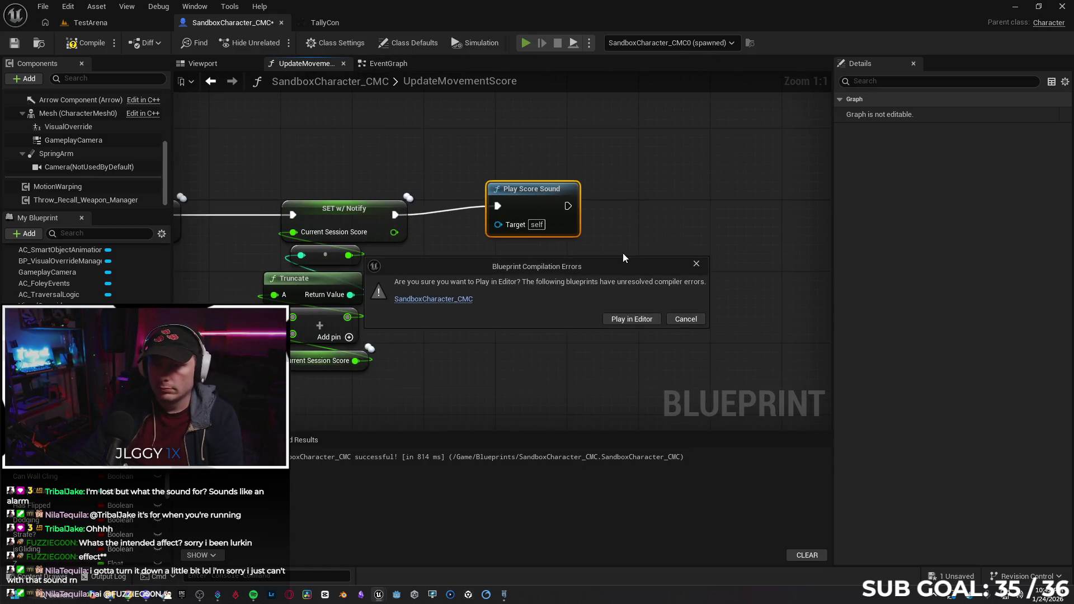
pyautogui.click(701, 264)
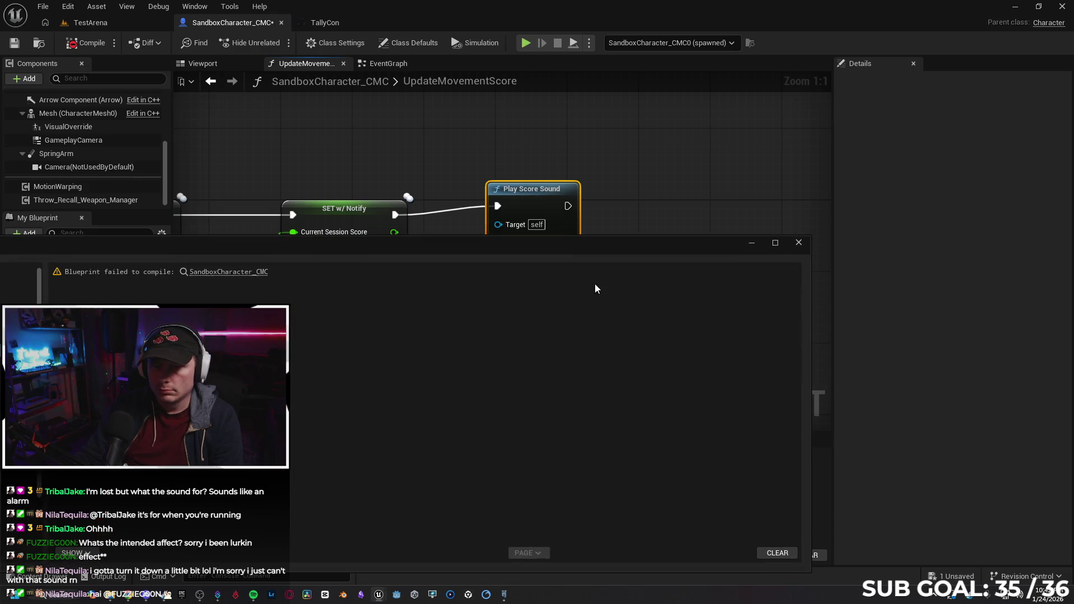
pyautogui.click(802, 243)
pyautogui.click(389, 63)
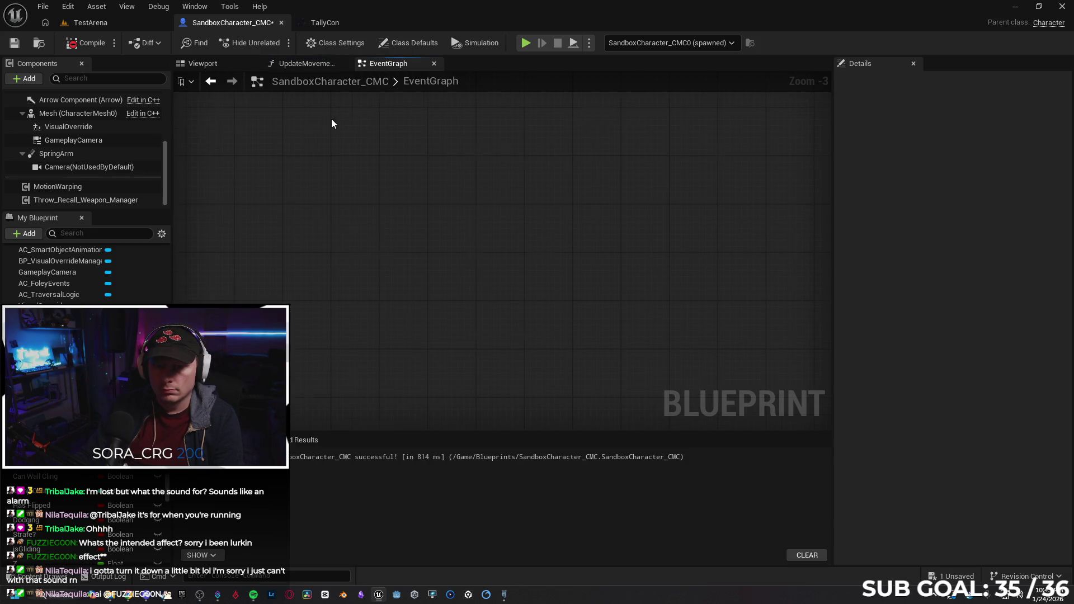
pyautogui.scroll(-4, 374, 147)
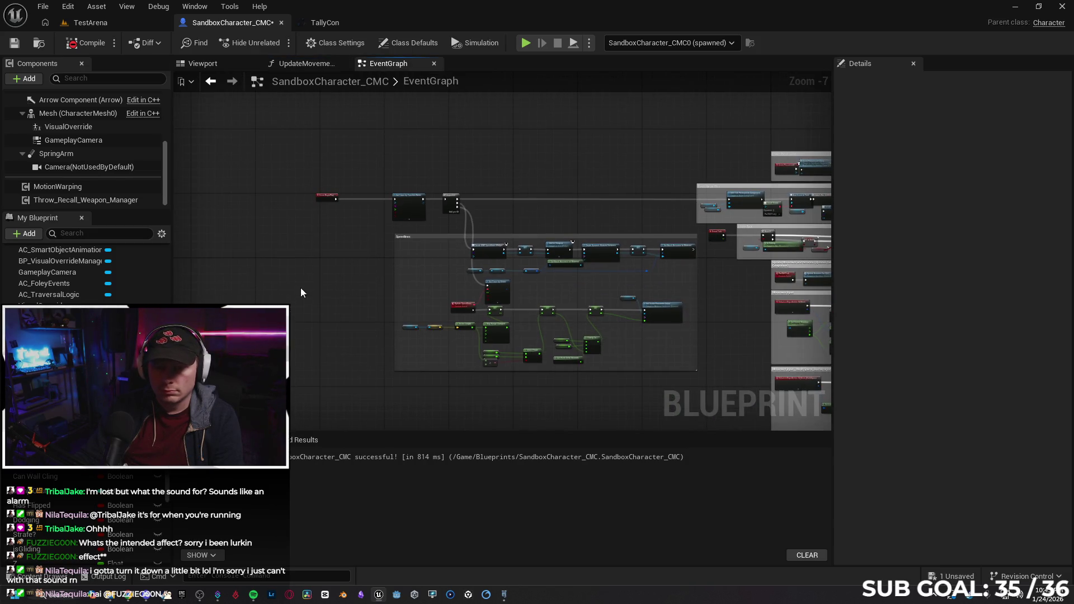
pyautogui.click(80, 44)
# Delete the broken Play Score Sound call and recompile with F7.
pyautogui.click(530, 462)
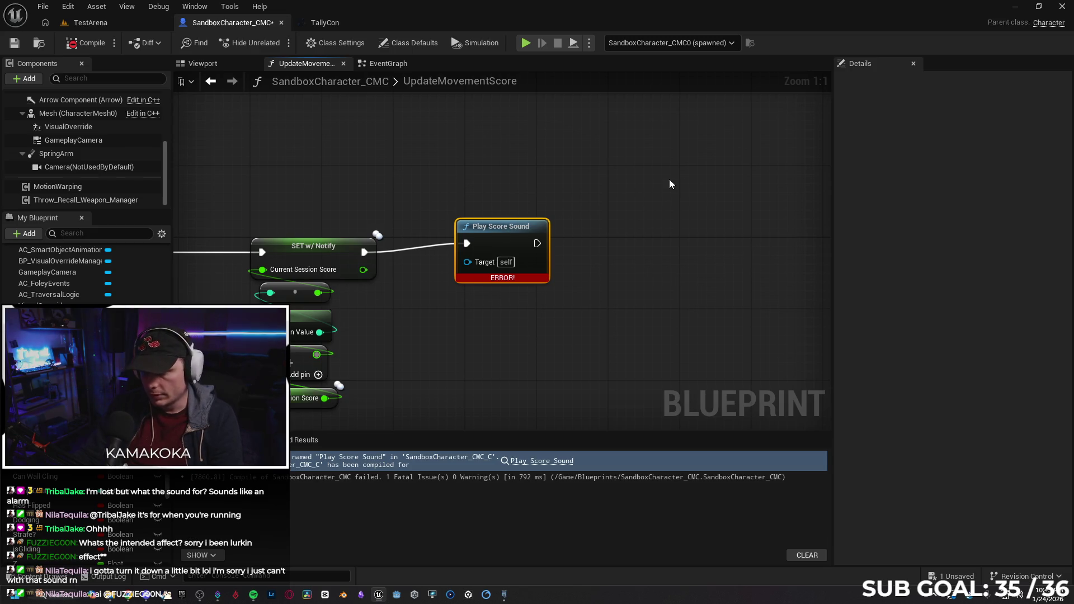
pyautogui.press('Delete')
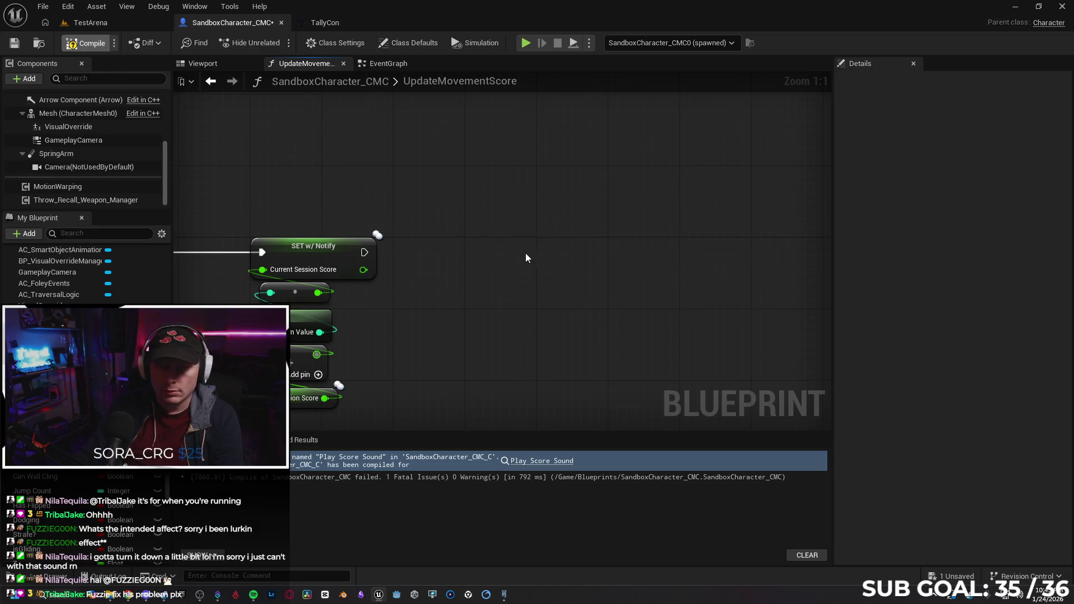
pyautogui.press('F7')
pyautogui.moveTo(466, 238); pyautogui.dragTo(513, 219)
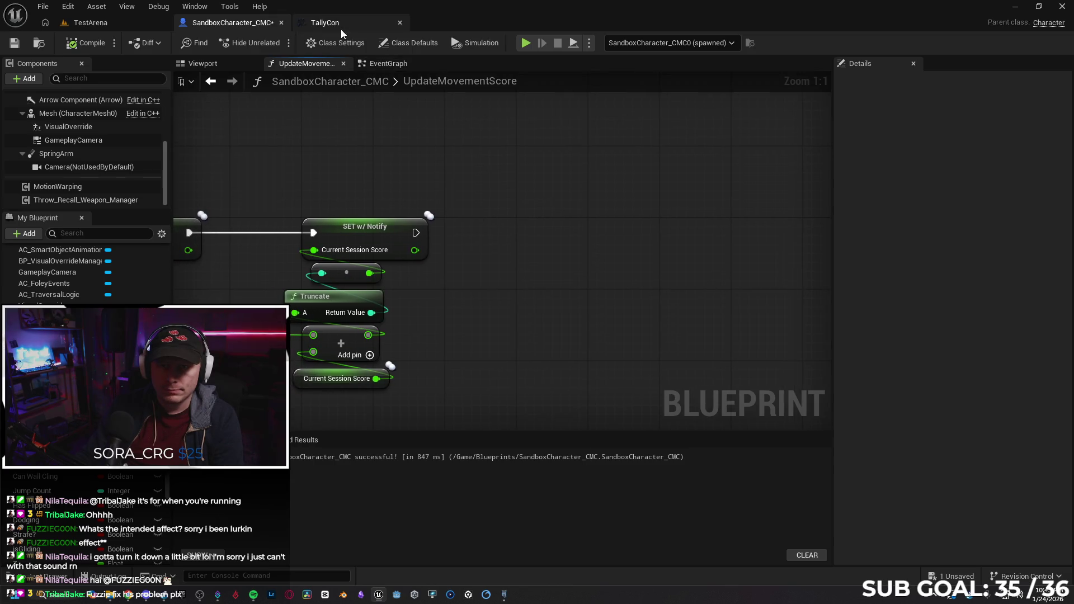
pyautogui.click(338, 25)
pyautogui.click(400, 22)
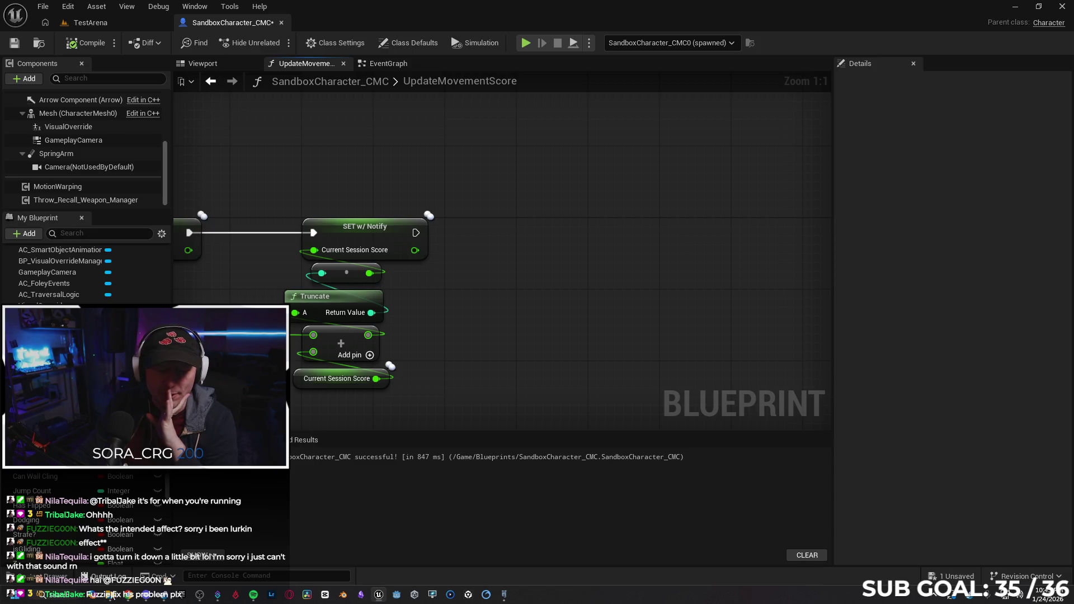
pyautogui.click(133, 599)
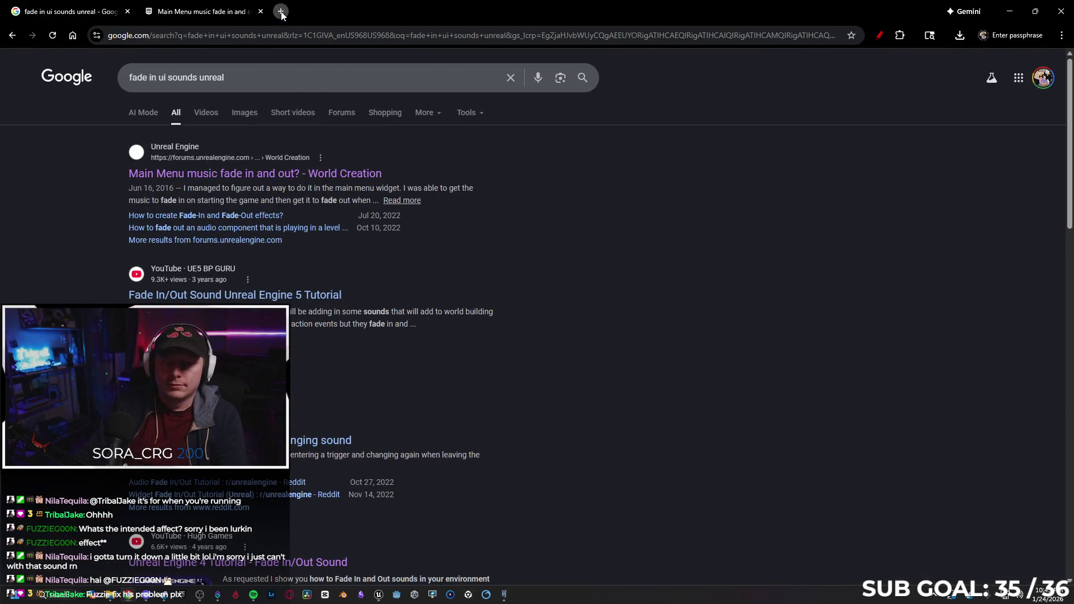
# In a new Chrome tab, search 'forza drift', then load youtube.com.
pyautogui.click(281, 11)
pyautogui.write('fo')
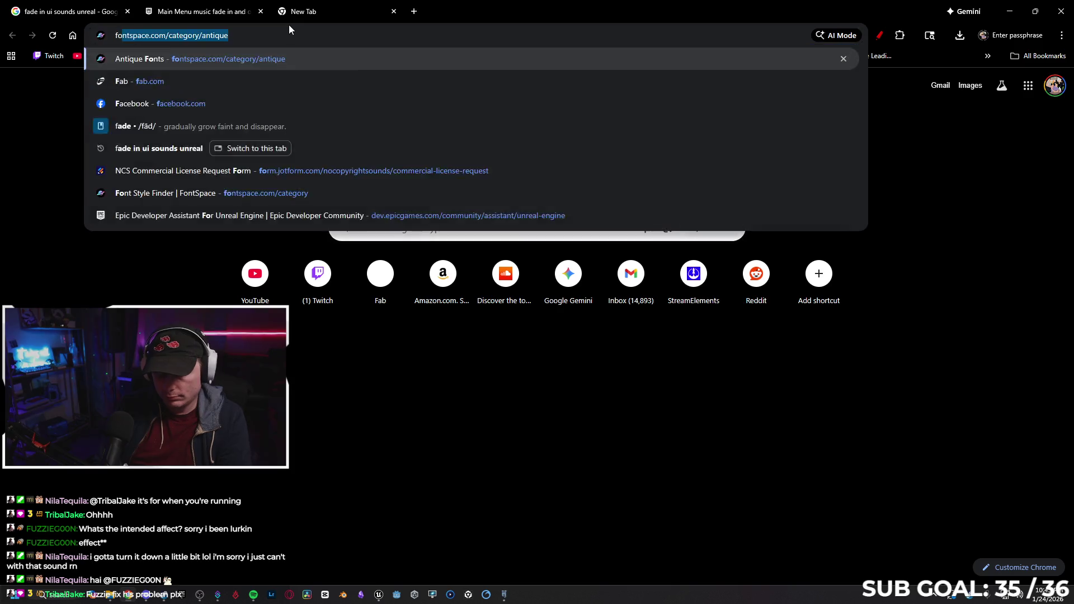
pyautogui.write('rza drift')
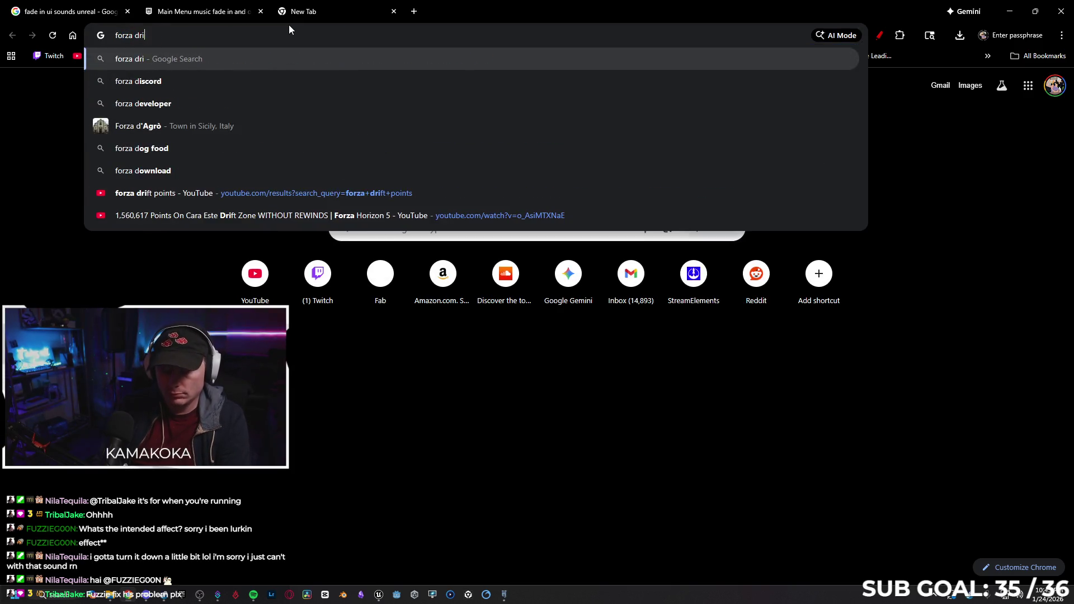
pyautogui.press('Return')
pyautogui.tripleClick(168, 77)
pyautogui.click(345, 33)
pyautogui.write('youtube.com')
pyautogui.press('Return')
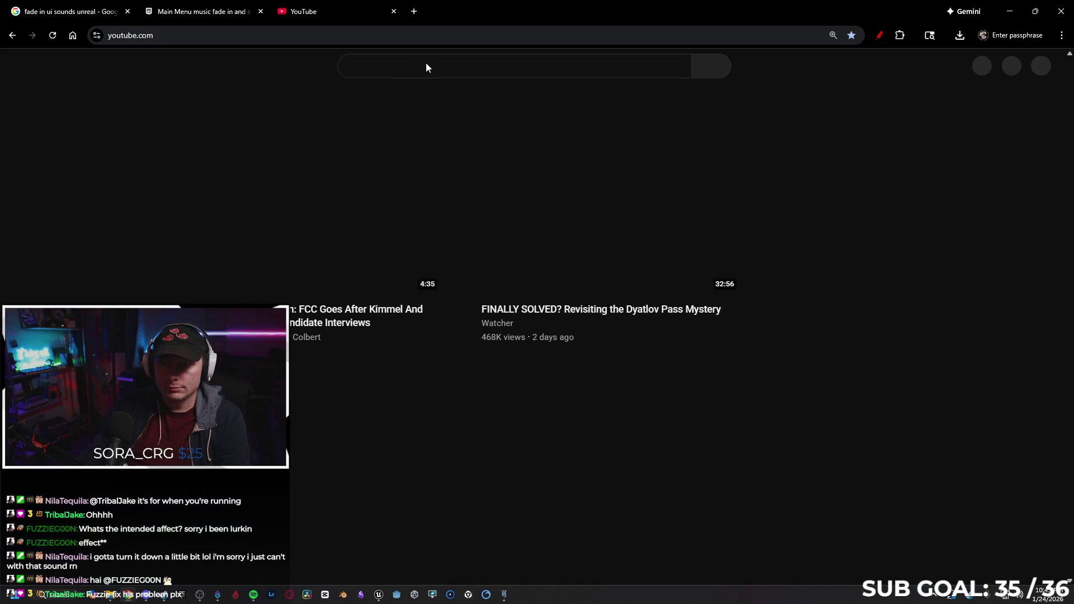
# Search YouTube for 'forza drift score' and open the Cara Este drift zone video.
pyautogui.click(419, 68)
pyautogui.write('forza drift s')
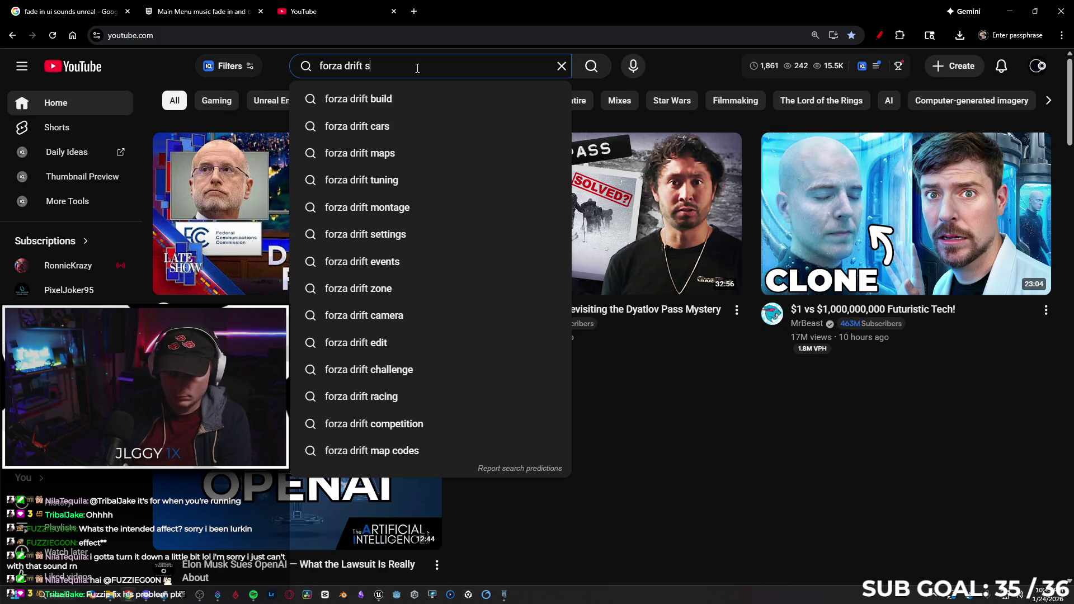
pyautogui.write('core')
pyautogui.press('Return')
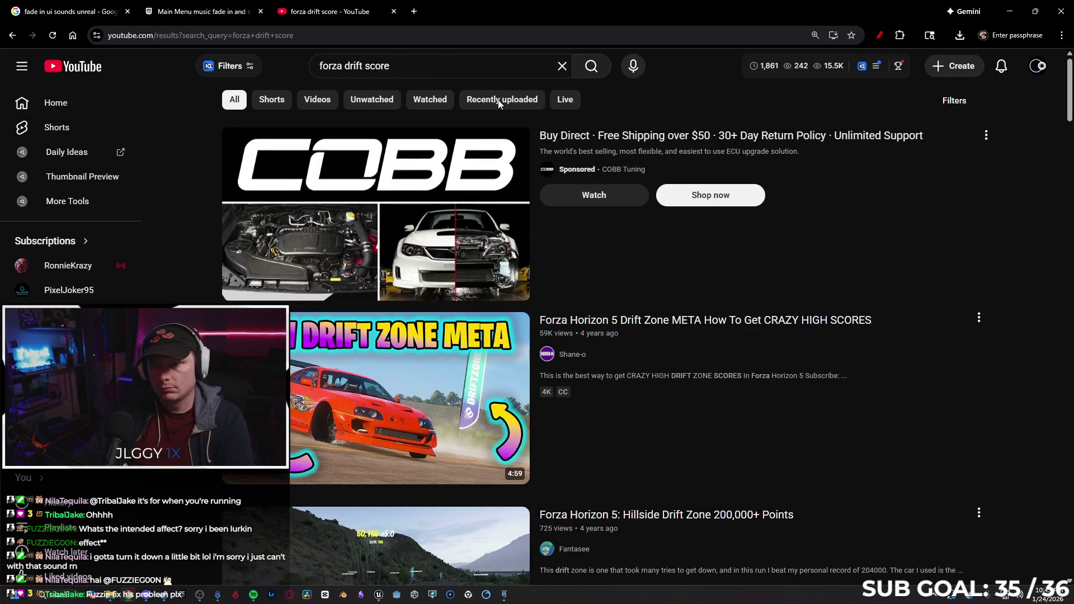
pyautogui.scroll(-4, 763, 266)
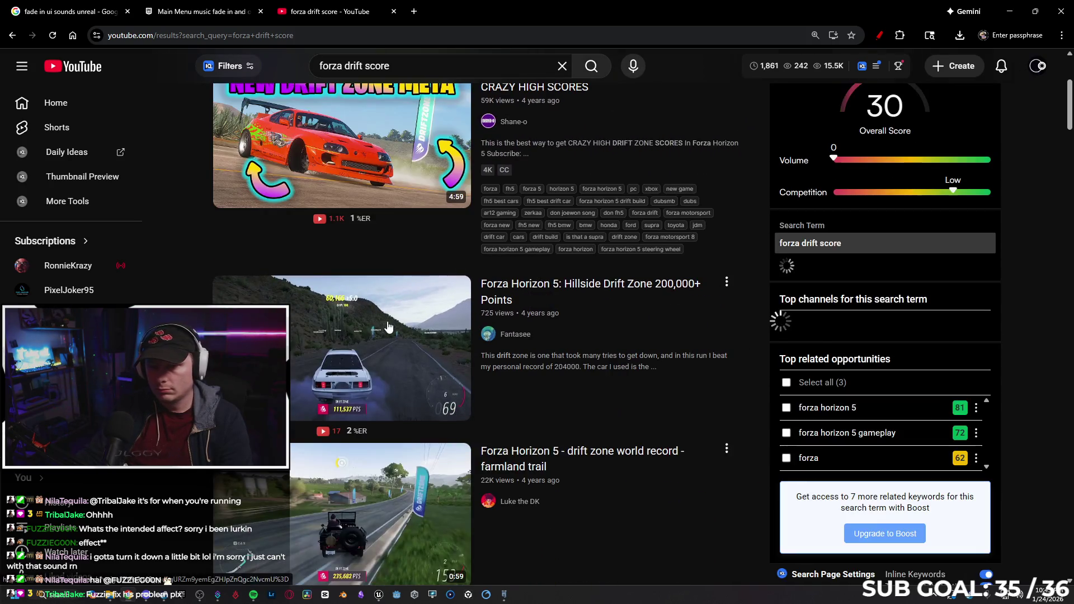
pyautogui.click(389, 327)
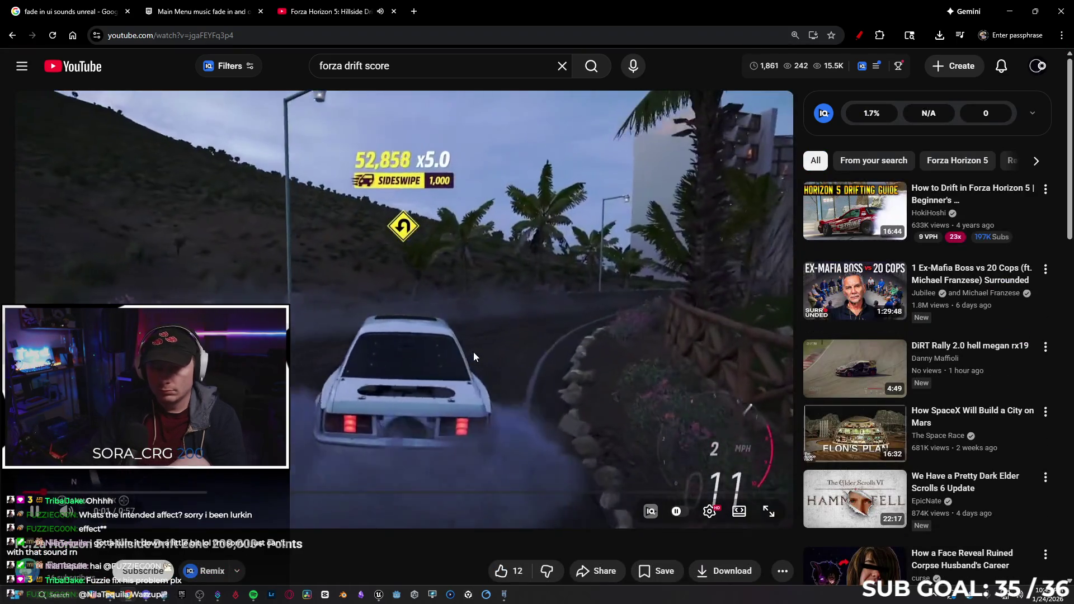
pyautogui.hotkey('alt', 'Left')
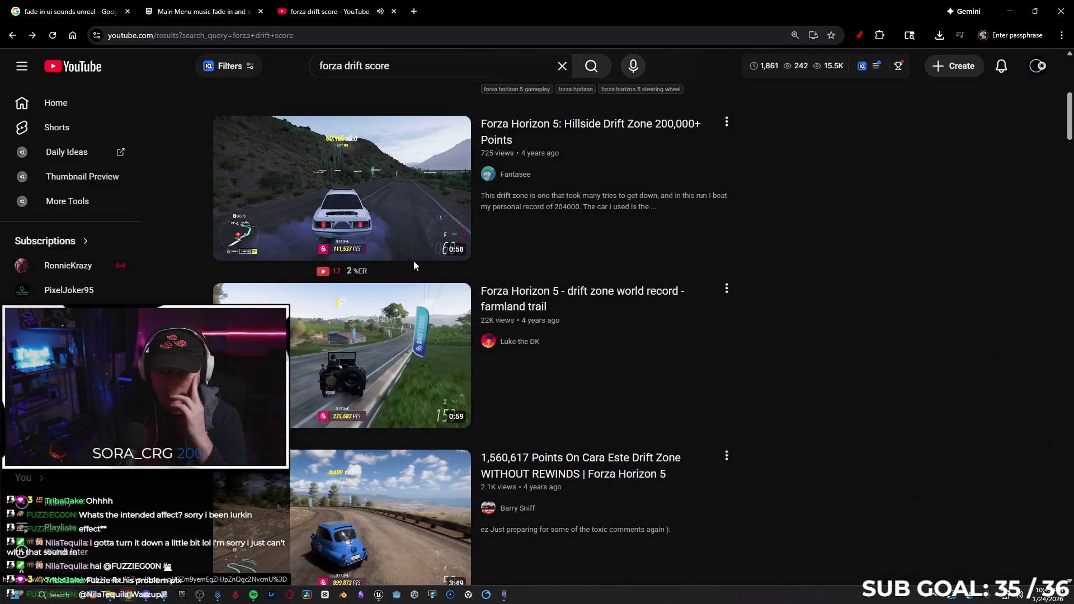
pyautogui.moveTo(373, 203)
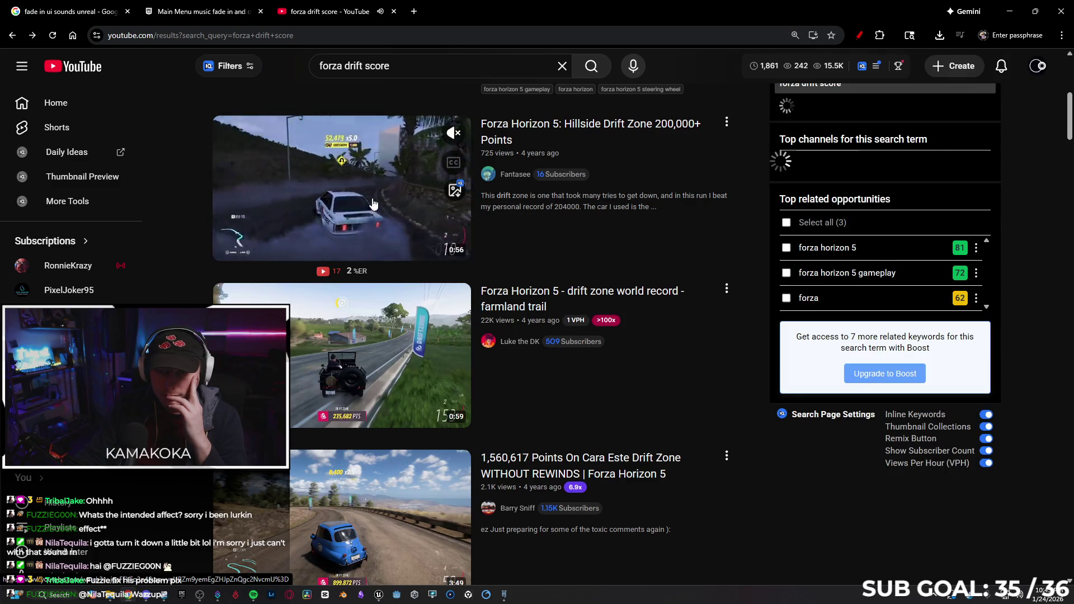
pyautogui.scroll(-3, 373, 204)
pyautogui.hotkey('alt', 'Right')
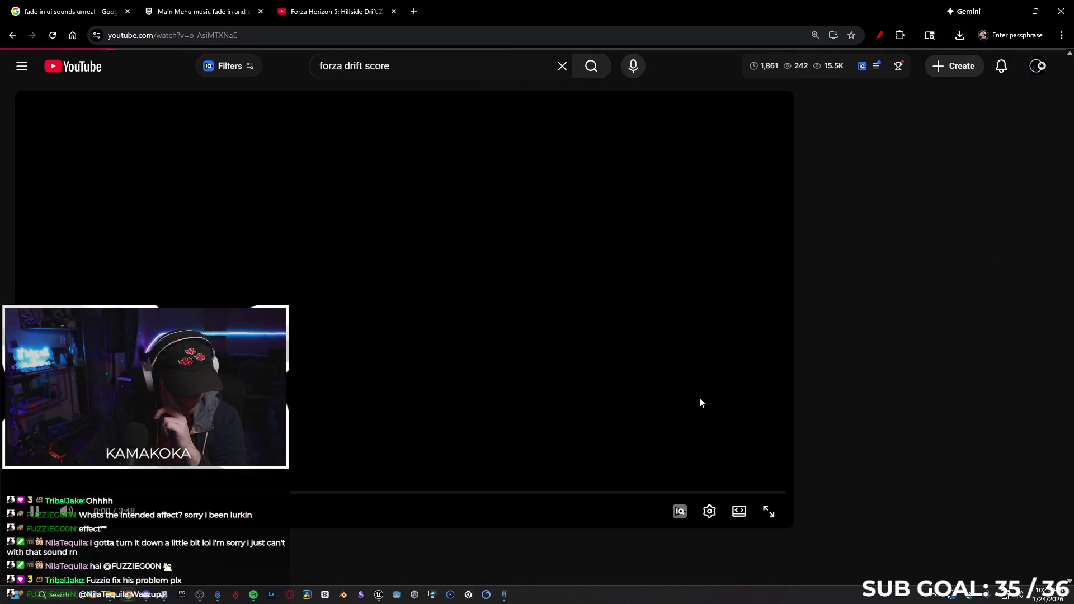
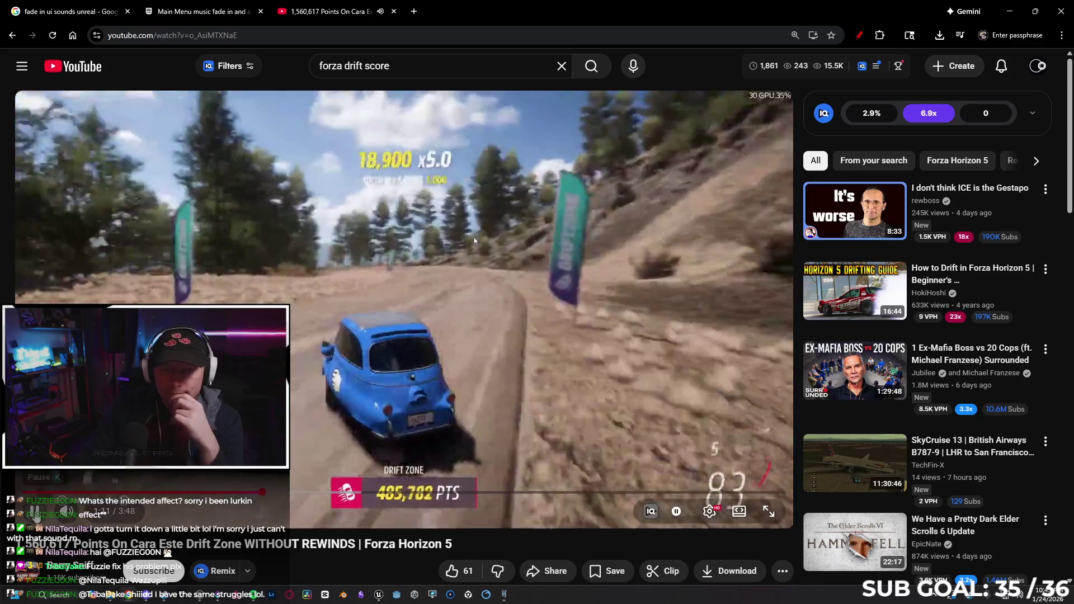
# Pause the YouTube drift-zone video and switch back to the UpdateMovementScore graph in Unreal.
pyautogui.click(35, 511)
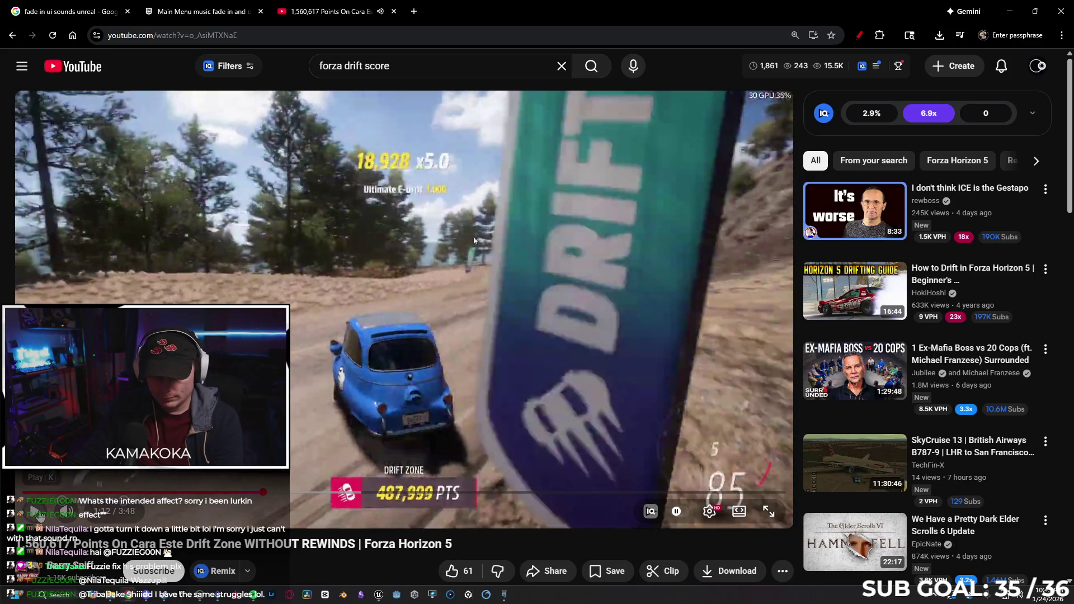
pyautogui.hotkey('alt', 'Tab')
# Raise the > node's speed threshold in UpdateMovementScore from 100 to 300.
pyautogui.scroll(-2, 652, 259)
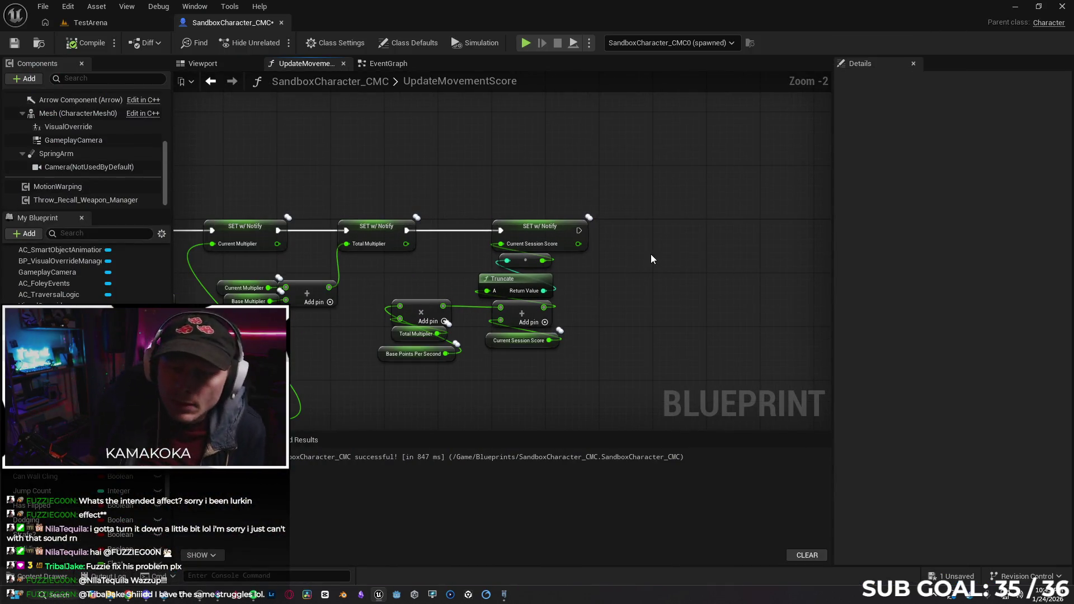
pyautogui.moveTo(235, 172); pyautogui.dragTo(513, 122)
pyautogui.moveTo(268, 232); pyautogui.dragTo(412, 219)
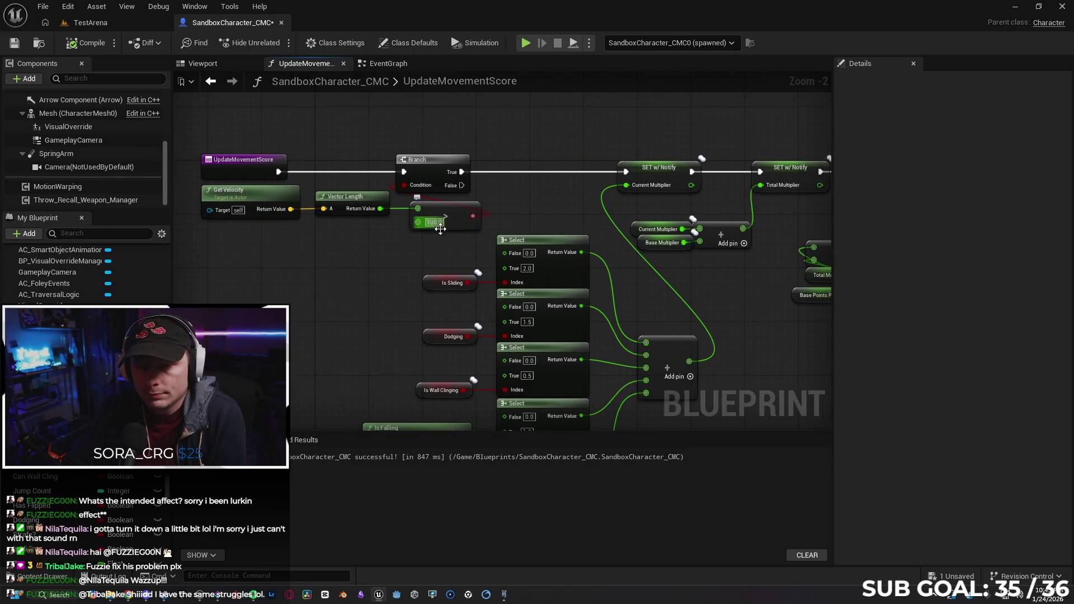
pyautogui.write('300')
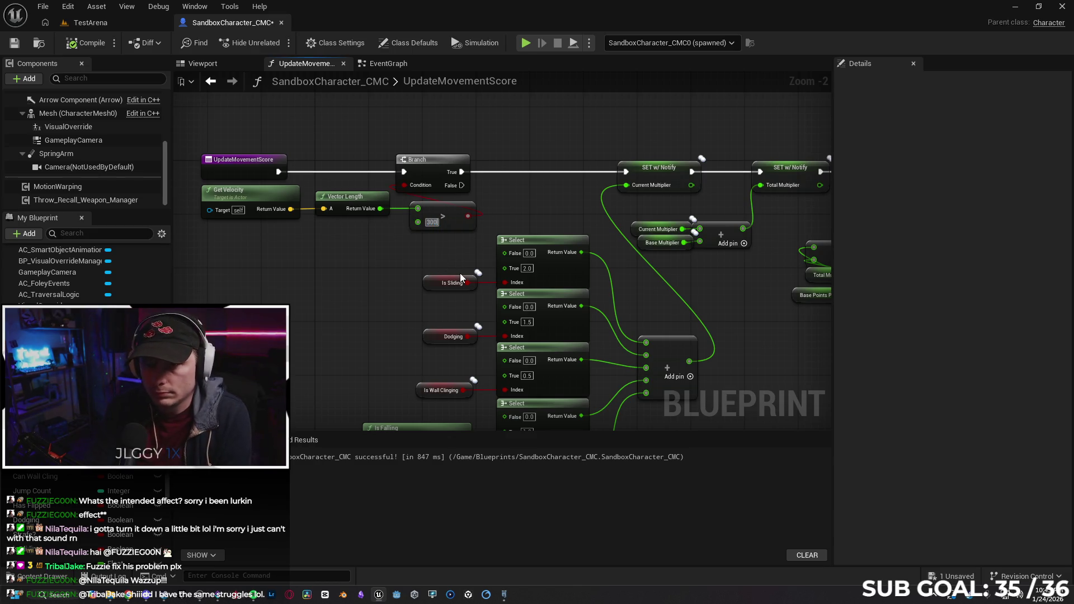
pyautogui.press('Return')
# Compile the blueprint, run a brief play test, then move to the EventGraph.
pyautogui.click(87, 43)
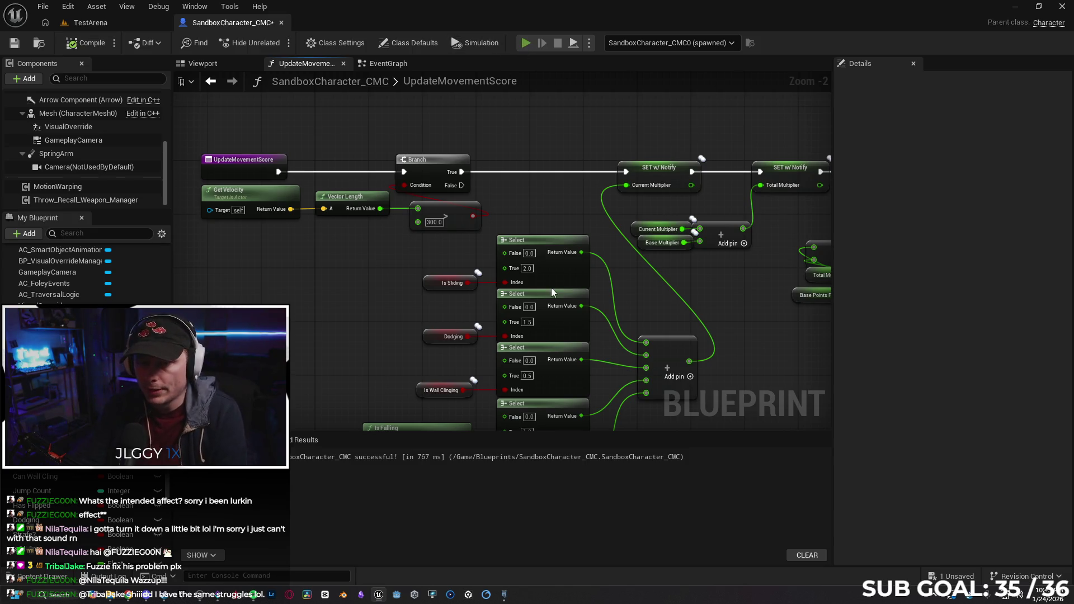
pyautogui.hotkey('alt', 'p')
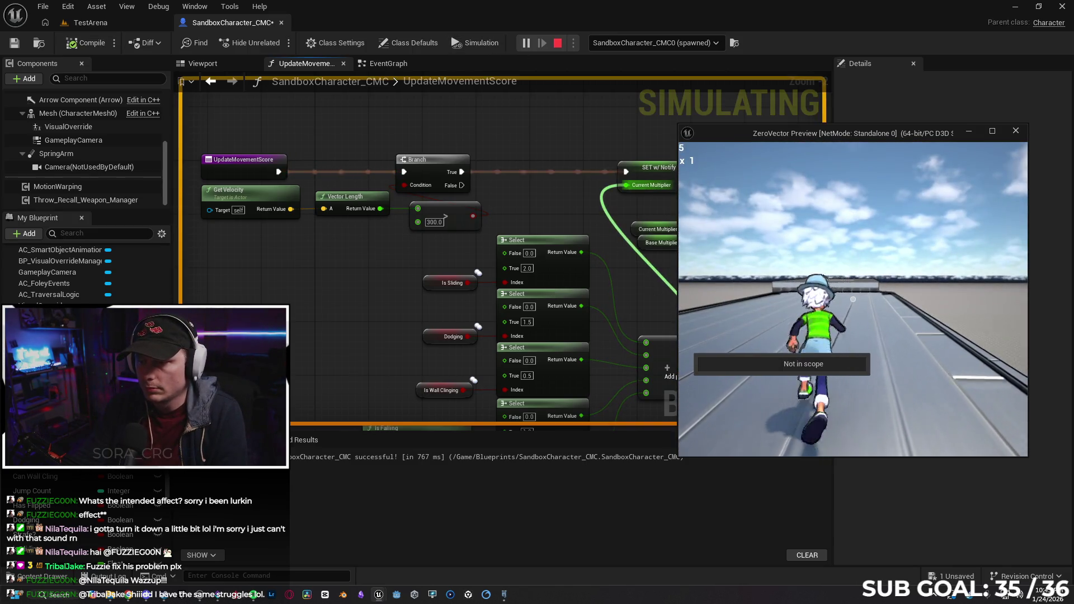
pyautogui.press('Escape')
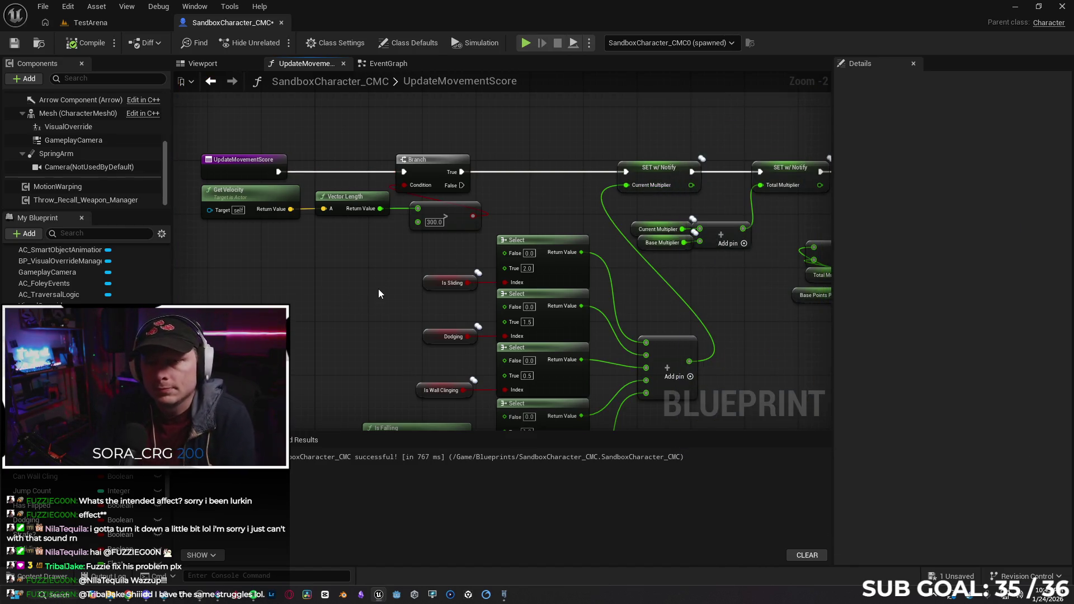
pyautogui.moveTo(754, 311); pyautogui.dragTo(711, 304)
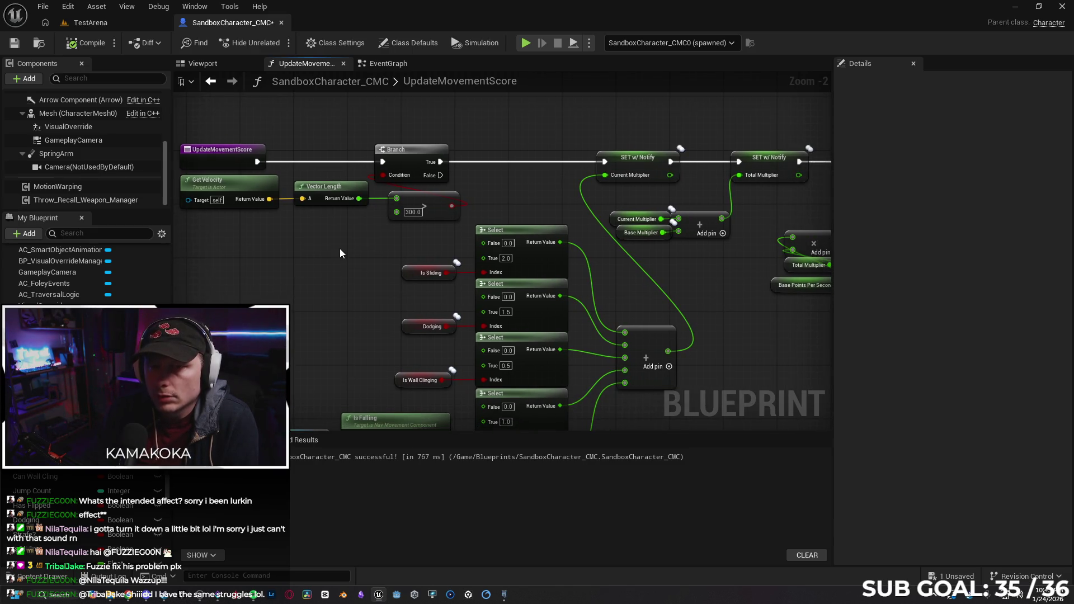
pyautogui.click(384, 65)
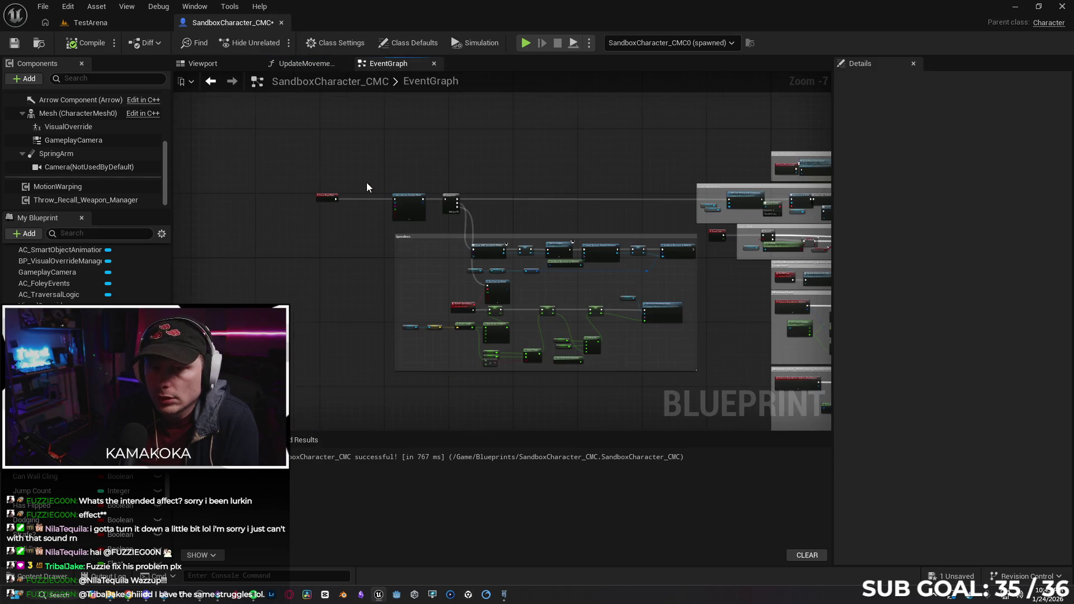
# Frame the Speedlines block and drag a new execution wire from the Sequence node's next output.
pyautogui.scroll(4, 359, 234)
pyautogui.scroll(1, 403, 258)
pyautogui.moveTo(403, 258)
pyautogui.mouseDown()
pyautogui.moveTo(293, 256)
pyautogui.moveTo(220, 270)
pyautogui.mouseUp()
pyautogui.moveTo(438, 234)
pyautogui.mouseDown()
pyautogui.moveTo(339, 263)
pyautogui.moveTo(332, 194)
pyautogui.mouseUp()
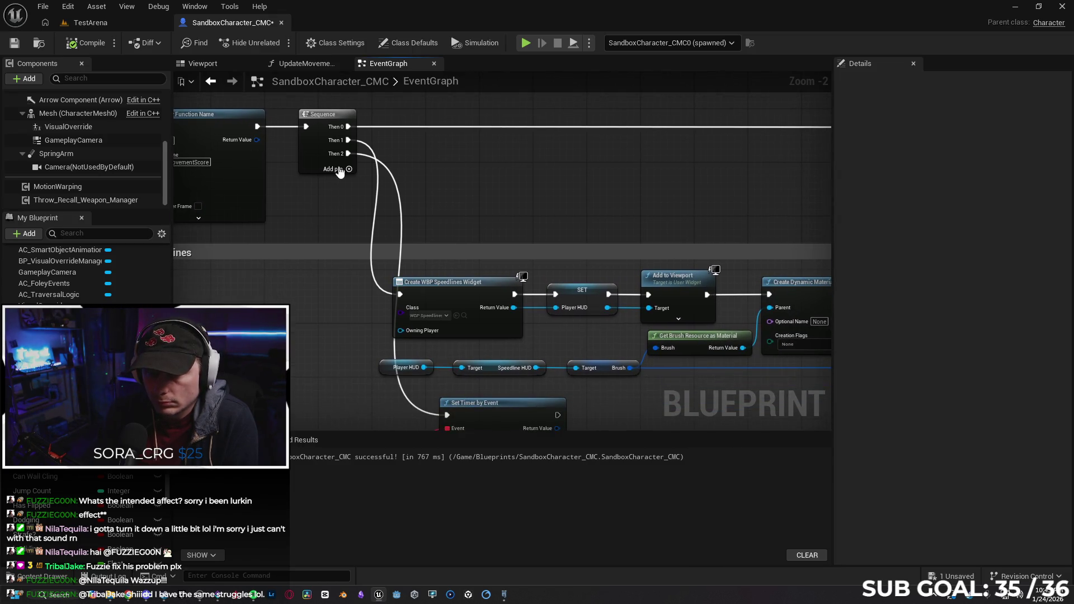
pyautogui.scroll(-2, 316, 178)
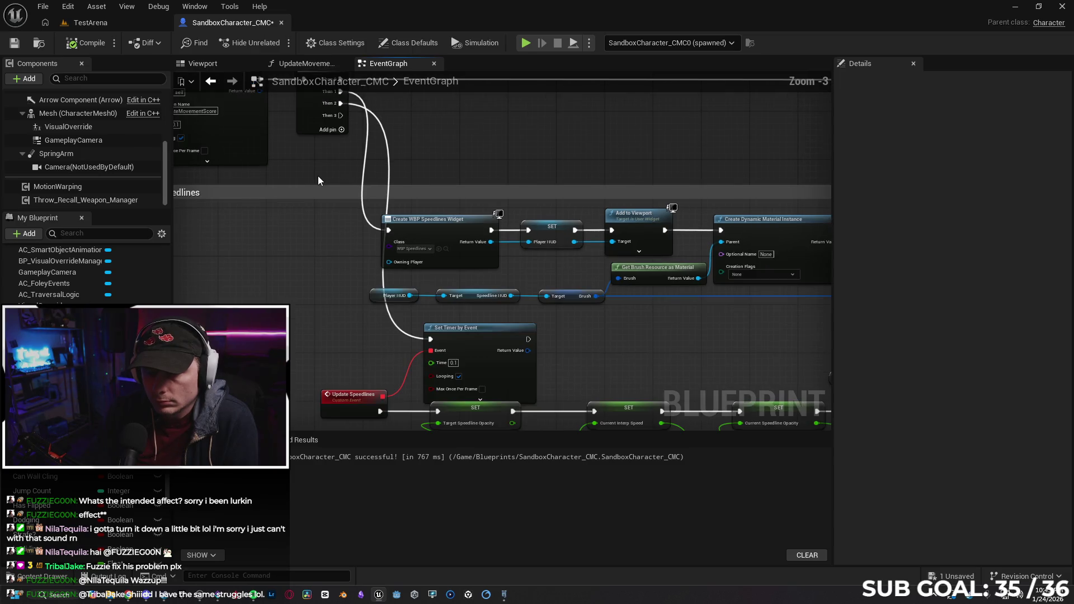
pyautogui.moveTo(329, 224); pyautogui.dragTo(351, 178)
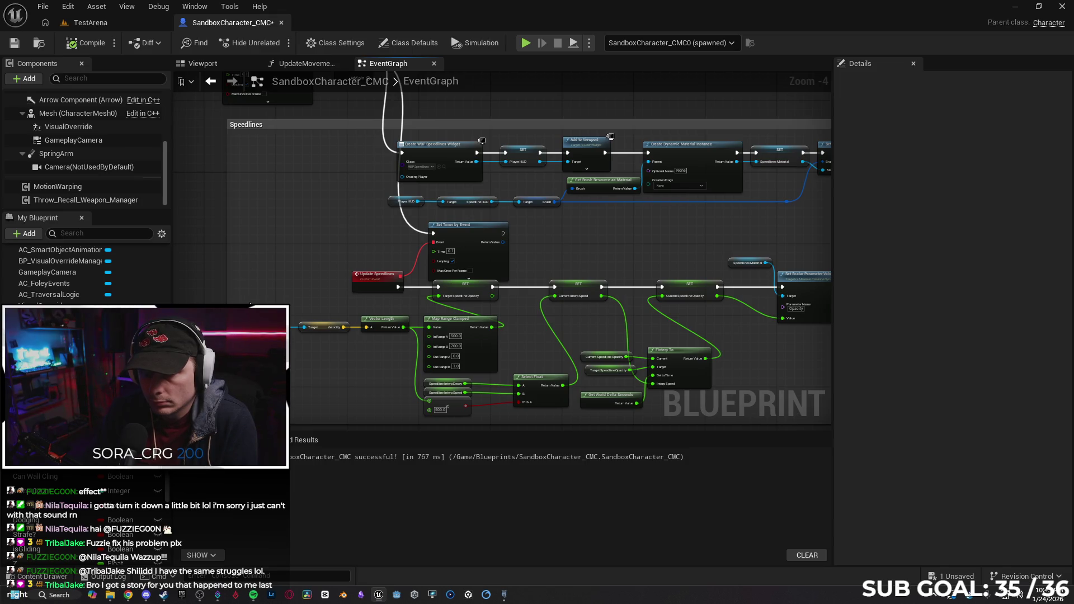
pyautogui.moveTo(385, 361); pyautogui.dragTo(385, 360)
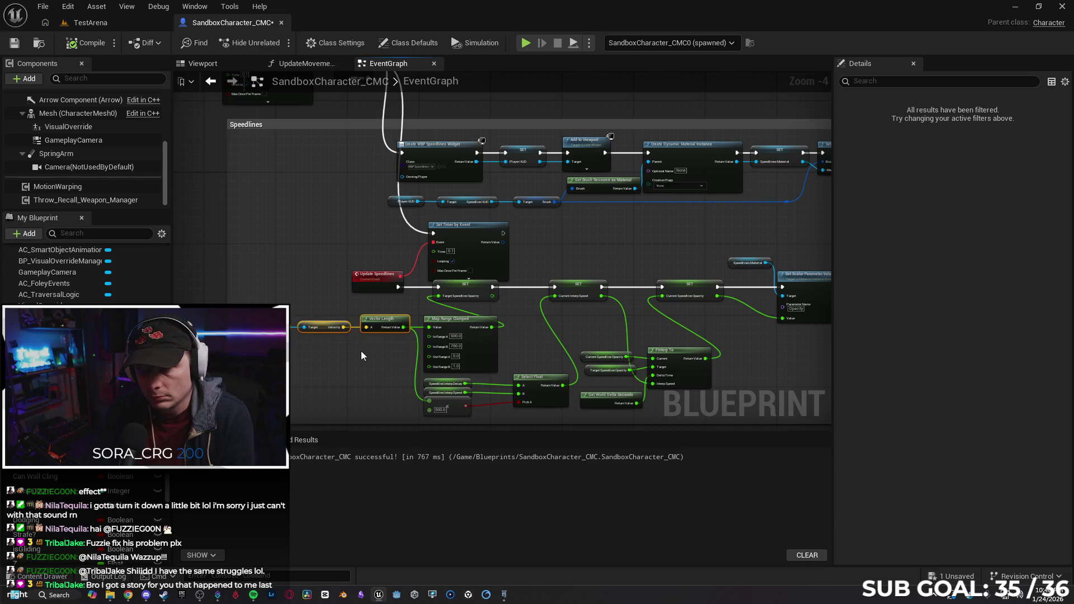
pyautogui.moveTo(342, 201); pyautogui.dragTo(290, 362)
pyautogui.moveTo(301, 288)
pyautogui.mouseDown()
pyautogui.moveTo(359, 233)
pyautogui.moveTo(345, 215)
pyautogui.mouseUp()
pyautogui.scroll(-2, 359, 233)
pyautogui.moveTo(369, 105)
pyautogui.mouseDown()
pyautogui.moveTo(390, 377)
pyautogui.moveTo(361, 340)
pyautogui.moveTo(374, 379)
pyautogui.mouseUp()
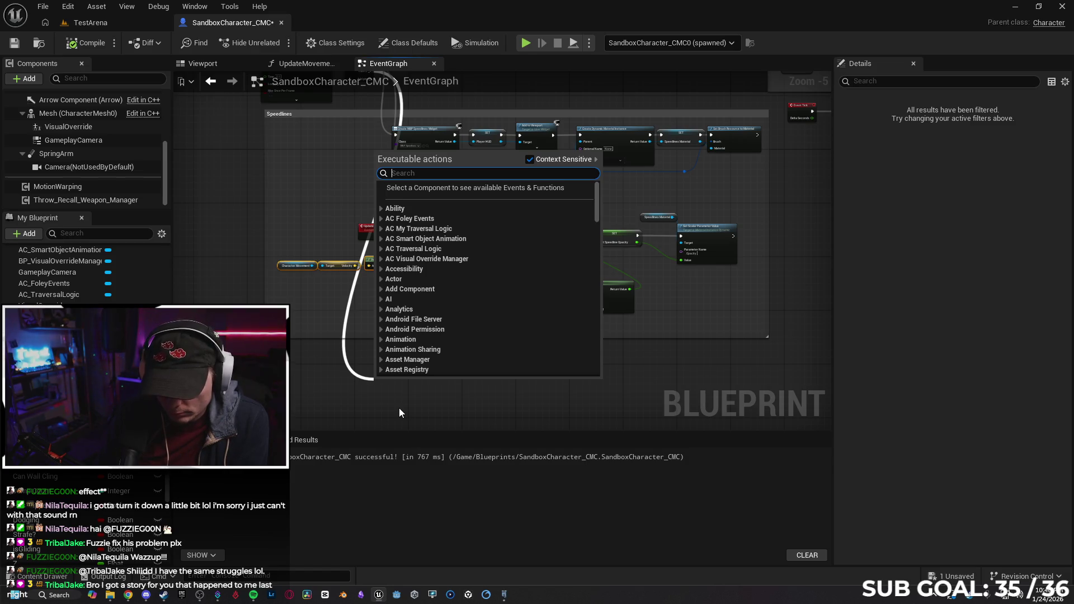
pyautogui.write('spawn sound')
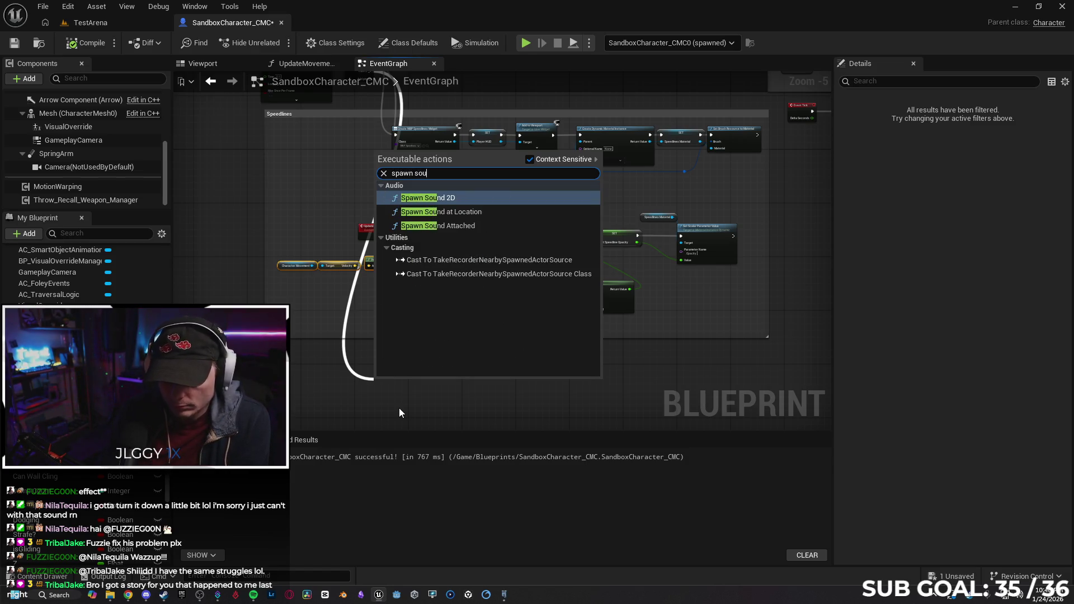
pyautogui.press('Return')
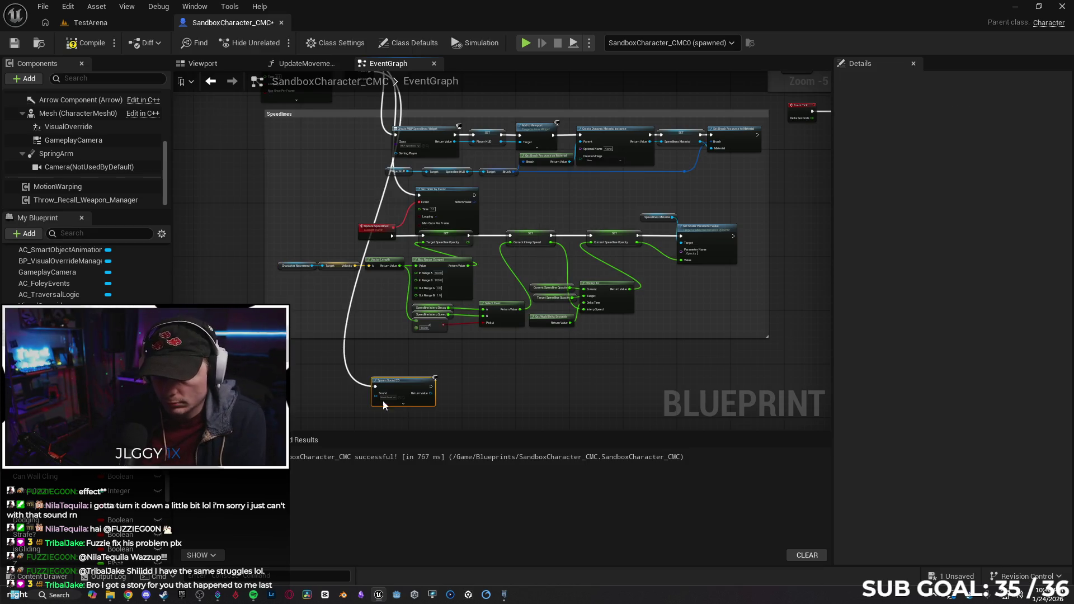
pyautogui.scroll(2, 510, 405)
pyautogui.scroll(1, 508, 404)
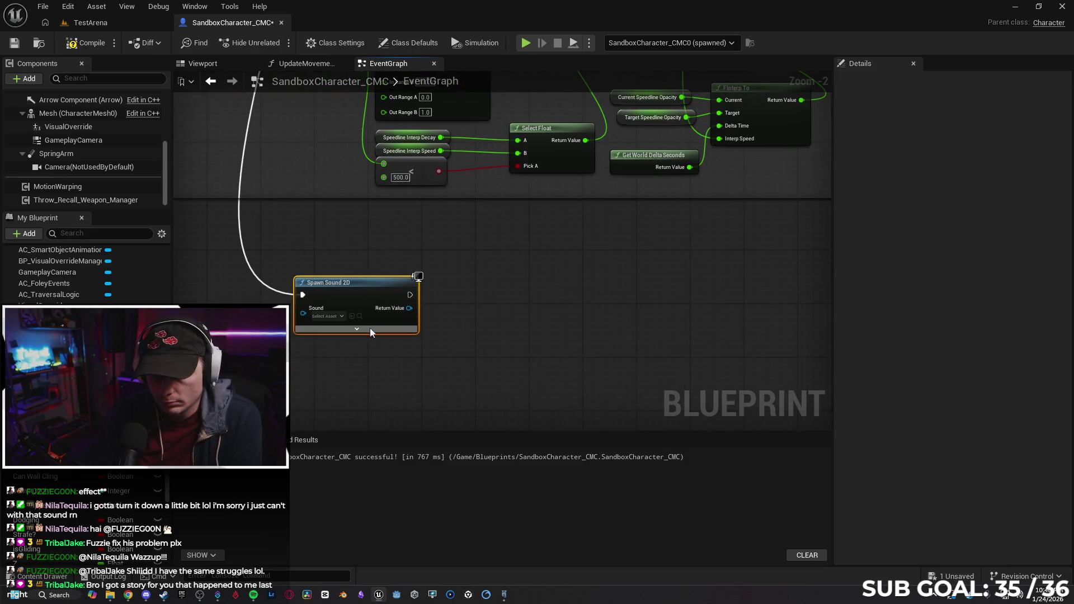
pyautogui.moveTo(373, 331); pyautogui.dragTo(383, 284)
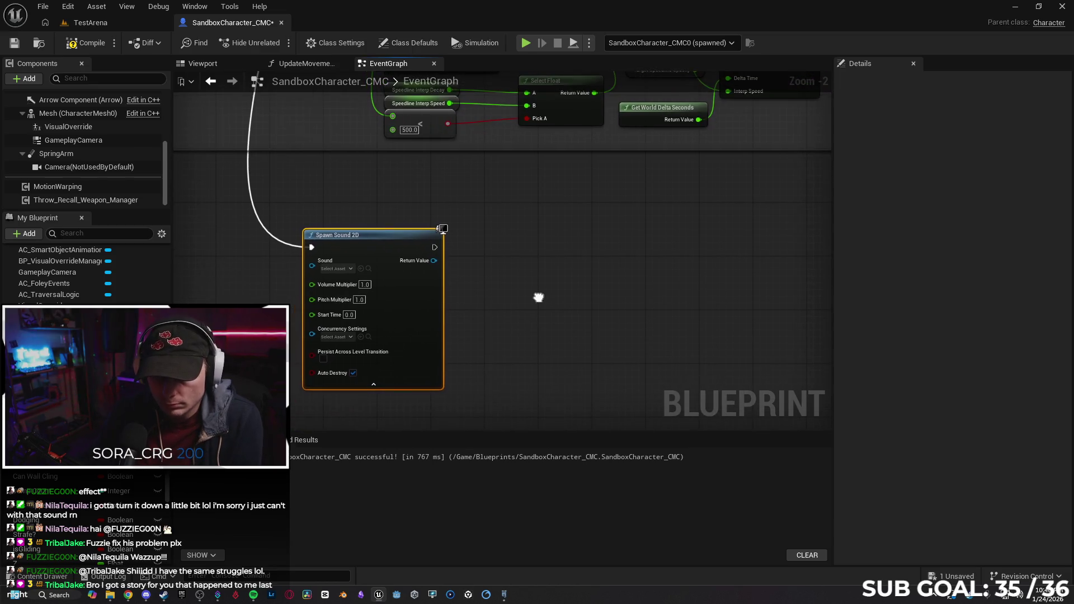
pyautogui.moveTo(388, 237); pyautogui.dragTo(402, 235)
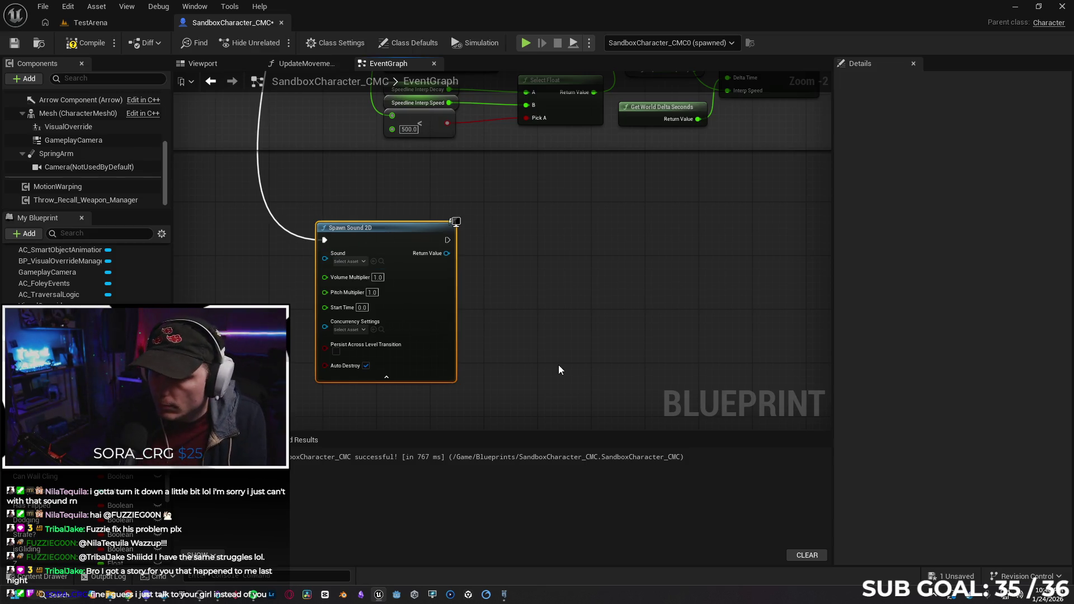
pyautogui.press('Delete')
pyautogui.scroll(-2, 390, 247)
pyautogui.moveTo(390, 247)
pyautogui.mouseDown()
pyautogui.moveTo(397, 399)
pyautogui.moveTo(290, 206)
pyautogui.moveTo(305, 234)
pyautogui.mouseUp()
pyautogui.scroll(-1, 309, 222)
pyautogui.moveTo(322, 110)
pyautogui.mouseDown()
pyautogui.moveTo(336, 263)
pyautogui.moveTo(321, 428)
pyautogui.moveTo(326, 313)
pyautogui.moveTo(324, 333)
pyautogui.mouseUp()
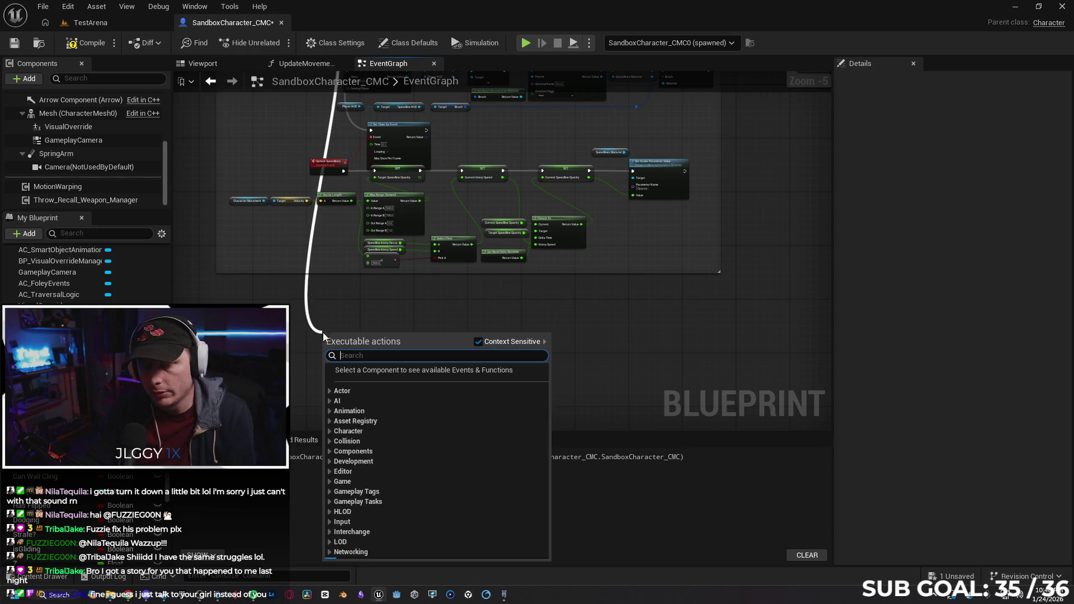
# Place an Add Audio Component node on the new Sequence wire.
pyautogui.write('create sound')
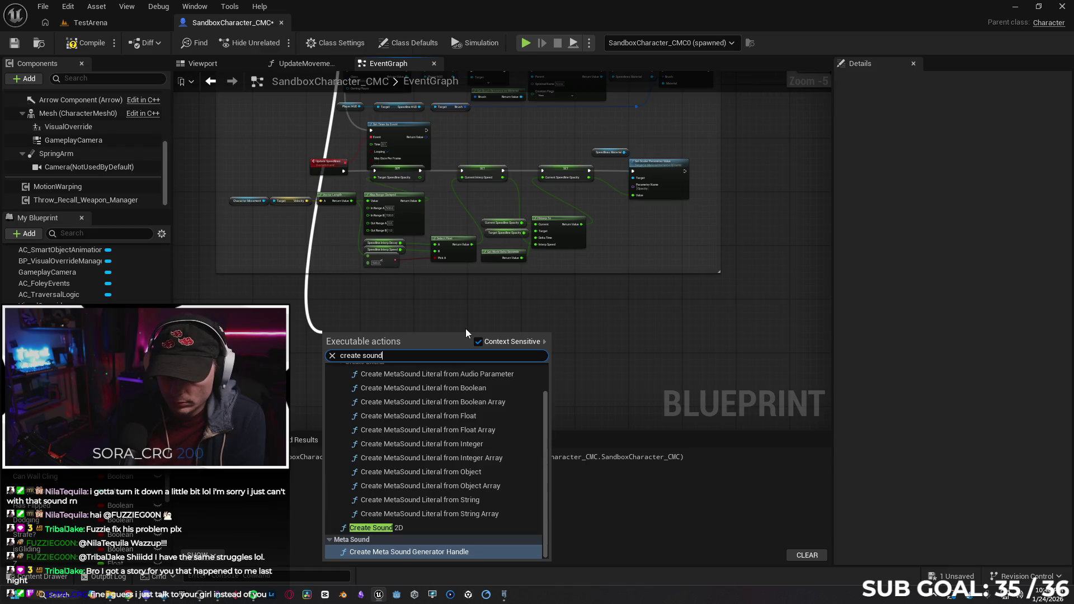
pyautogui.press('BackSpace')
pyautogui.press('BackSpace')
pyautogui.press('BackSpace')
pyautogui.press('BackSpace')
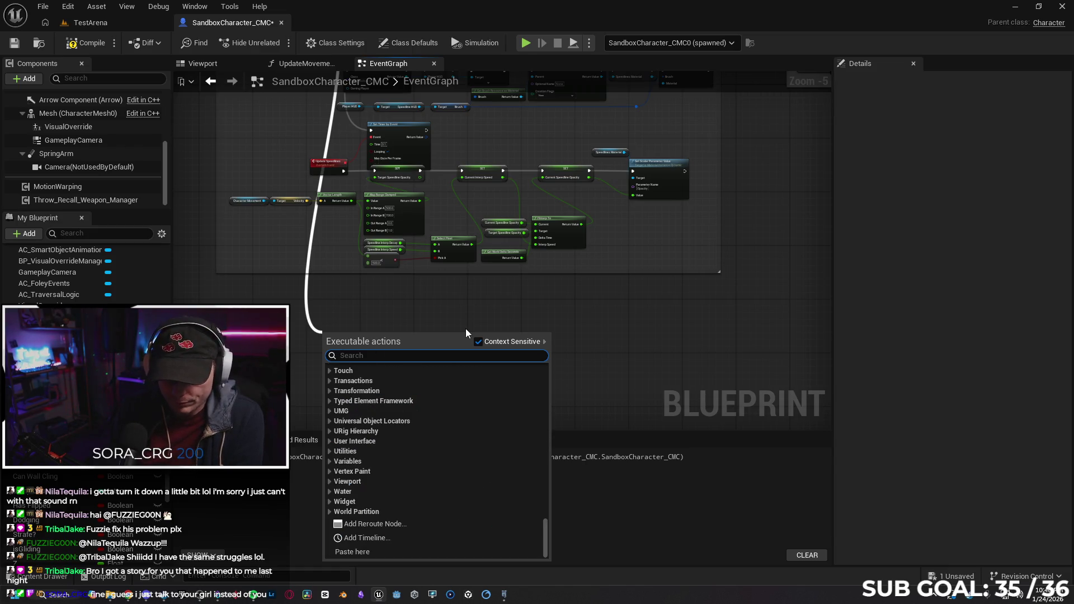
pyautogui.write('add audi')
pyautogui.press('Down')
pyautogui.press('Return')
# Select the Score_Updates_Tally_Counting_22_Cue sound in the Content Drawer.
pyautogui.scroll(3, 424, 349)
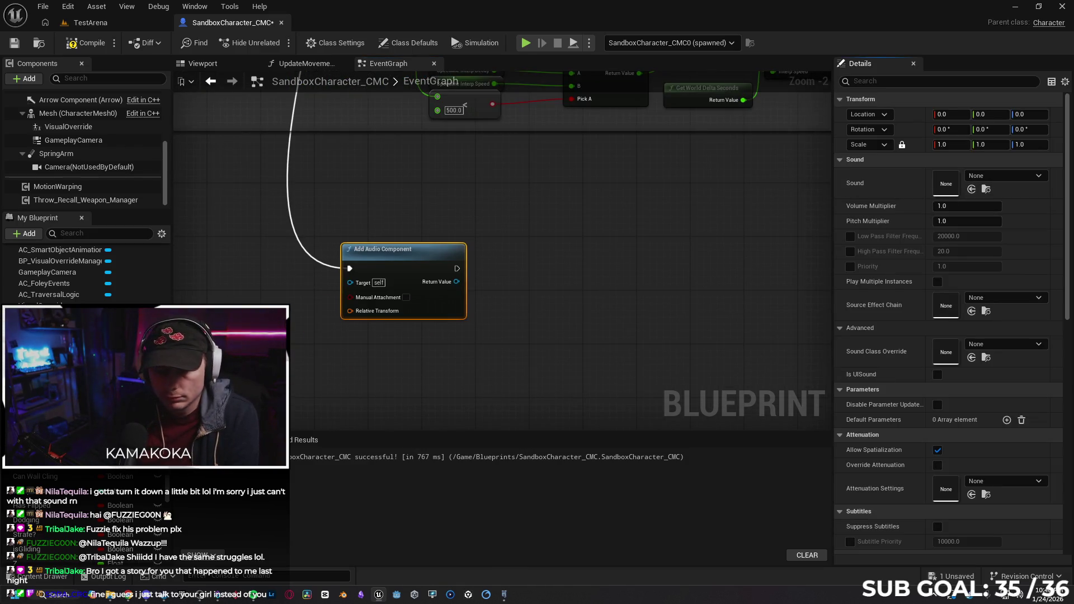
pyautogui.click(42, 582)
pyautogui.click(917, 367)
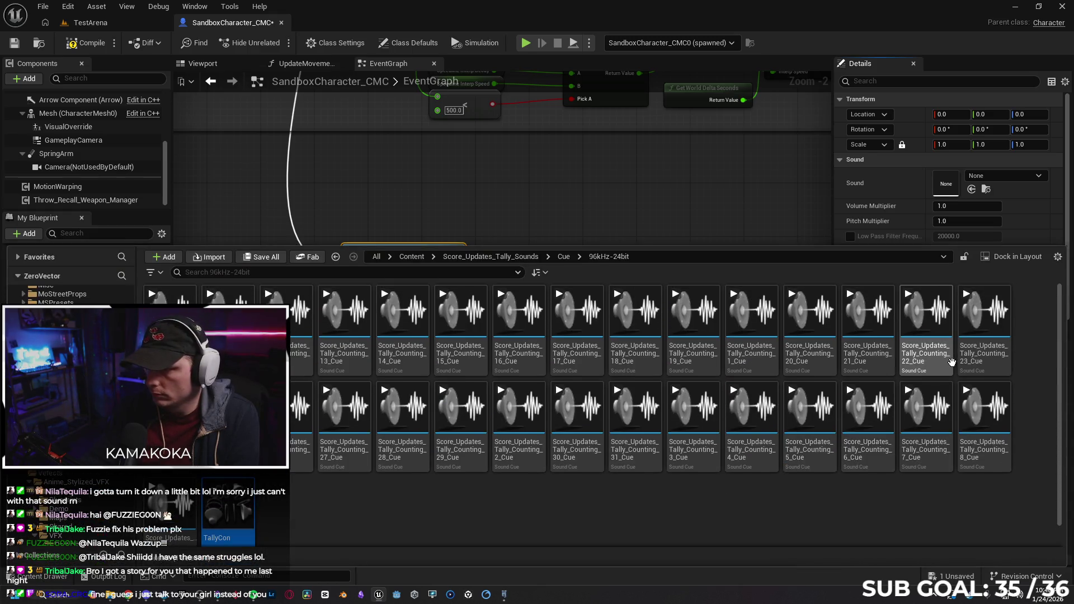
pyautogui.click(966, 194)
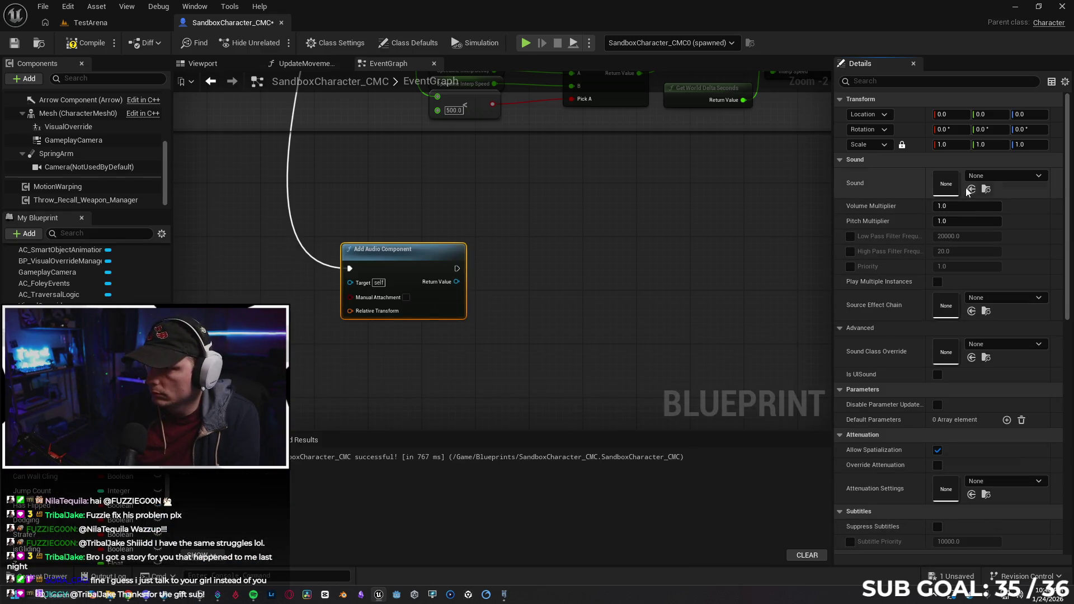
# Chain a Fade In node after Add Audio Component, targeting its returned component.
pyautogui.scroll(-5, 895, 370)
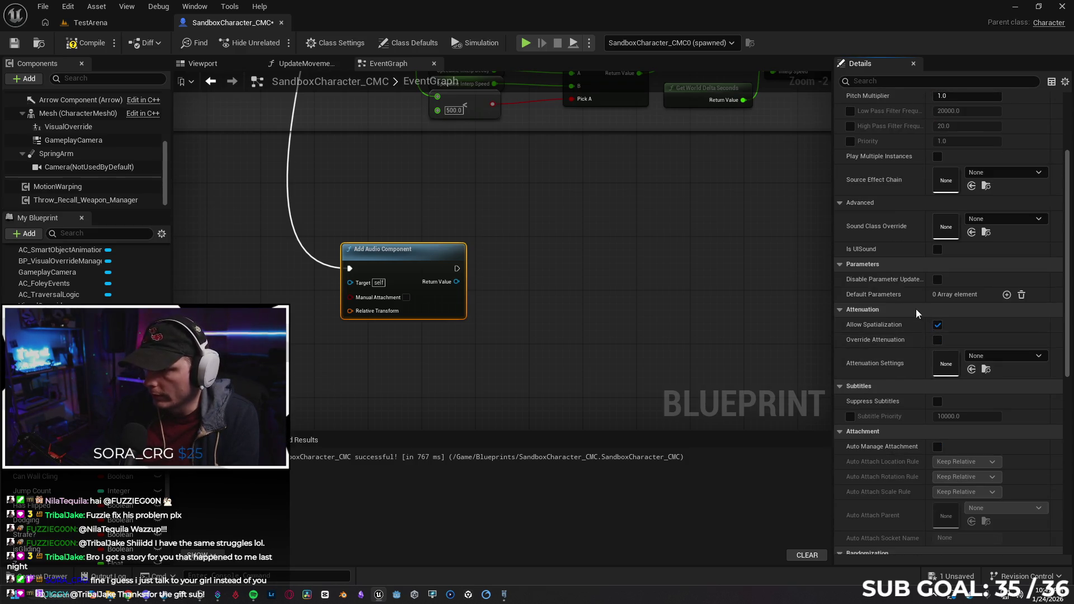
pyautogui.scroll(-3, 925, 311)
pyautogui.scroll(-3, 901, 369)
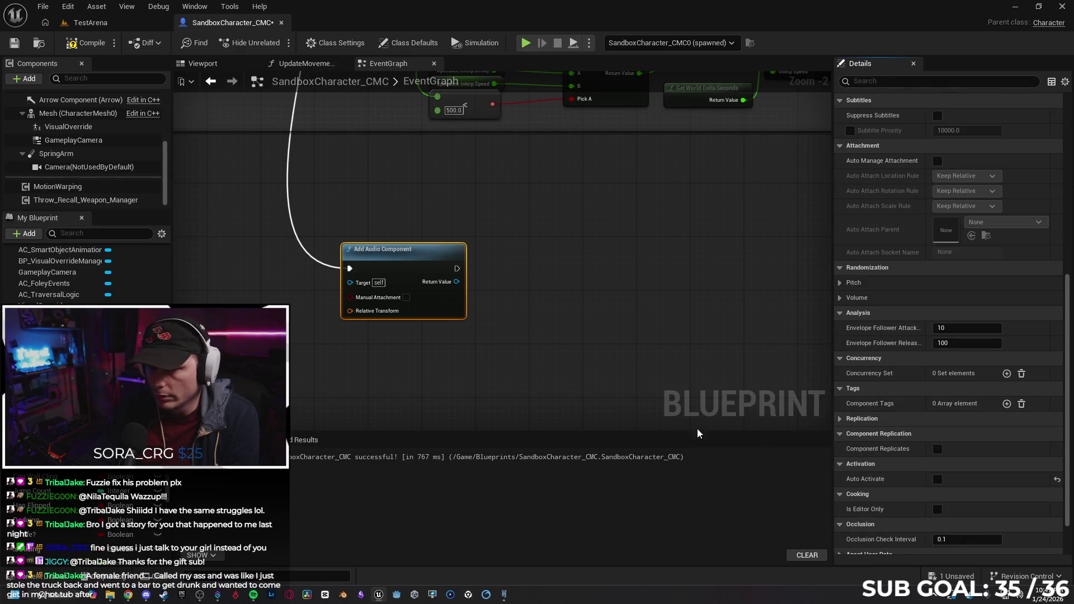
pyautogui.moveTo(565, 343); pyautogui.dragTo(537, 357)
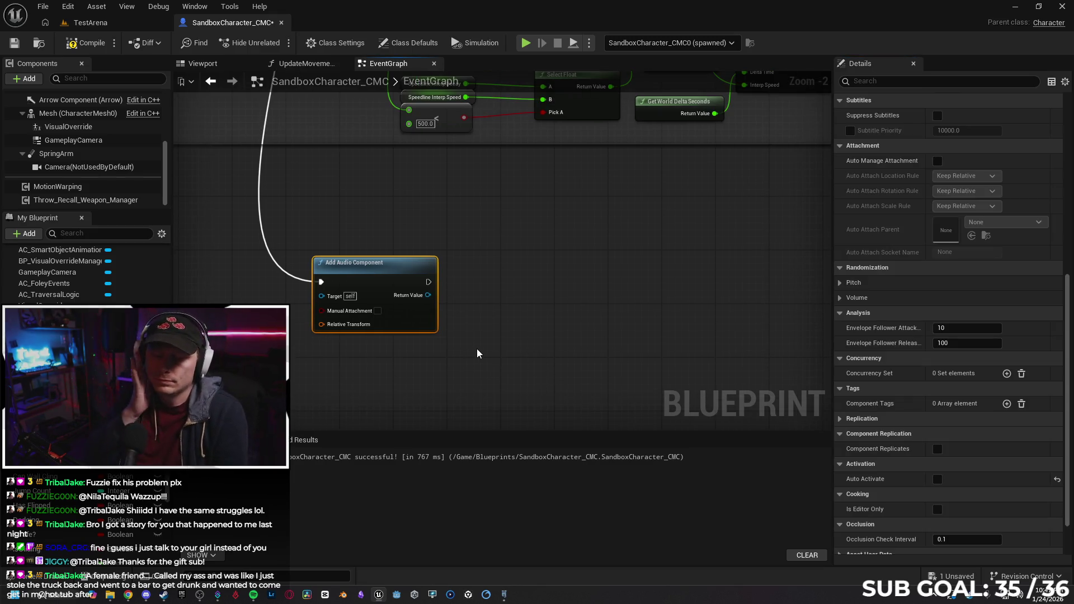
pyautogui.moveTo(411, 398); pyautogui.dragTo(435, 402)
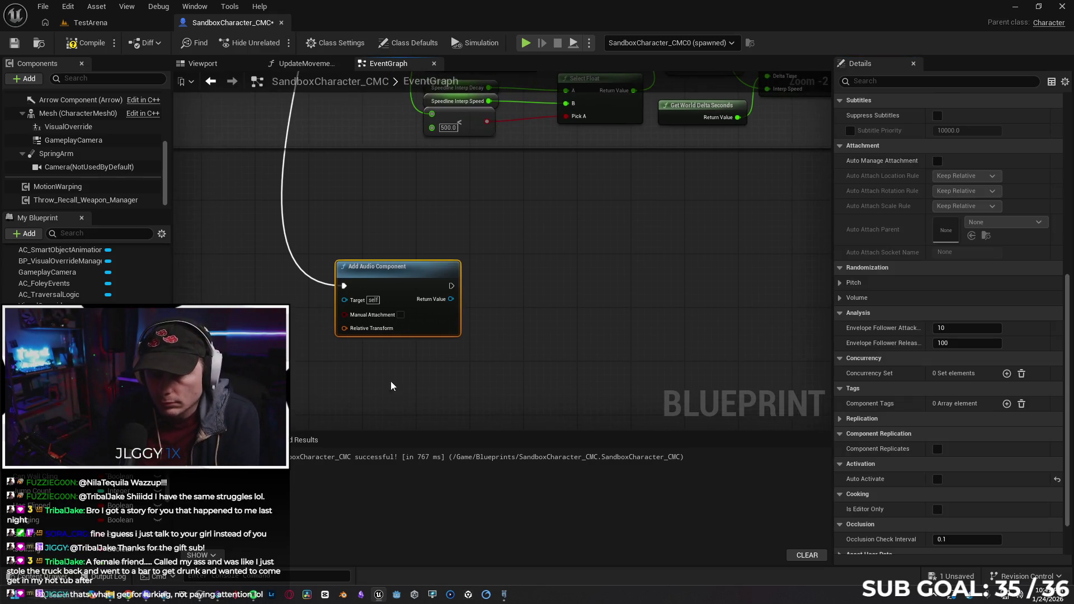
pyautogui.moveTo(451, 285)
pyautogui.mouseDown()
pyautogui.moveTo(499, 304)
pyautogui.moveTo(516, 286)
pyautogui.moveTo(498, 300)
pyautogui.mouseUp()
pyautogui.write('fad')
pyautogui.press('Return')
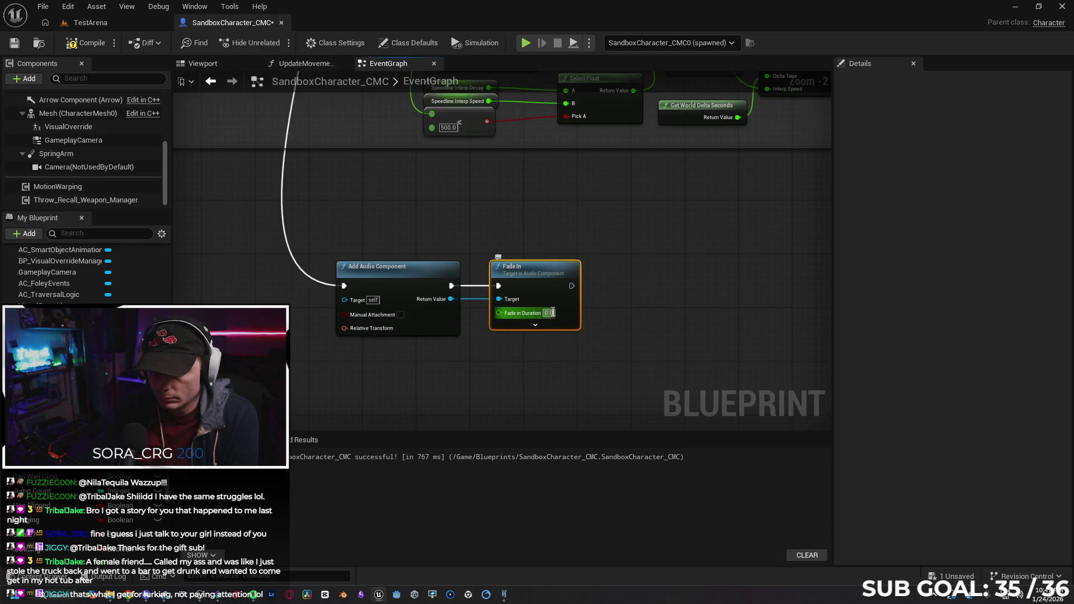
# Set the Fade In node's Fade in Duration to 1.0.
pyautogui.click(548, 313)
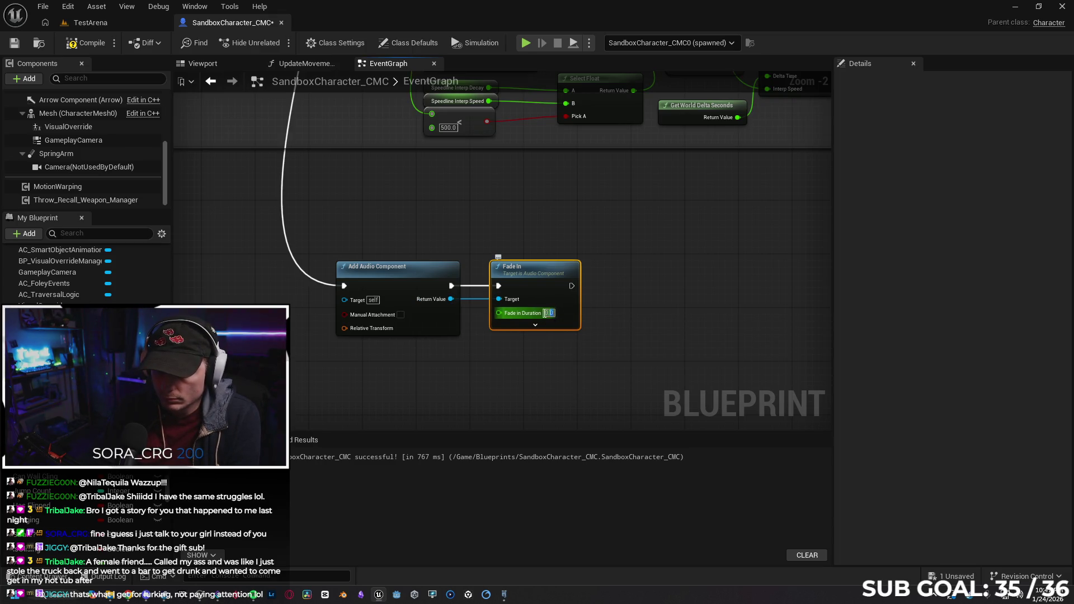
pyautogui.write('1')
pyautogui.click(565, 343)
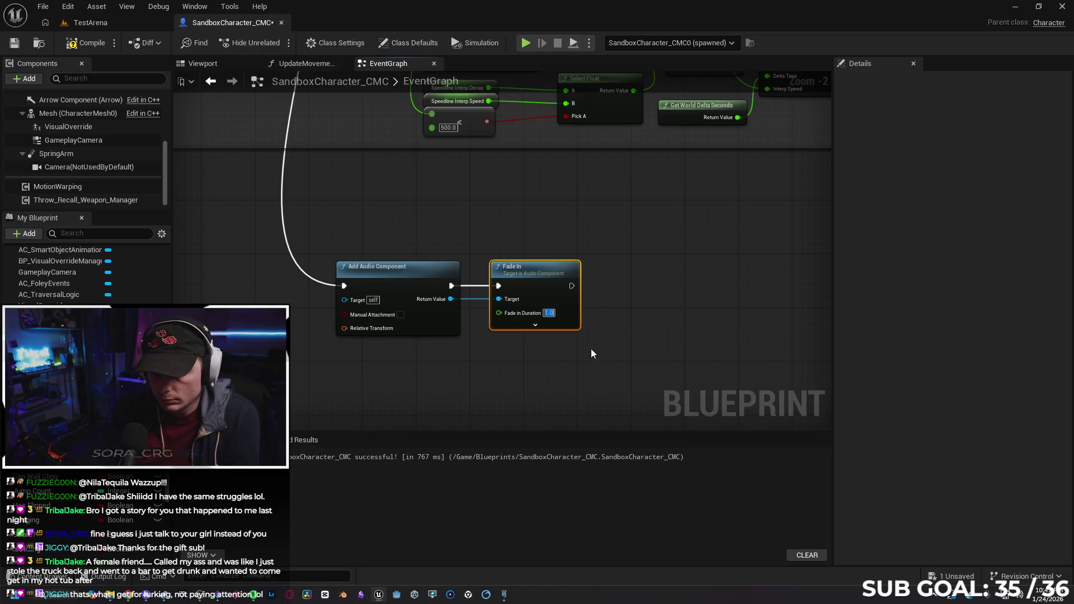
pyautogui.moveTo(575, 348); pyautogui.dragTo(572, 340)
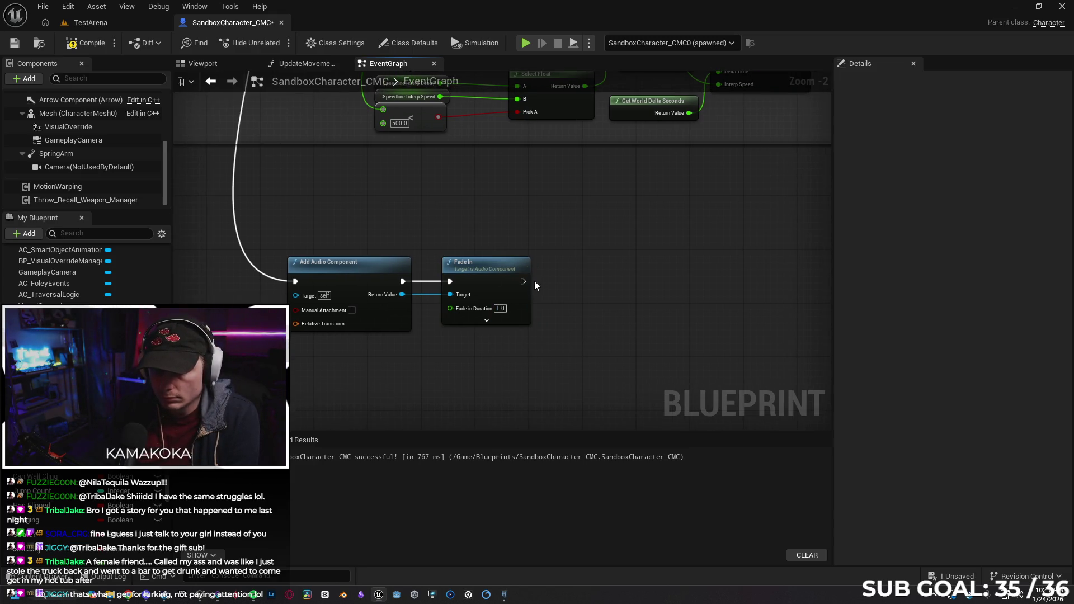
# Add a Play node after Fade In and compile with F7.
pyautogui.moveTo(522, 281); pyautogui.dragTo(621, 269)
pyautogui.write('play')
pyautogui.press('Return')
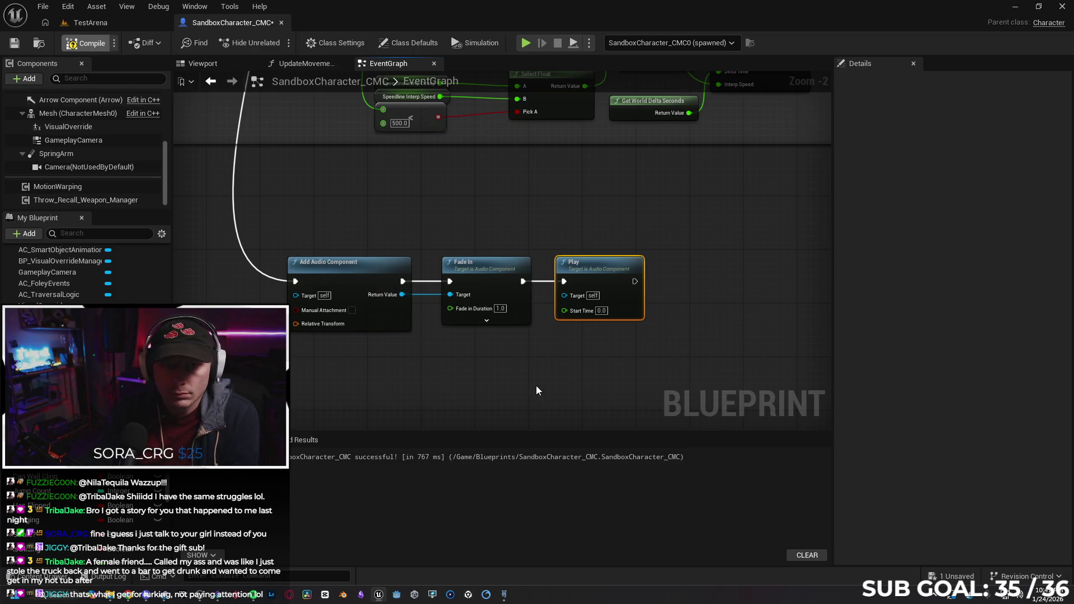
pyautogui.press('F7')
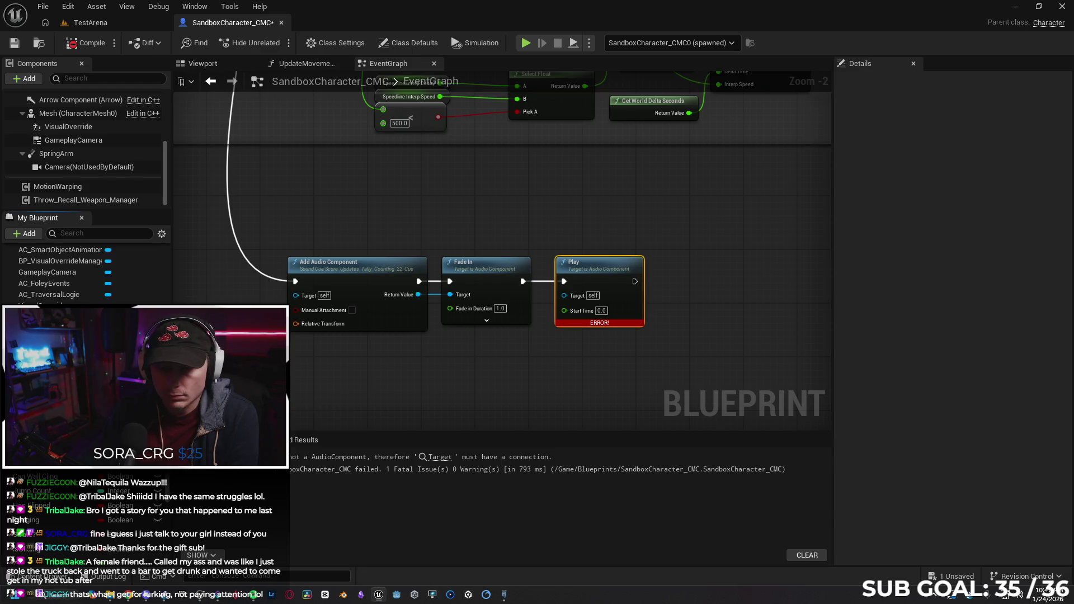
# Promote Add Audio Component's Return Value to a variable.
pyautogui.moveTo(51, 317); pyautogui.dragTo(447, 350)
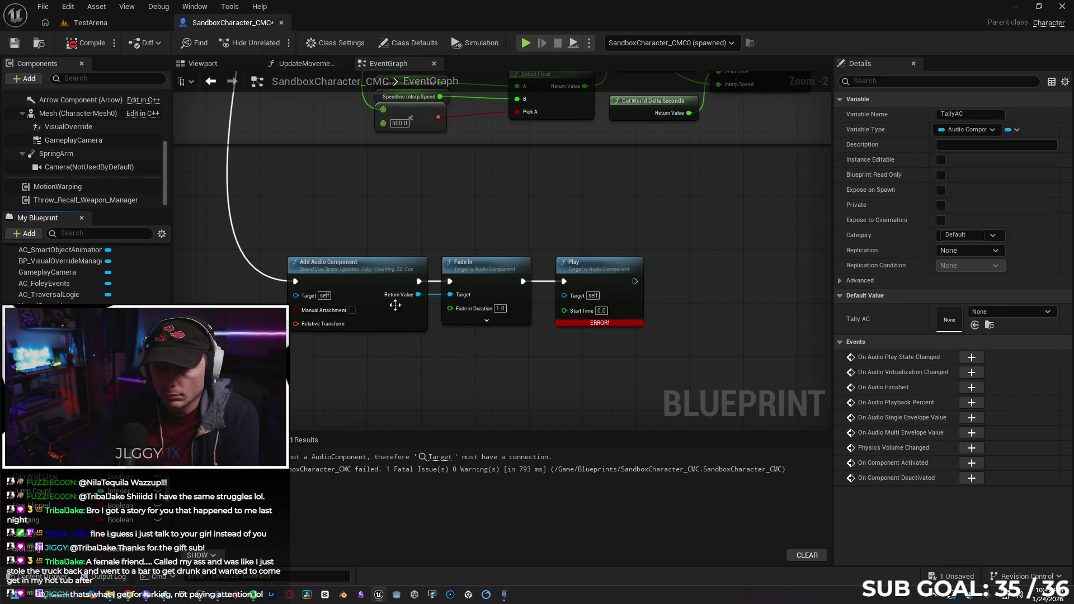
pyautogui.click(610, 273)
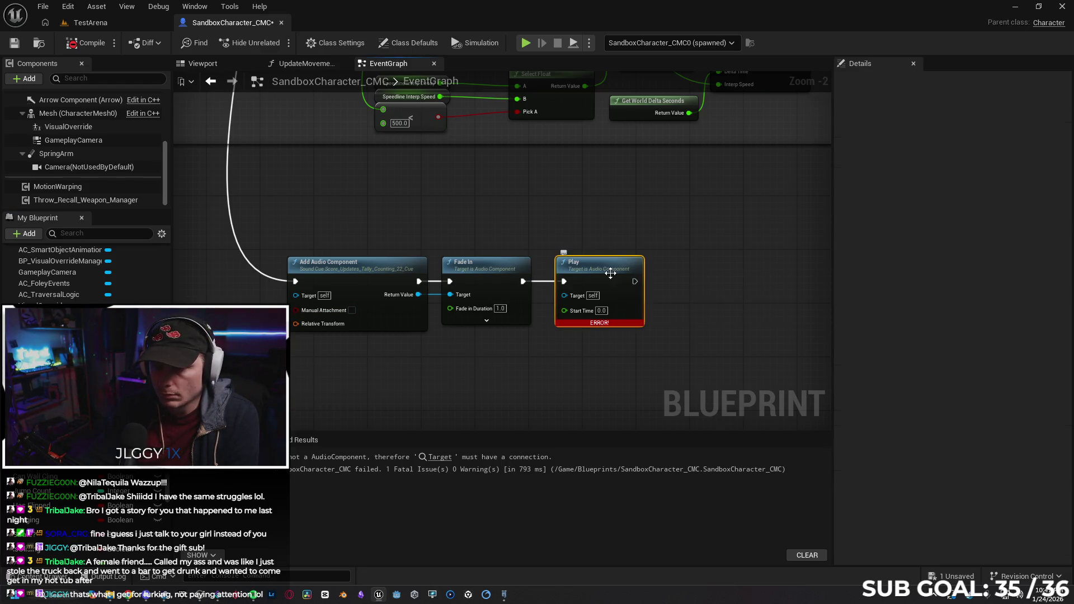
pyautogui.rightClick(408, 297)
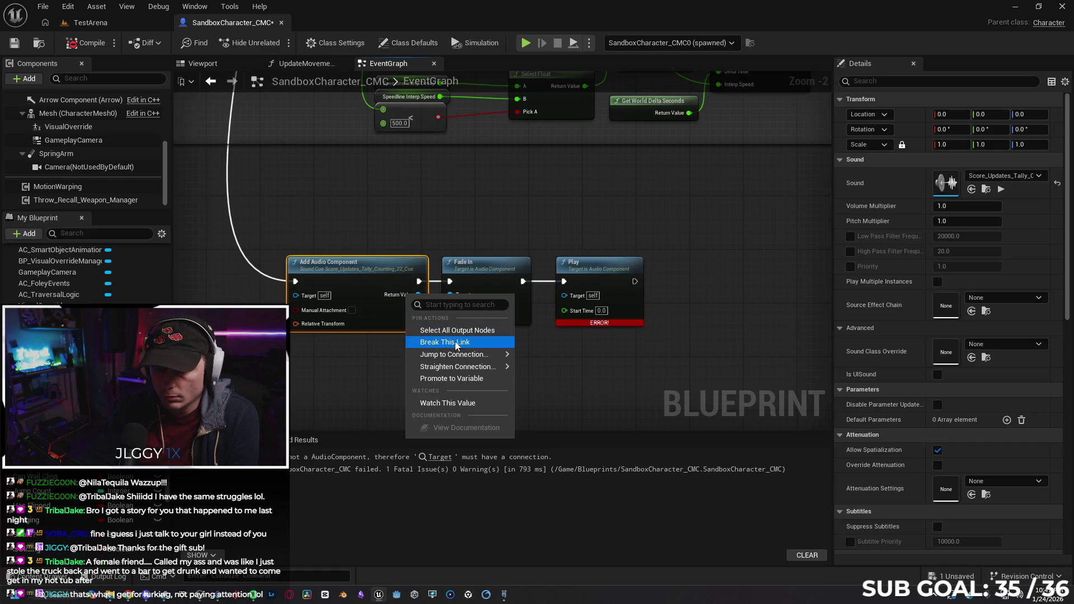
pyautogui.click(522, 390)
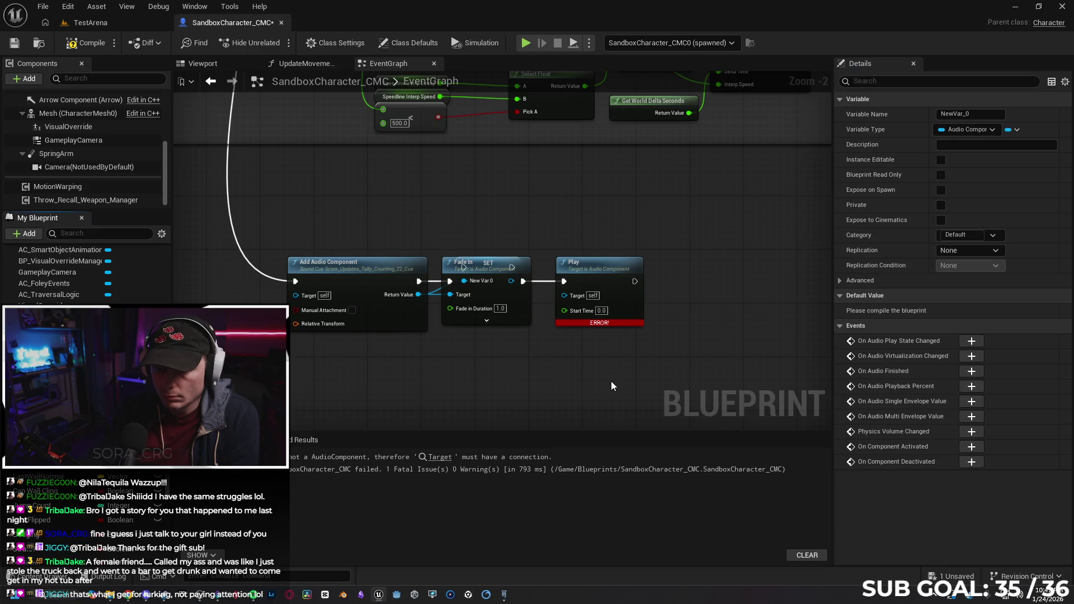
# Rearrange Fade In, Play and the new SET node onto one execution row.
pyautogui.moveTo(360, 228); pyautogui.dragTo(496, 336)
pyautogui.moveTo(486, 251)
pyautogui.mouseDown()
pyautogui.moveTo(449, 303)
pyautogui.moveTo(374, 305)
pyautogui.moveTo(348, 331)
pyautogui.mouseUp()
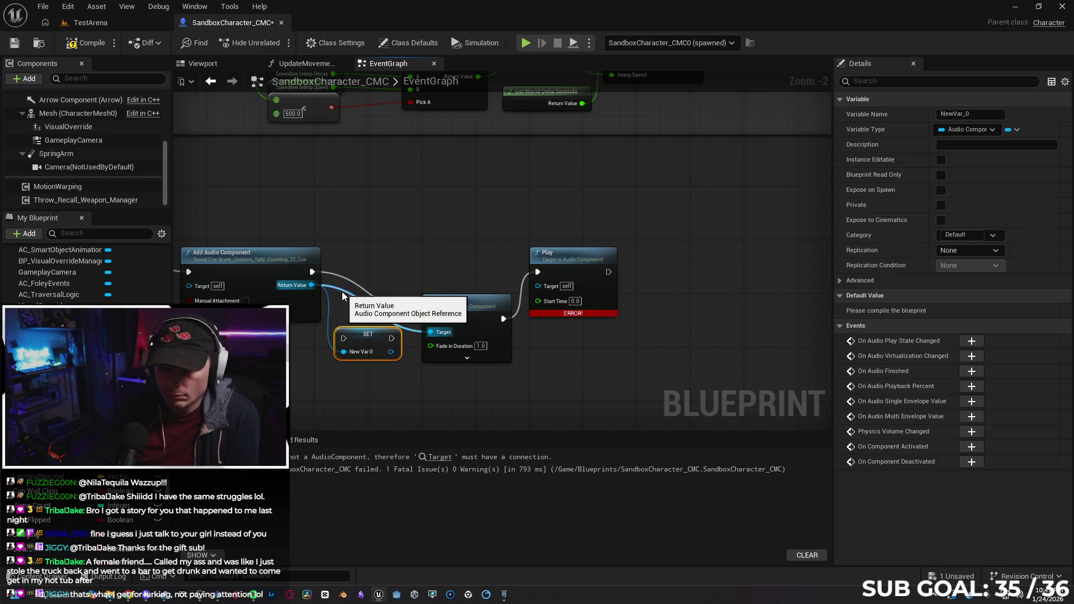
pyautogui.click(341, 292)
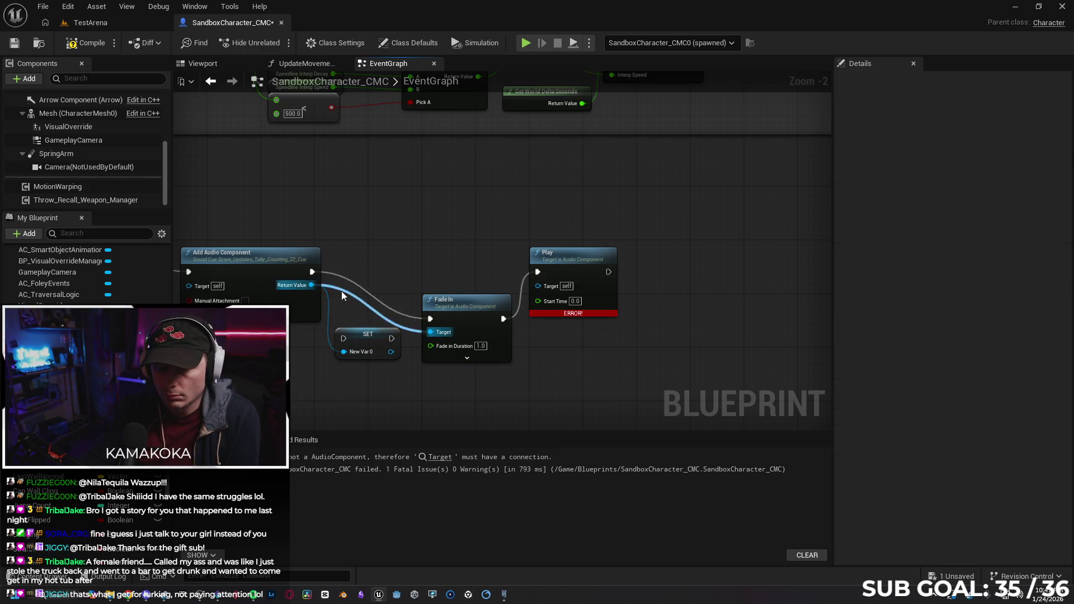
pyautogui.keyDown('alt'); pyautogui.click(343, 292); pyautogui.keyUp('alt')
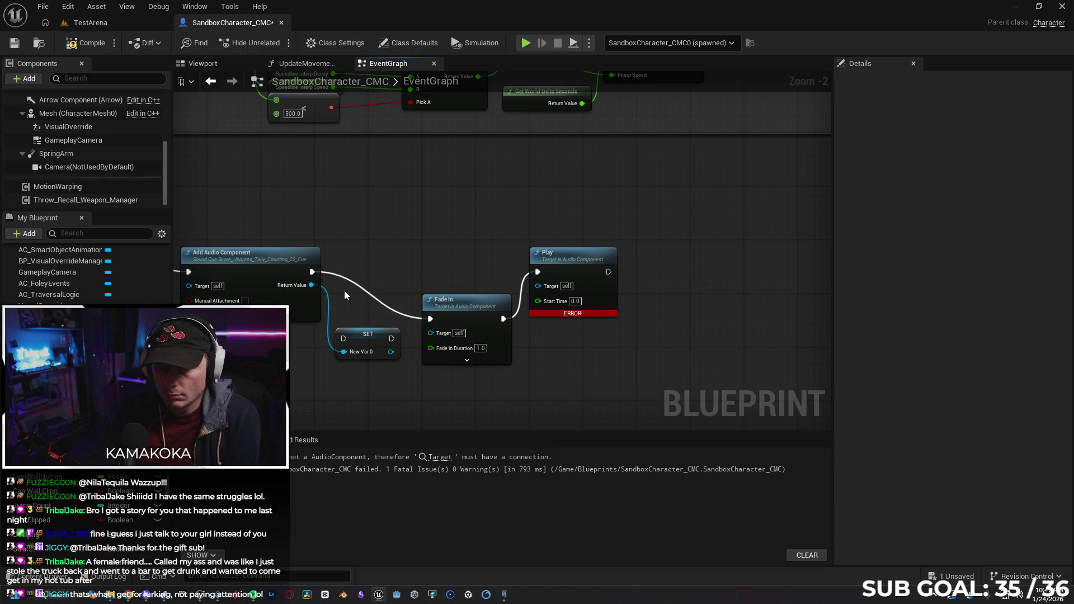
pyautogui.moveTo(368, 347)
pyautogui.mouseDown()
pyautogui.moveTo(368, 327)
pyautogui.moveTo(427, 335)
pyautogui.moveTo(459, 268)
pyautogui.mouseUp()
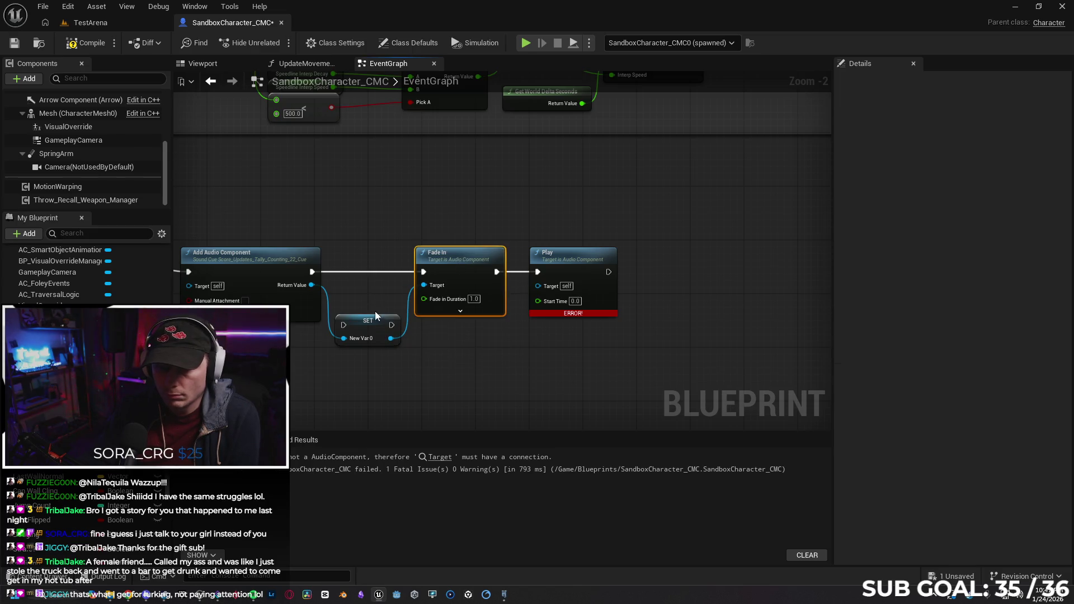
pyautogui.moveTo(374, 323)
pyautogui.mouseDown()
pyautogui.moveTo(371, 268)
pyautogui.moveTo(330, 276)
pyautogui.moveTo(426, 272)
pyautogui.mouseUp()
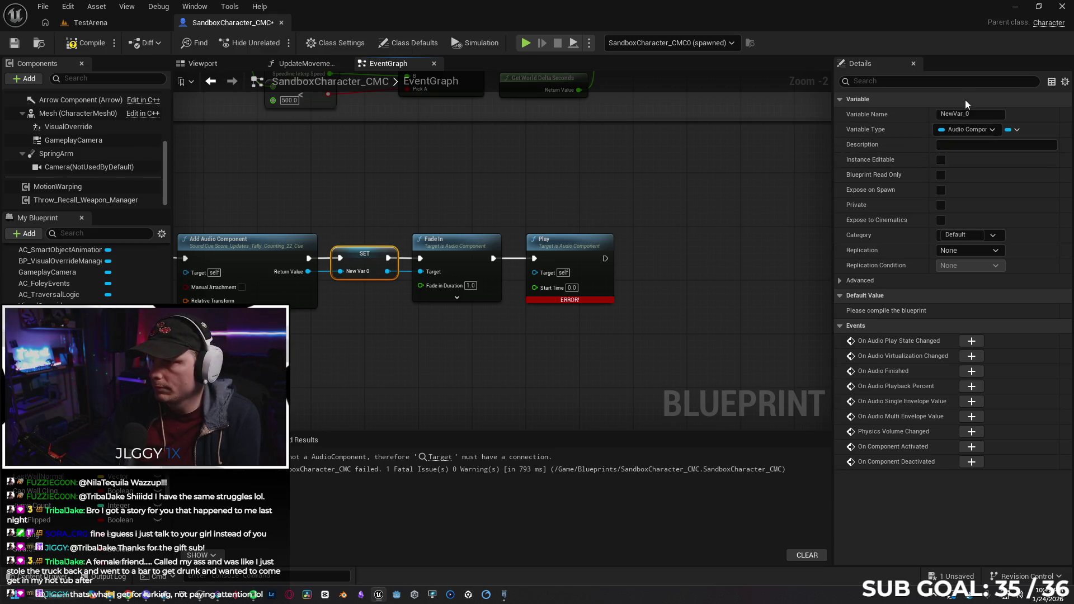
pyautogui.click(374, 394)
# Rename the variable TallySound and wire a Get TallySound into Play's Target.
pyautogui.click(56, 328)
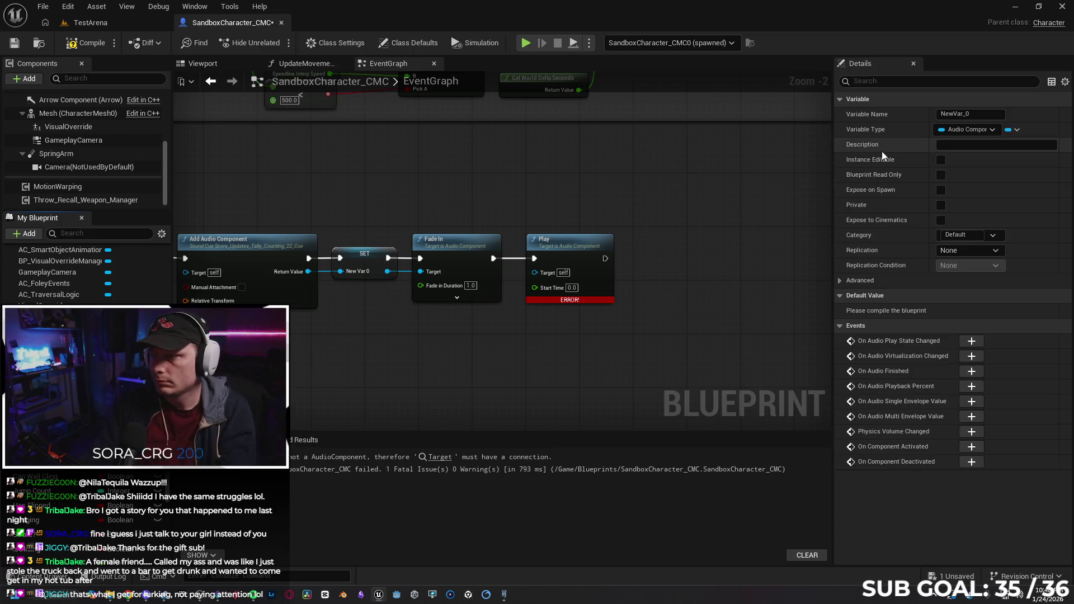
pyautogui.click(972, 114)
pyautogui.write('Ta')
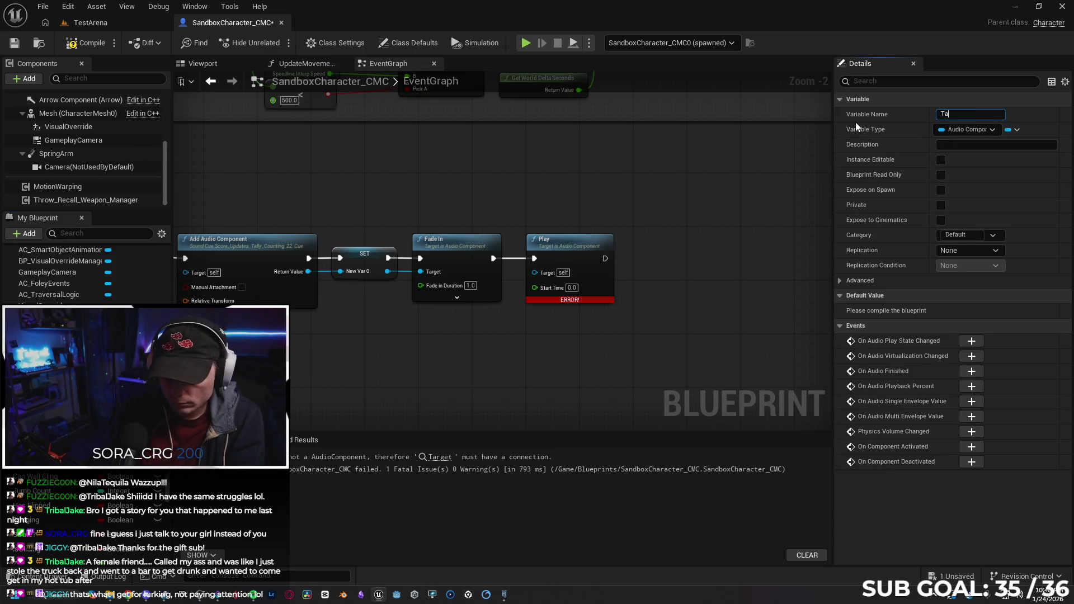
pyautogui.write('llySound')
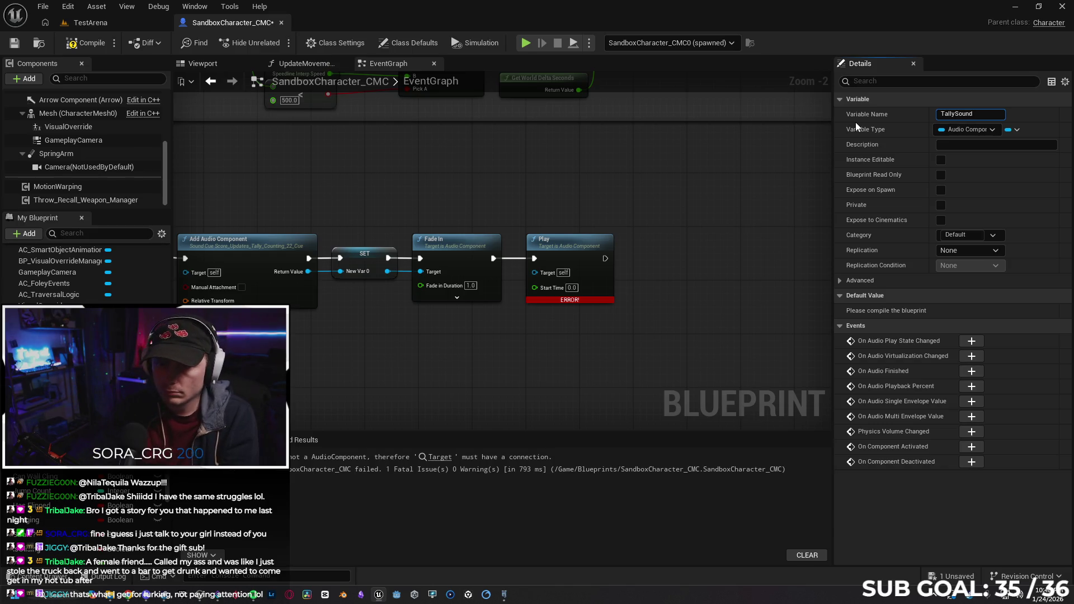
pyautogui.press('Return')
pyautogui.moveTo(56, 328)
pyautogui.mouseDown()
pyautogui.moveTo(322, 381)
pyautogui.moveTo(534, 273)
pyautogui.mouseUp()
pyautogui.click(428, 350)
pyautogui.moveTo(387, 349)
pyautogui.mouseDown()
pyautogui.moveTo(449, 326)
pyautogui.moveTo(449, 316)
pyautogui.mouseUp()
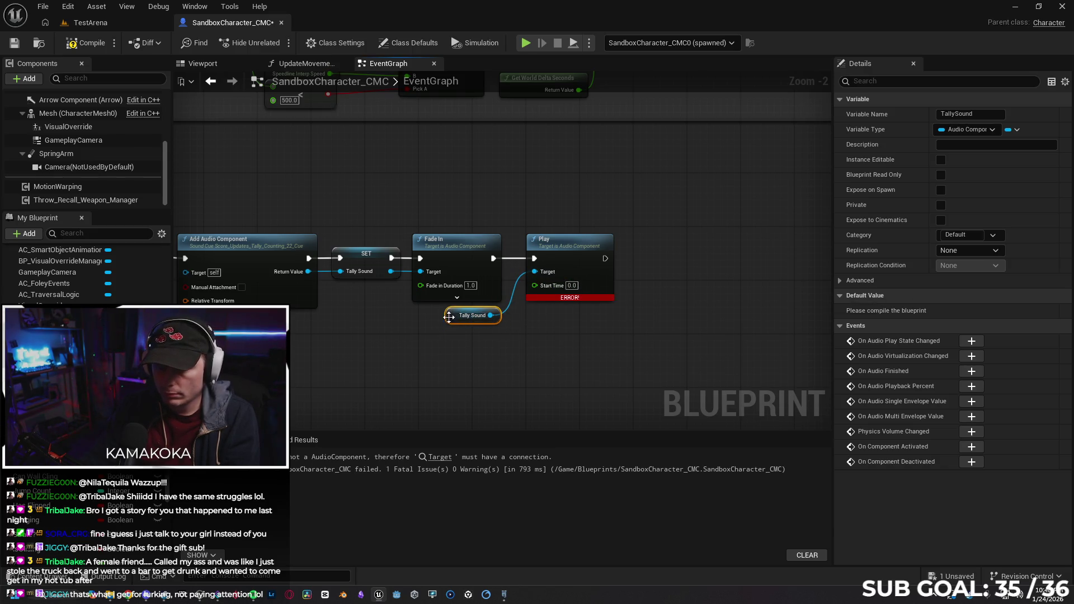
# Compile the blueprint and run a short play test walking forward.
pyautogui.click(70, 40)
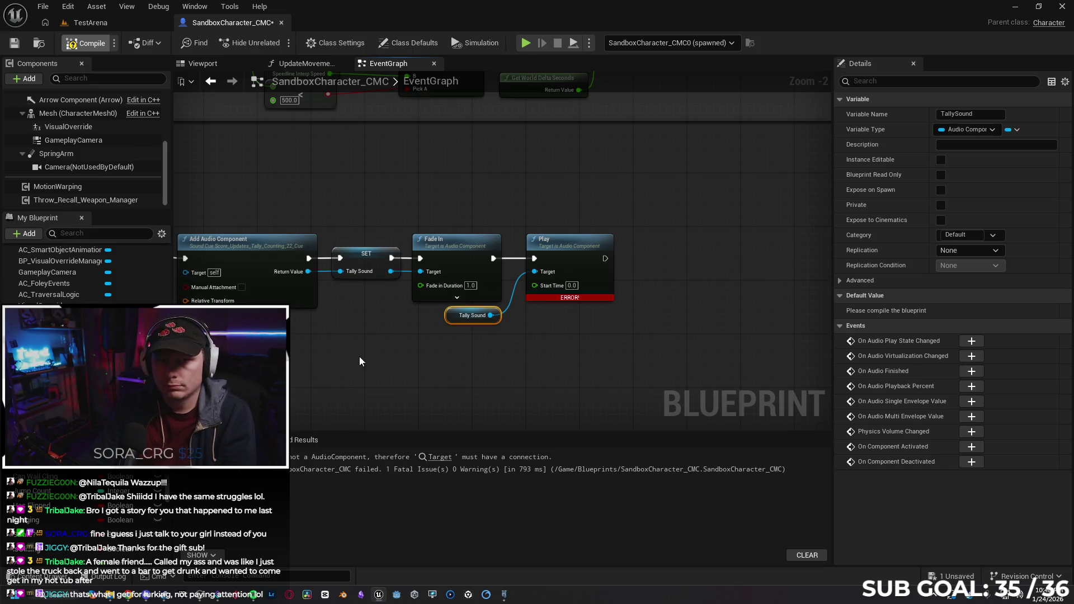
pyautogui.click(525, 44)
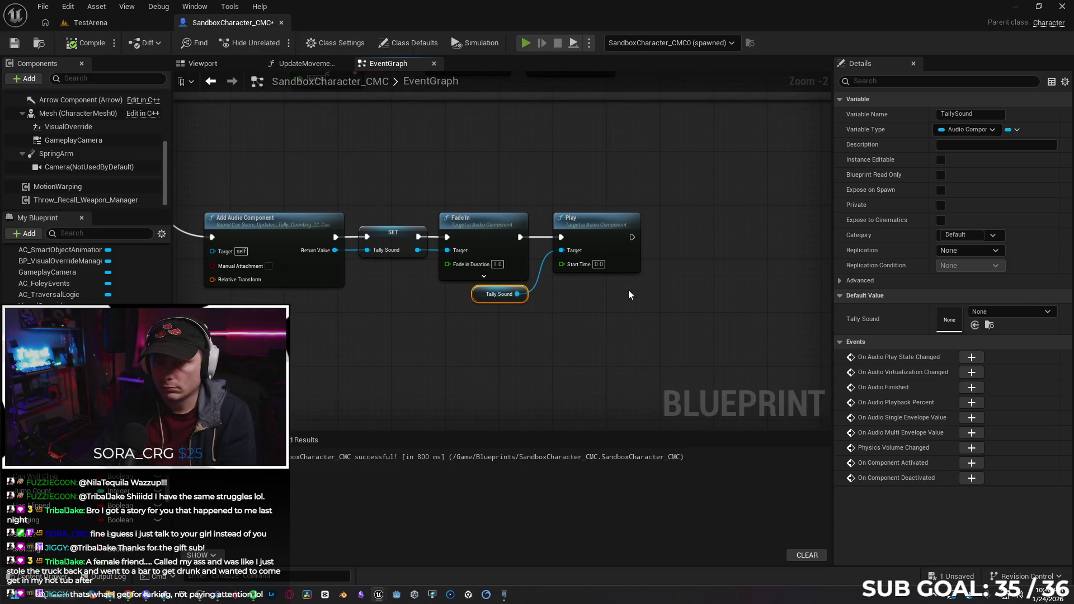
pyautogui.press('w')
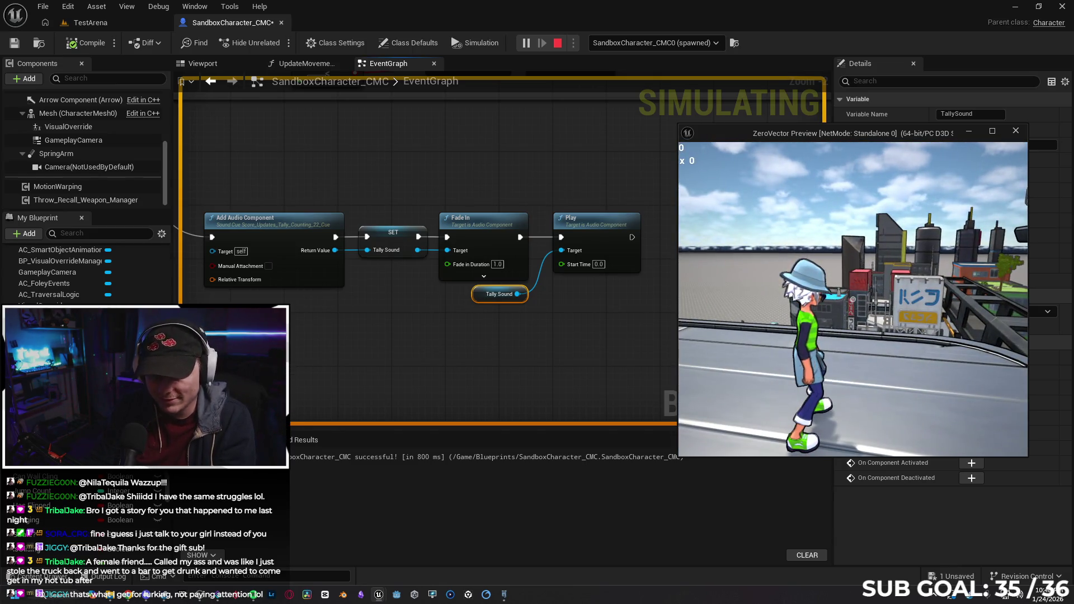
pyautogui.click(679, 342)
pyautogui.press('Escape')
pyautogui.scroll(-5, 387, 333)
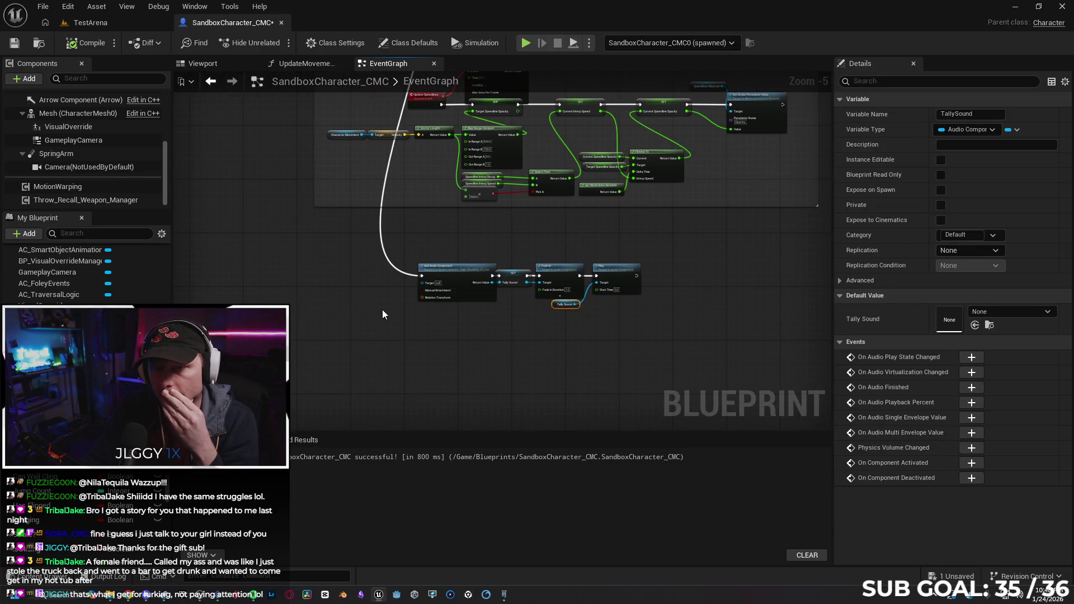
# Add a Branch node and paste the character velocity length nodes beside it.
pyautogui.scroll(1, 414, 240)
pyautogui.moveTo(419, 240)
pyautogui.mouseDown()
pyautogui.moveTo(451, 269)
pyautogui.moveTo(490, 408)
pyautogui.moveTo(485, 314)
pyautogui.mouseUp()
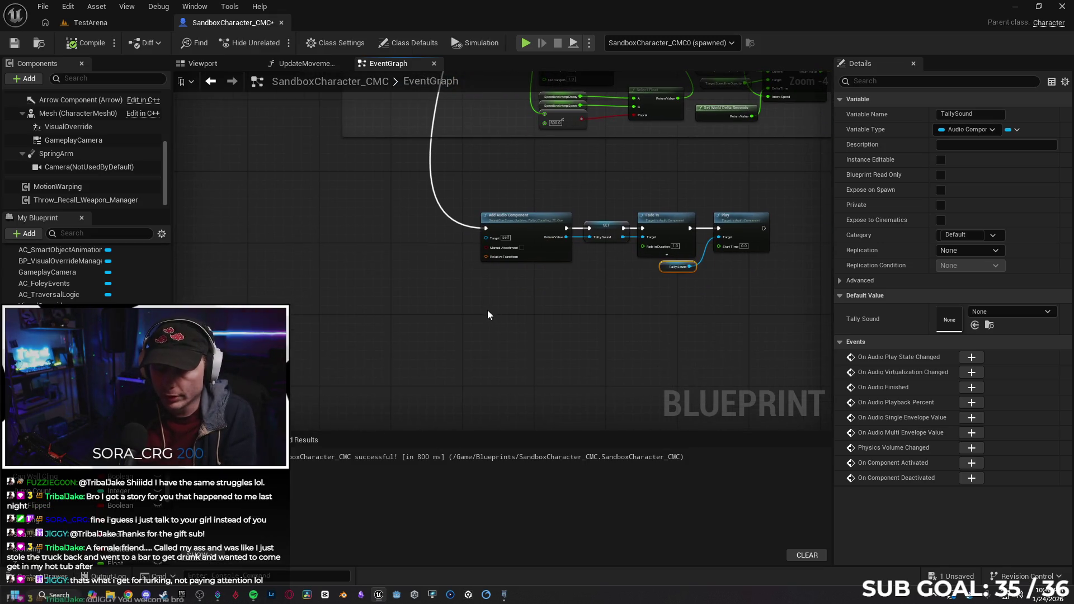
pyautogui.press('b')
pyautogui.click(441, 297)
pyautogui.moveTo(422, 330); pyautogui.dragTo(481, 301)
pyautogui.click(400, 308)
pyautogui.hotkey('ctrl', 'v')
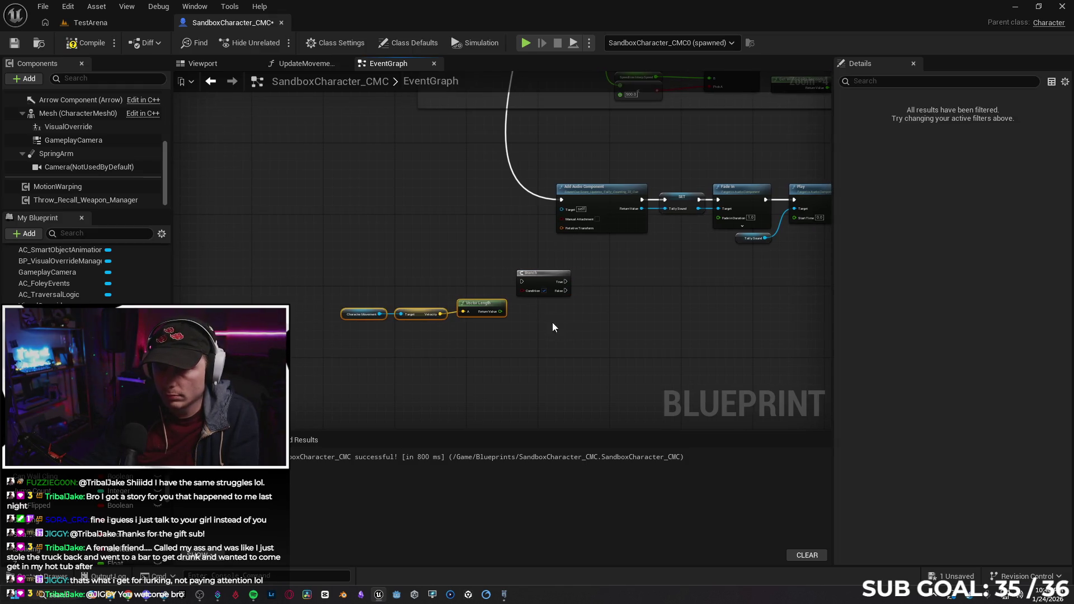
pyautogui.moveTo(540, 282); pyautogui.dragTo(585, 282)
# Compare the speed against a 400.0 threshold with a > node feeding the Branch condition.
pyautogui.moveTo(498, 312); pyautogui.dragTo(532, 315)
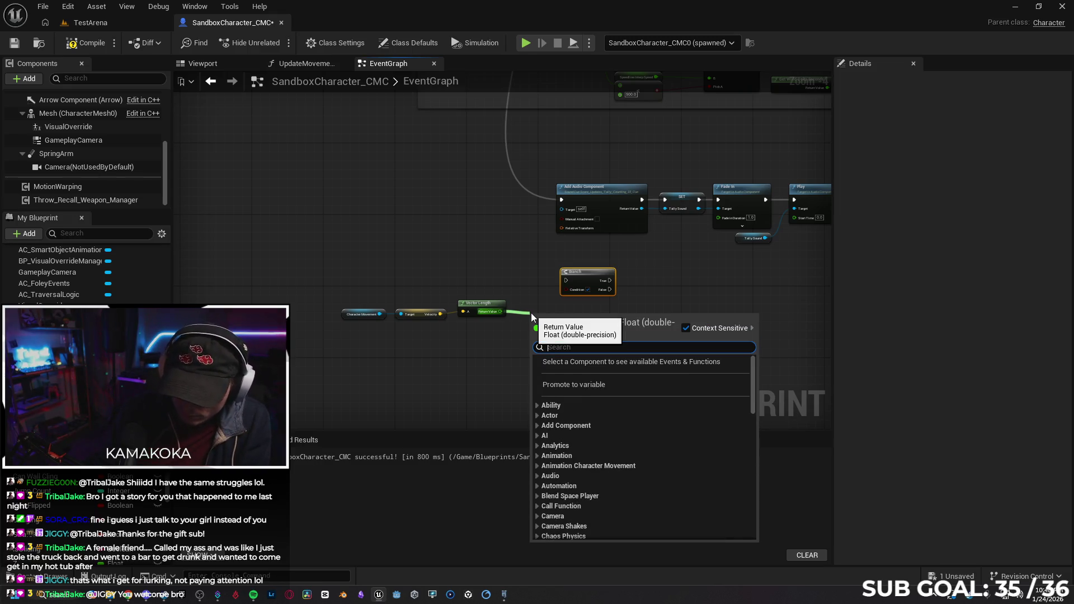
pyautogui.write('>')
pyautogui.press('Return')
pyautogui.click(544, 327)
pyautogui.write('4000')
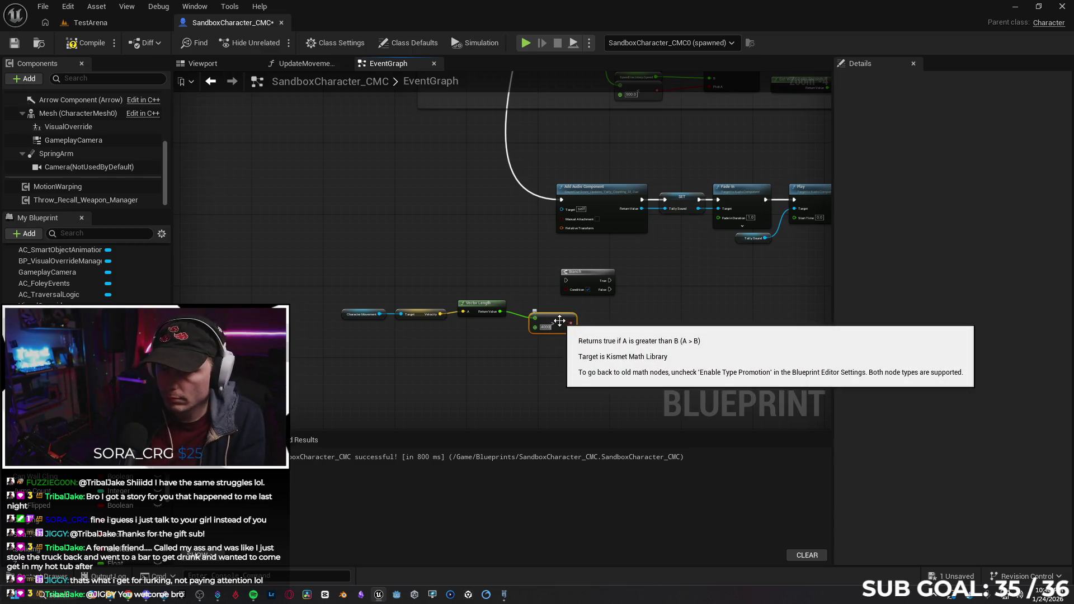
pyautogui.moveTo(573, 323); pyautogui.dragTo(566, 289)
pyautogui.moveTo(571, 383)
pyautogui.mouseDown()
pyautogui.moveTo(516, 348)
pyautogui.moveTo(335, 305)
pyautogui.mouseUp()
pyautogui.press('q')
pyautogui.click(599, 335)
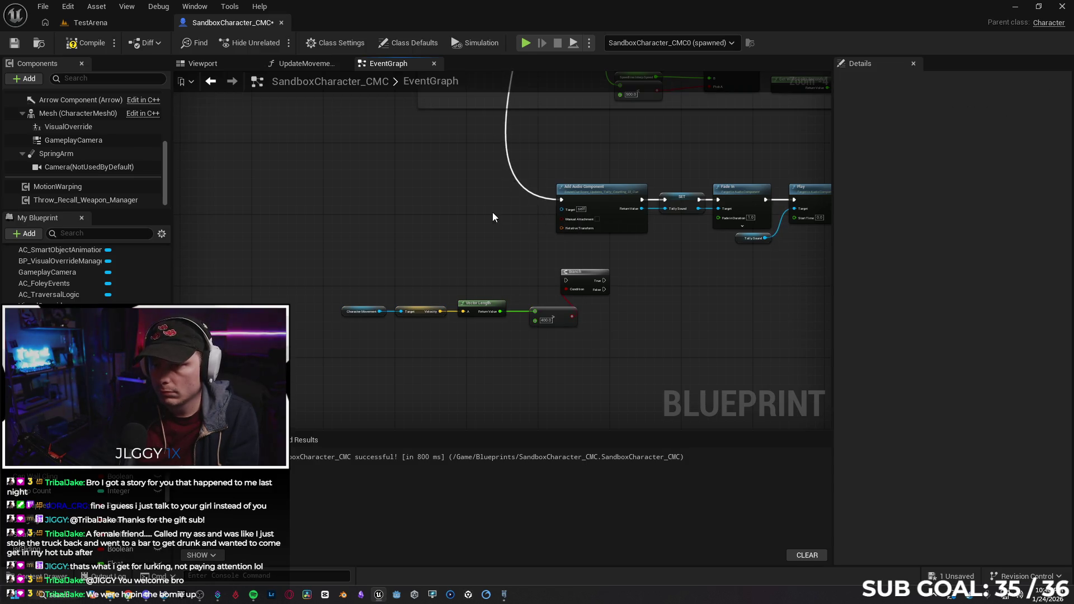
# Move the speed-check chain ahead of the audio nodes, compile, and start a play test.
pyautogui.scroll(-3, 494, 219)
pyautogui.scroll(1, 509, 99)
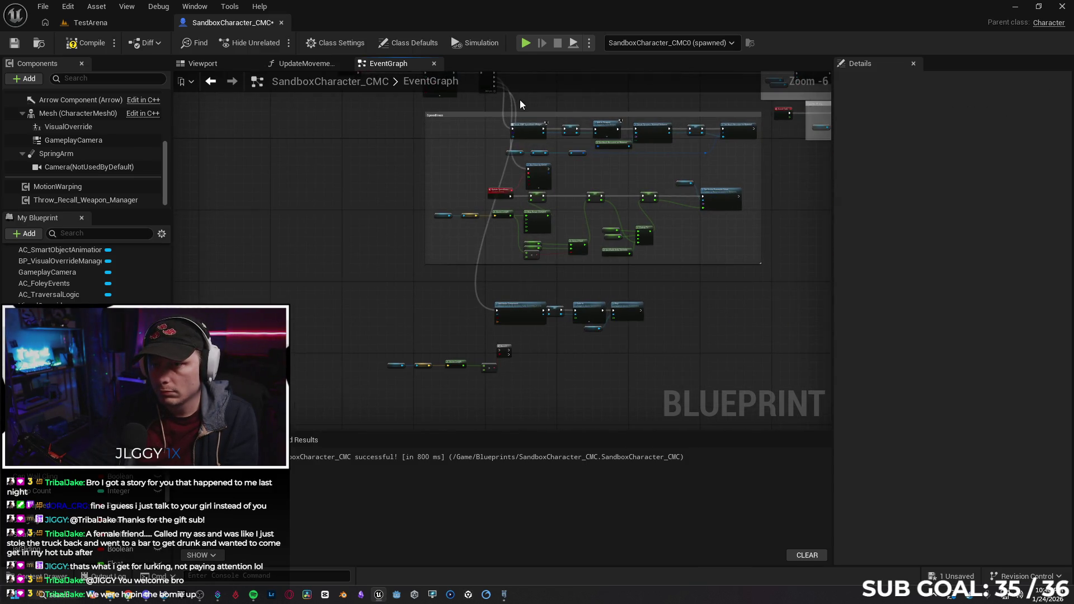
pyautogui.moveTo(526, 99)
pyautogui.mouseDown()
pyautogui.moveTo(485, 219)
pyautogui.moveTo(477, 438)
pyautogui.moveTo(465, 287)
pyautogui.moveTo(490, 233)
pyautogui.moveTo(502, 243)
pyautogui.mouseUp()
pyautogui.scroll(1, 509, 108)
pyautogui.moveTo(323, 204)
pyautogui.mouseDown()
pyautogui.moveTo(520, 311)
pyautogui.moveTo(467, 312)
pyautogui.moveTo(498, 328)
pyautogui.moveTo(485, 328)
pyautogui.mouseUp()
pyautogui.moveTo(546, 311)
pyautogui.mouseDown()
pyautogui.moveTo(492, 240)
pyautogui.moveTo(336, 234)
pyautogui.mouseUp()
pyautogui.moveTo(510, 242); pyautogui.dragTo(457, 177)
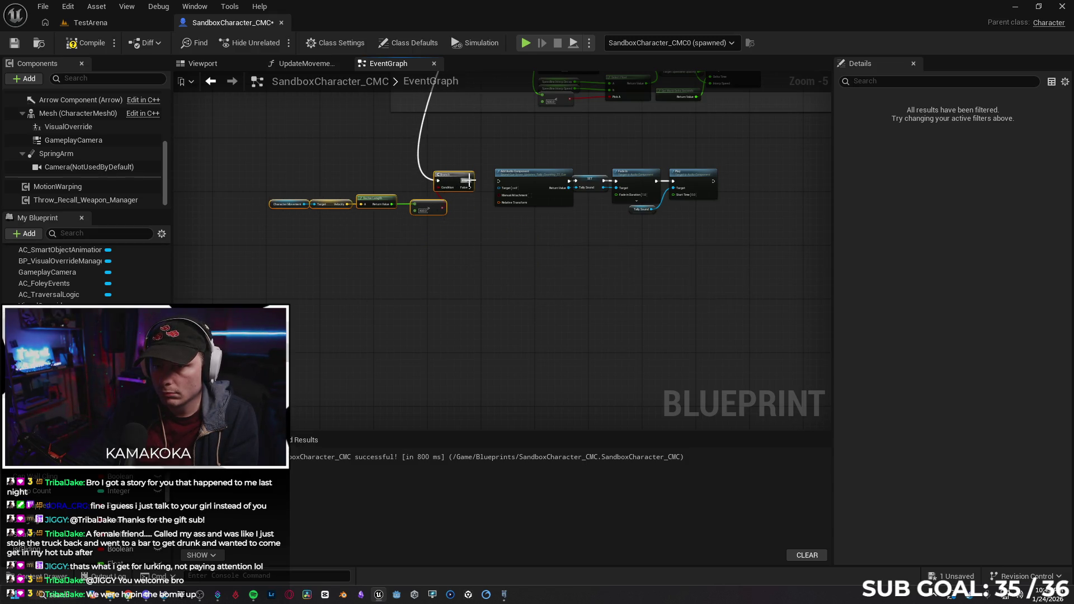
pyautogui.click(567, 250)
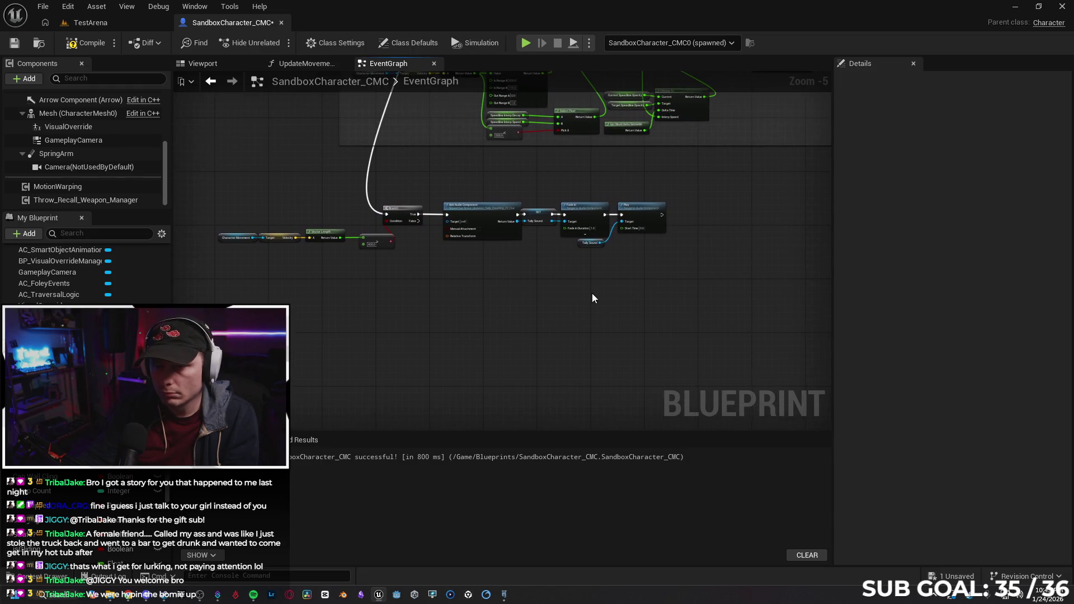
pyautogui.scroll(2, 436, 285)
pyautogui.moveTo(516, 307); pyautogui.dragTo(471, 314)
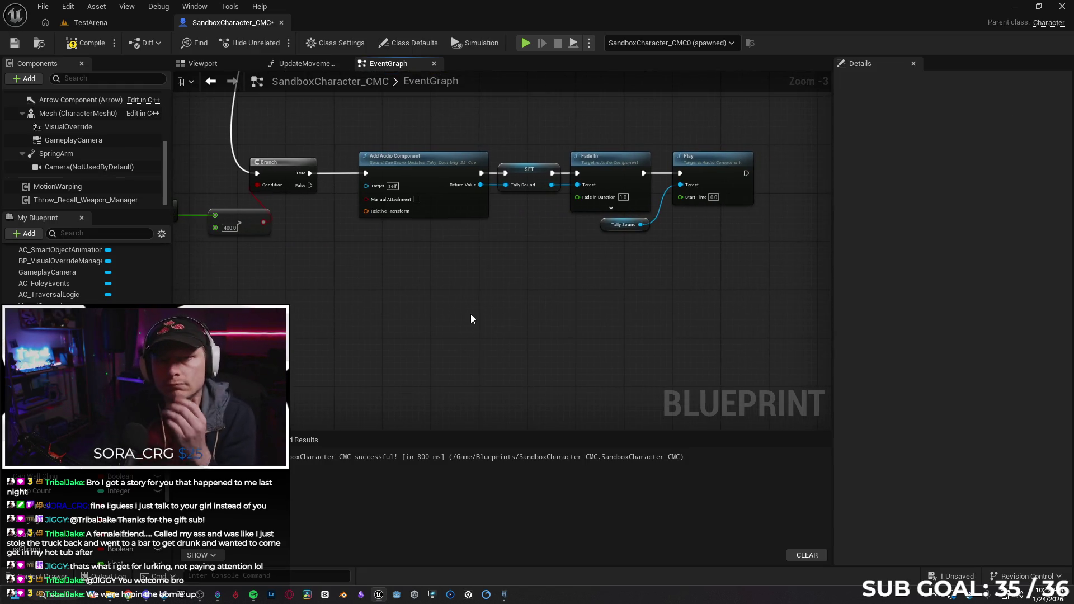
pyautogui.click(85, 43)
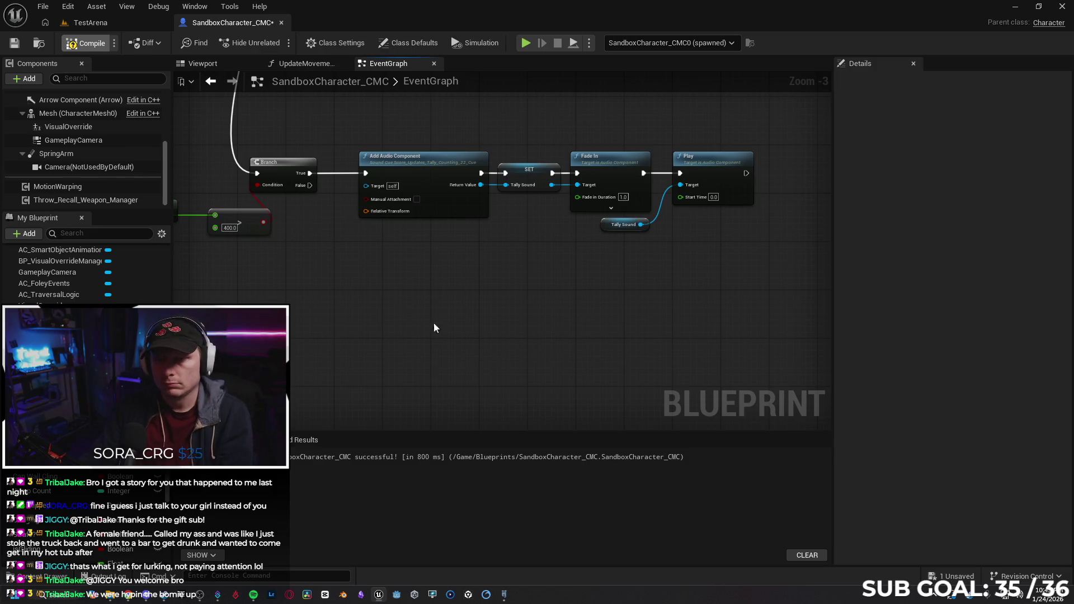
pyautogui.click(526, 42)
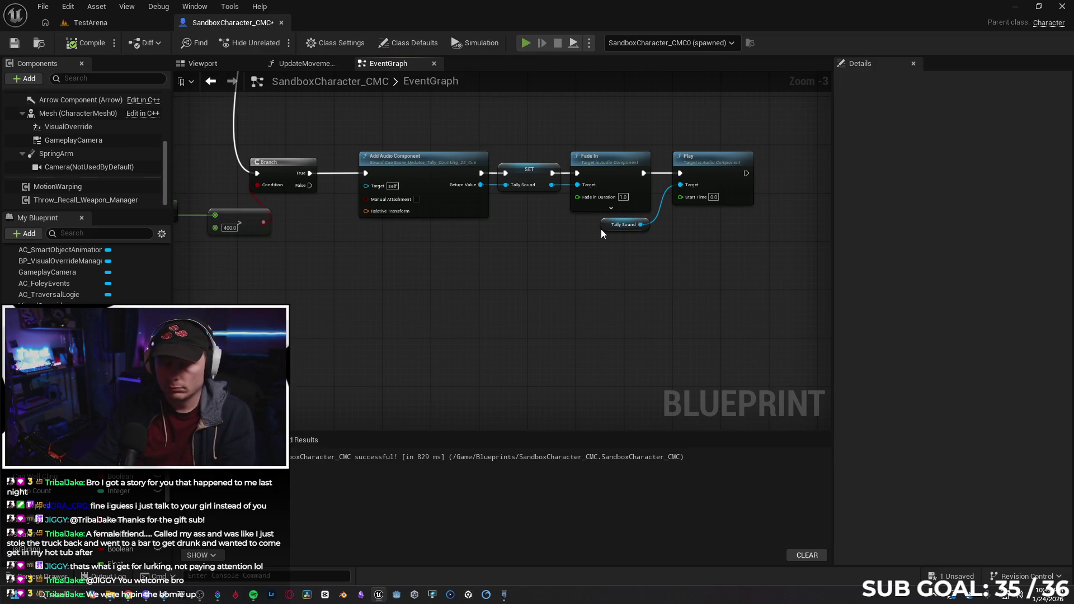
# Run the character across the rooftop with WASD, stop, and reframe on BeginPlay and Speedlines.
pyautogui.press('w')
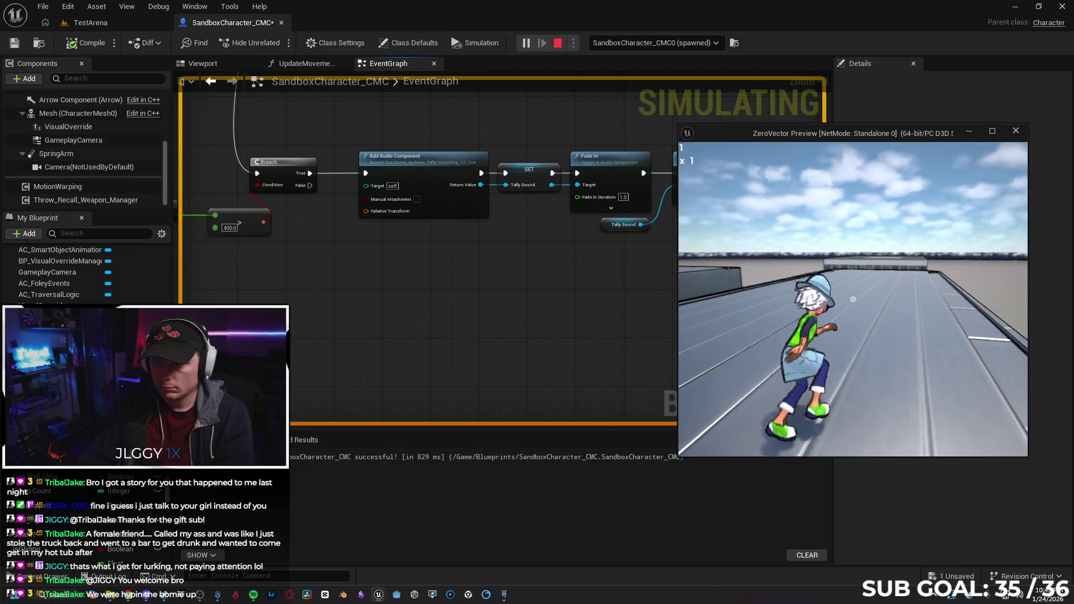
pyautogui.press('d')
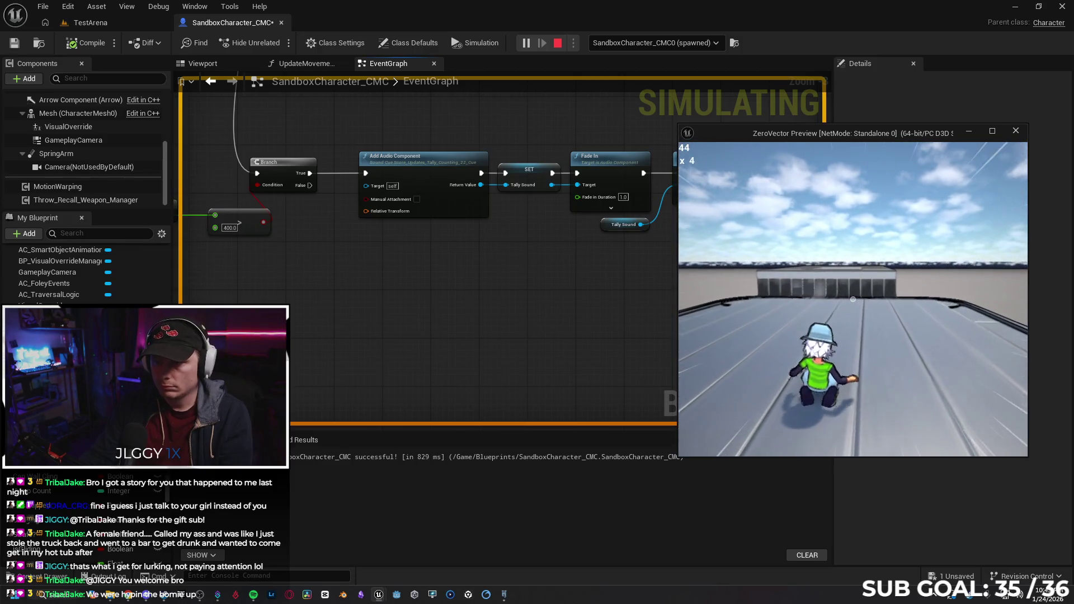
pyautogui.press('a')
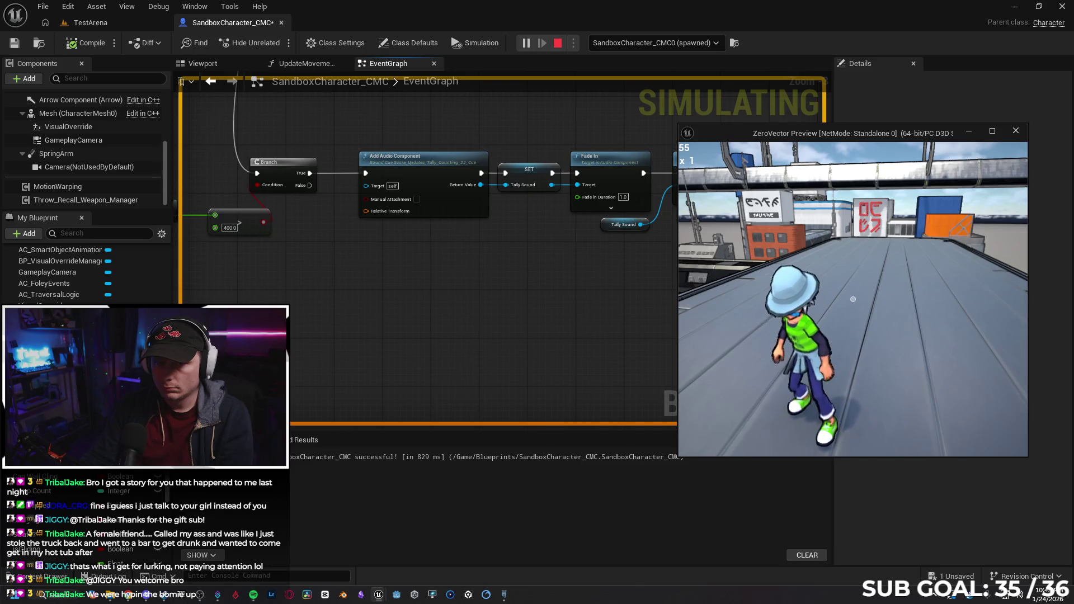
pyautogui.press('w')
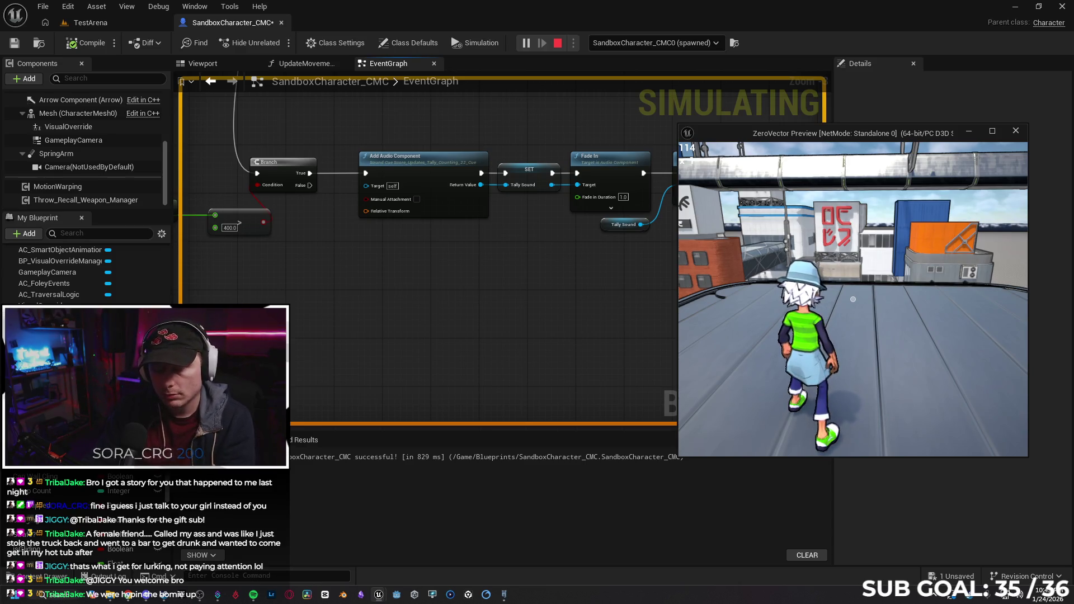
pyautogui.press('Escape')
pyautogui.moveTo(422, 285); pyautogui.dragTo(582, 384)
pyautogui.scroll(-2, 512, 176)
pyautogui.moveTo(512, 175)
pyautogui.mouseDown()
pyautogui.moveTo(504, 422)
pyautogui.moveTo(492, 376)
pyautogui.moveTo(502, 384)
pyautogui.moveTo(487, 400)
pyautogui.moveTo(487, 367)
pyautogui.moveTo(489, 387)
pyautogui.moveTo(523, 247)
pyautogui.moveTo(489, 290)
pyautogui.moveTo(457, 408)
pyautogui.mouseUp()
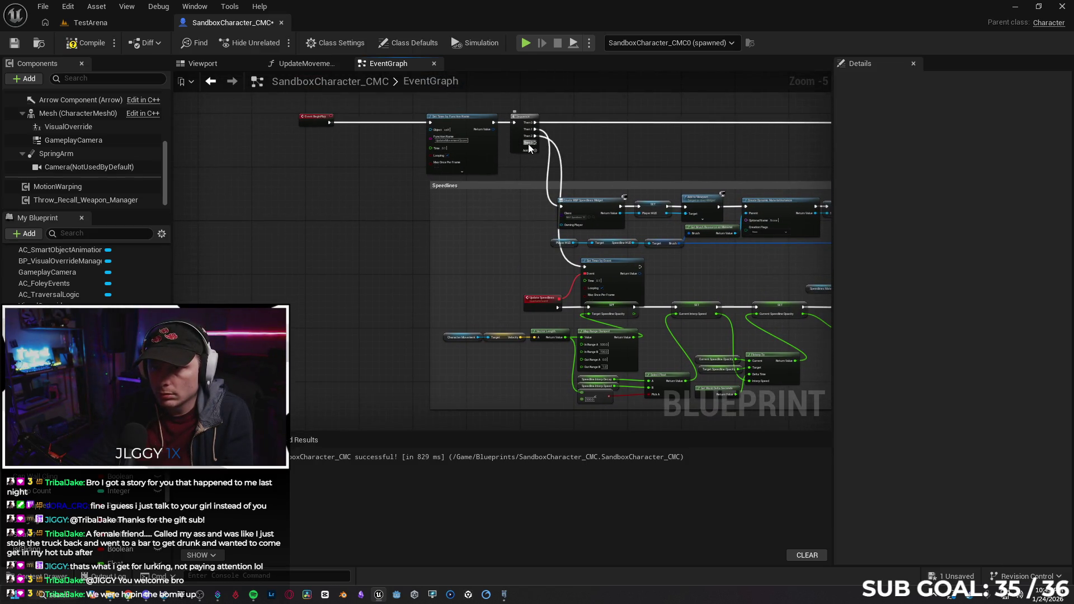
# Wire Set Brush Resource to Material's exec output into Add Audio Component.
pyautogui.moveTo(398, 271); pyautogui.dragTo(377, 217)
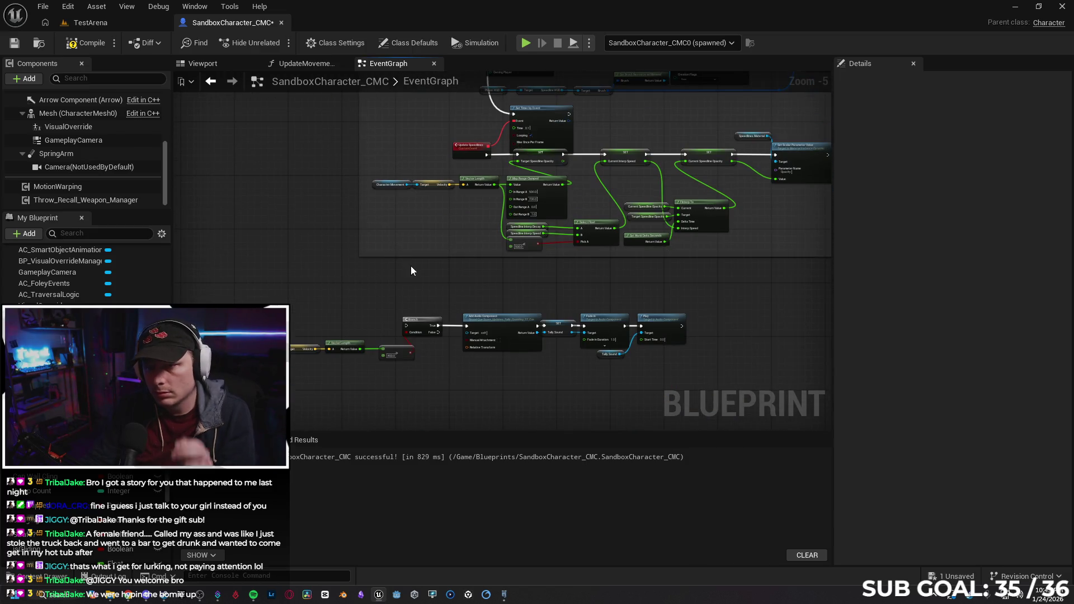
pyautogui.moveTo(432, 277)
pyautogui.mouseDown()
pyautogui.moveTo(379, 367)
pyautogui.moveTo(361, 353)
pyautogui.mouseUp()
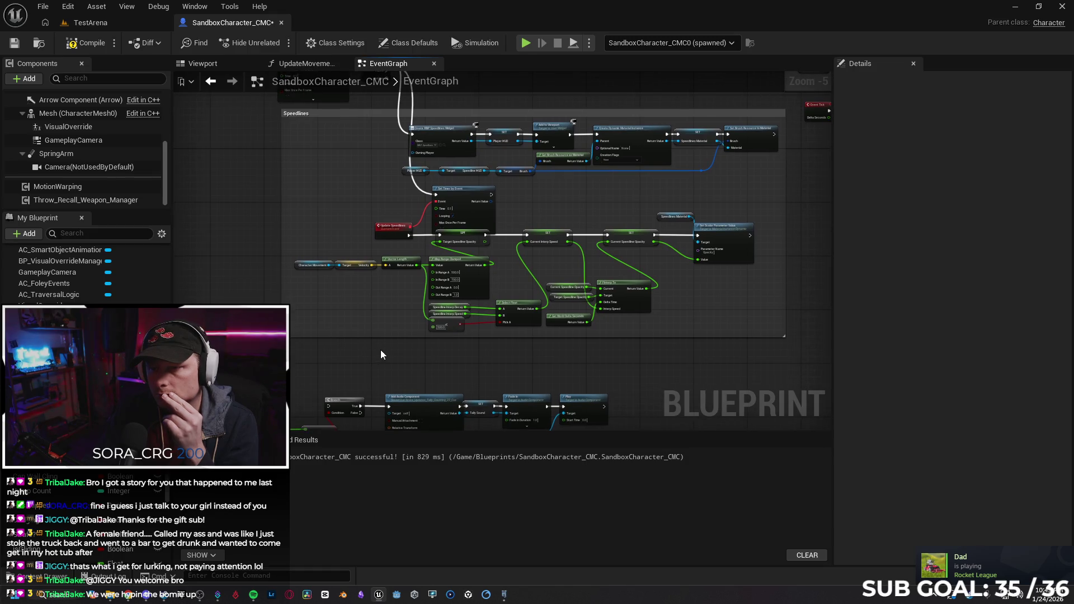
pyautogui.scroll(1, 372, 347)
pyautogui.scroll(-1, 386, 355)
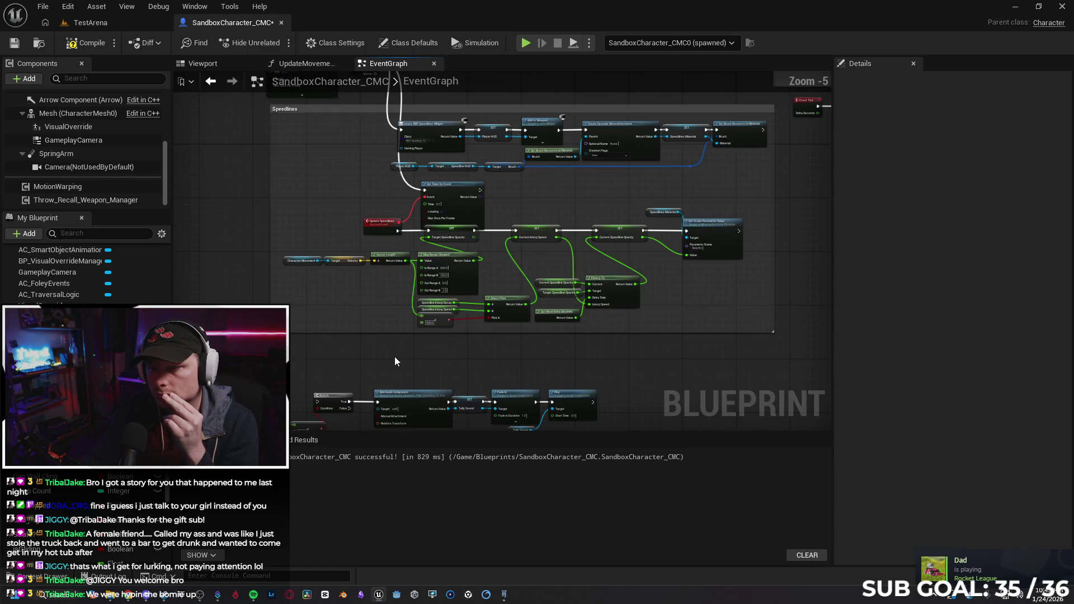
pyautogui.moveTo(626, 313); pyautogui.dragTo(616, 297)
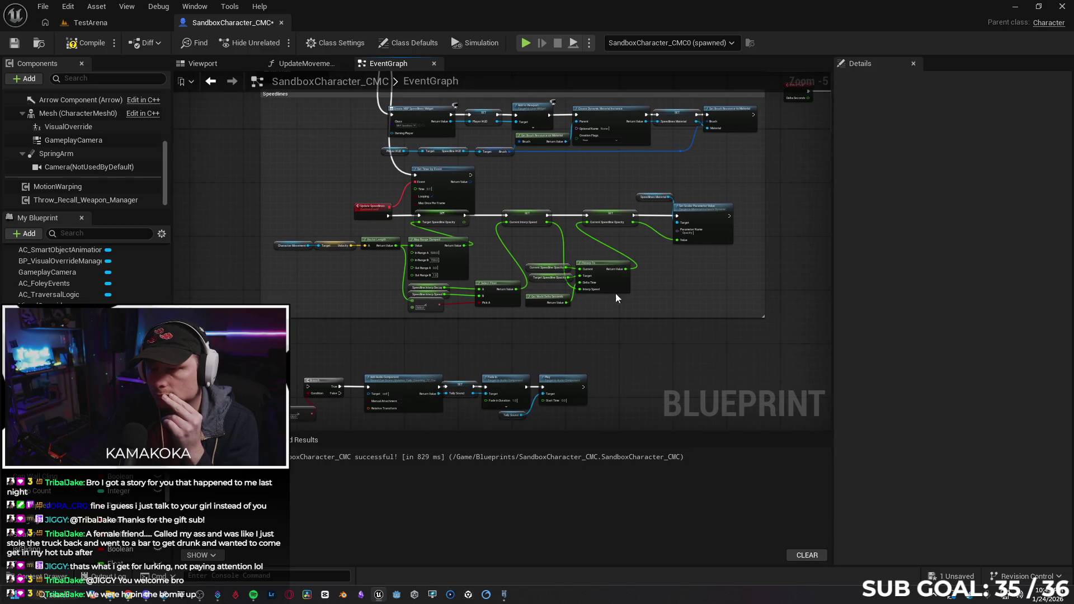
pyautogui.moveTo(336, 481); pyautogui.dragTo(361, 326)
pyautogui.moveTo(299, 232)
pyautogui.mouseDown()
pyautogui.moveTo(367, 333)
pyautogui.moveTo(277, 462)
pyautogui.mouseUp()
pyautogui.click(367, 333)
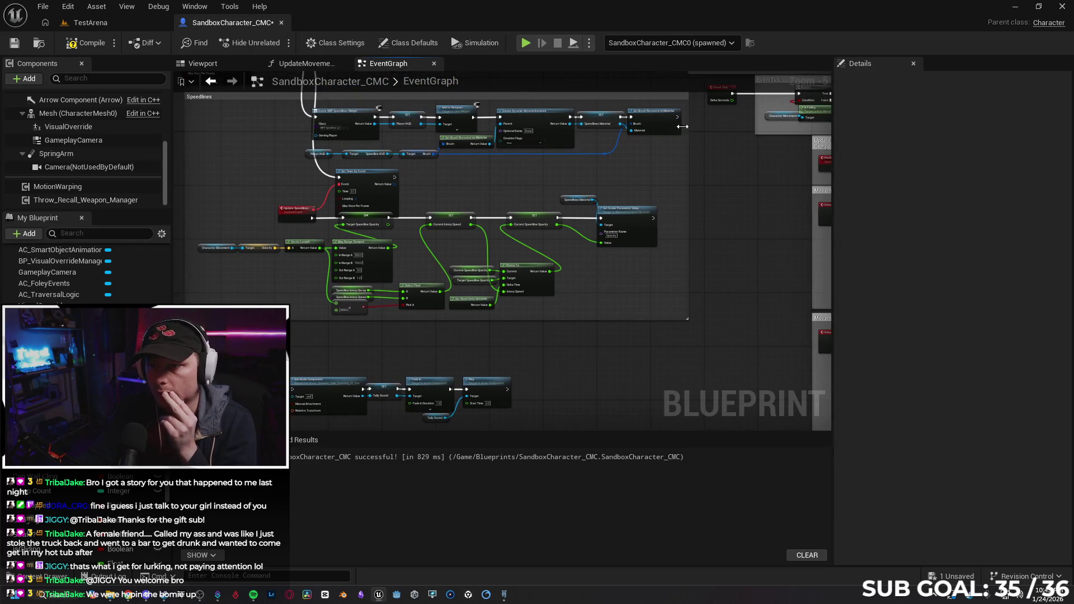
pyautogui.moveTo(677, 117)
pyautogui.mouseDown()
pyautogui.moveTo(562, 242)
pyautogui.moveTo(289, 368)
pyautogui.moveTo(293, 392)
pyautogui.mouseUp()
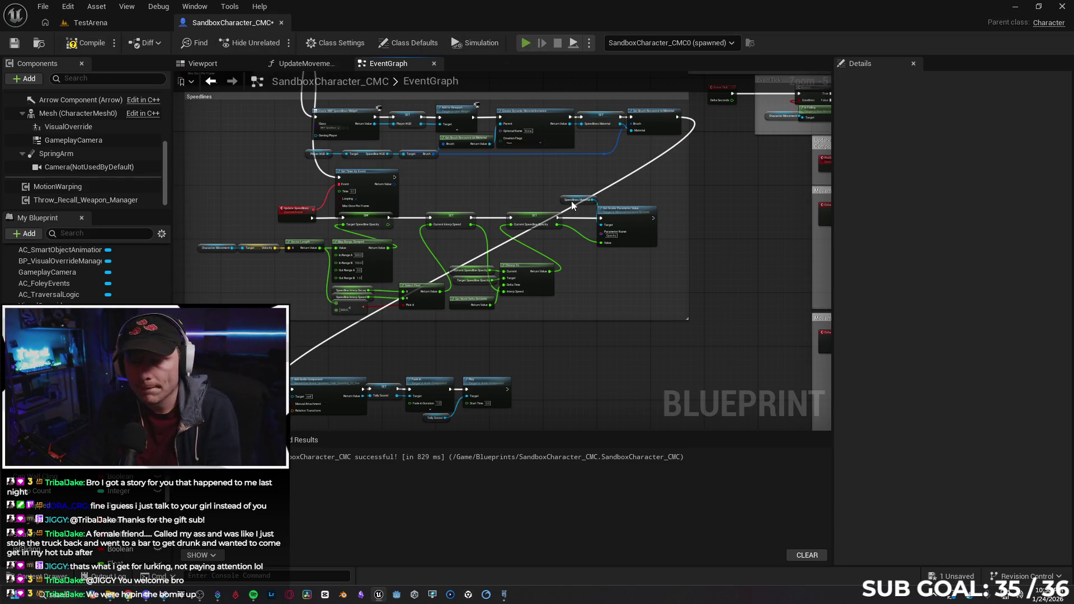
# Play-test the new wiring by running and sprinting along the rooftop.
pyautogui.hotkey('alt', 'p')
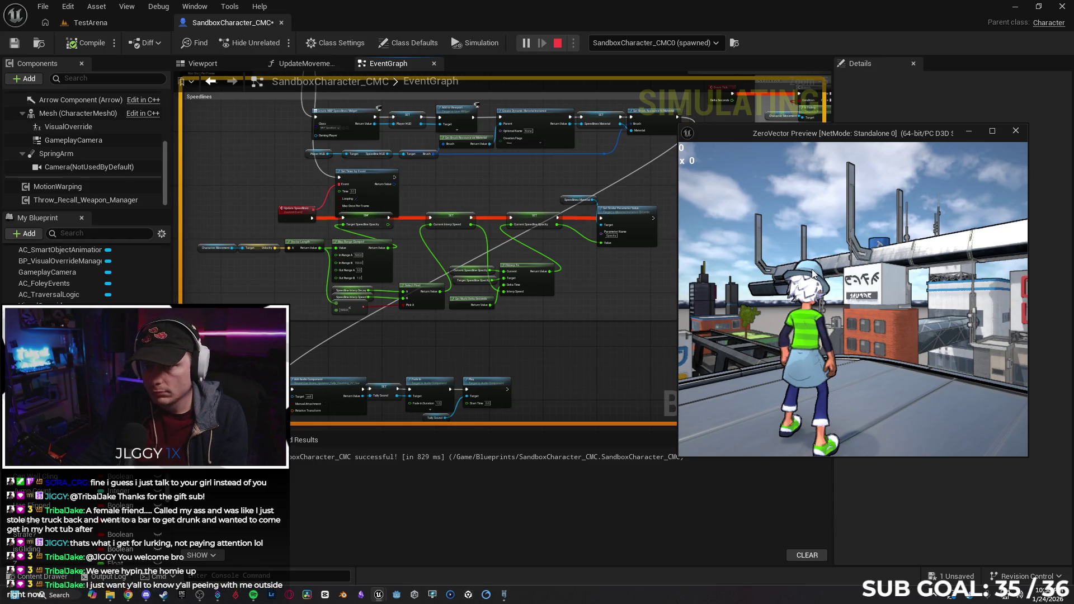
pyautogui.press('w')
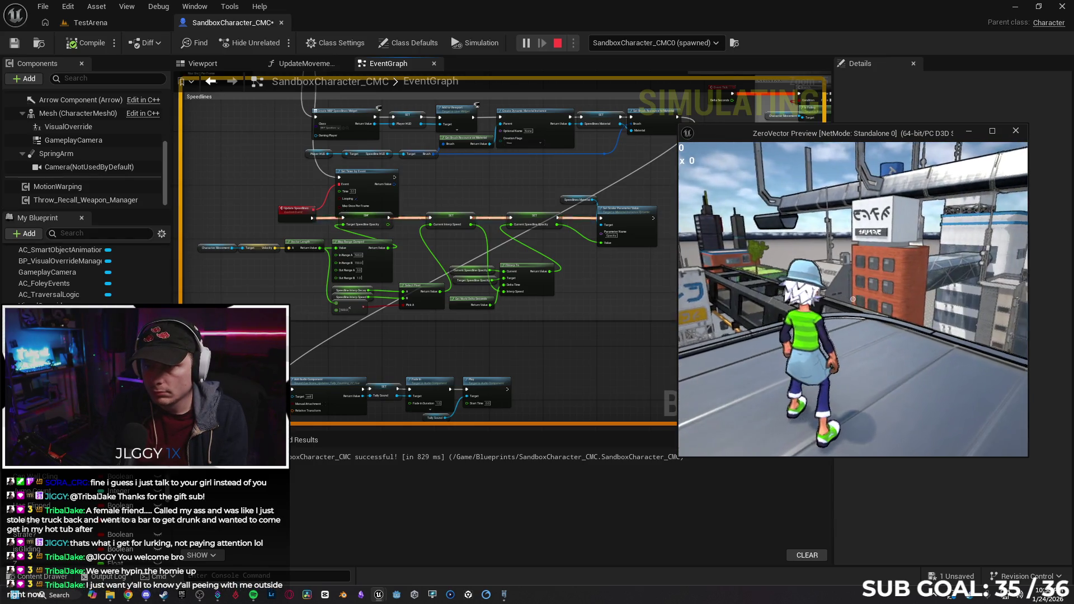
pyautogui.press('w')
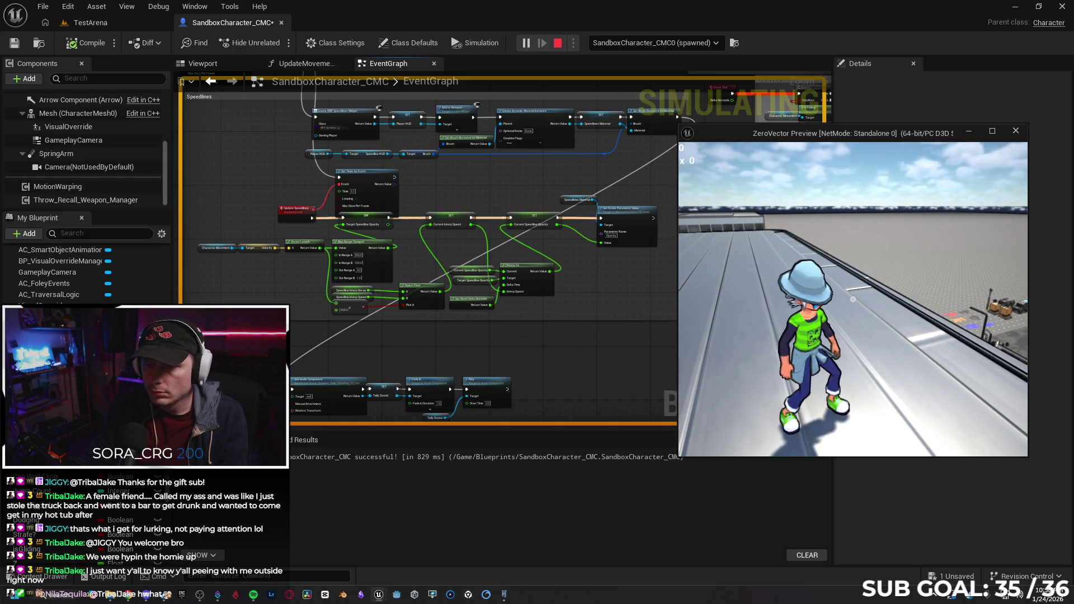
pyautogui.press('w')
pyautogui.press('shift')
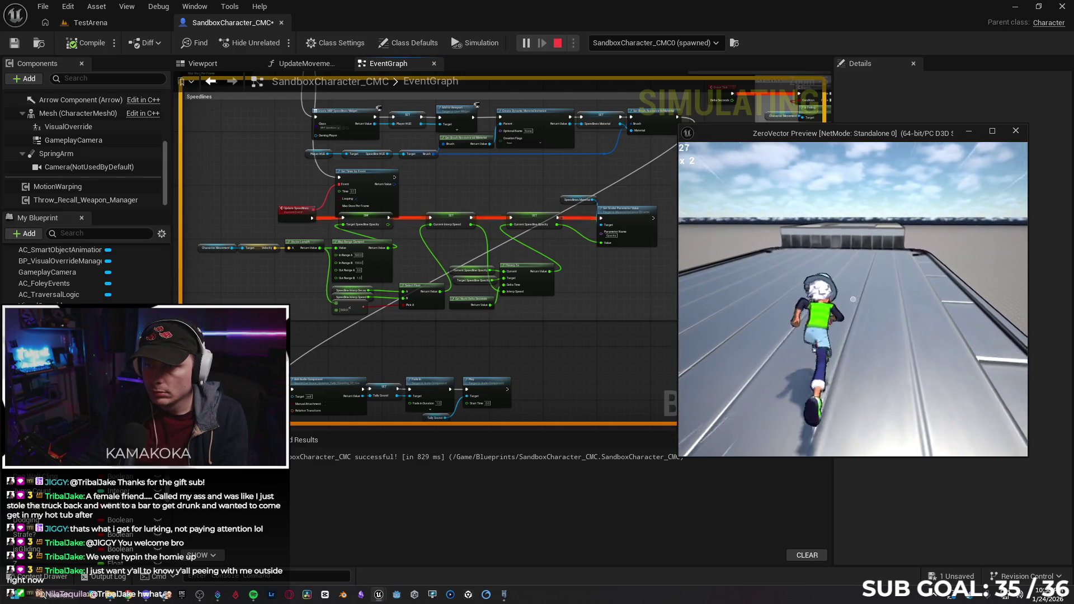
pyautogui.press('Escape')
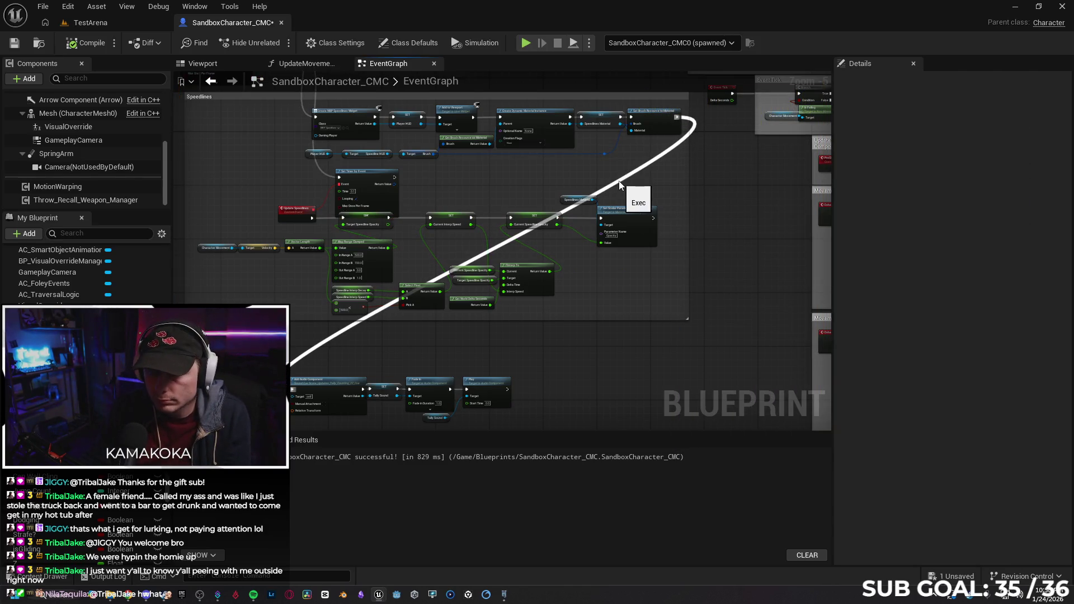
# Rewire the audio chain from Set Scalar Parameter Value, test it, then disconnect its exec input entirely.
pyautogui.keyDown('alt'); pyautogui.click(620, 182); pyautogui.keyUp('alt')
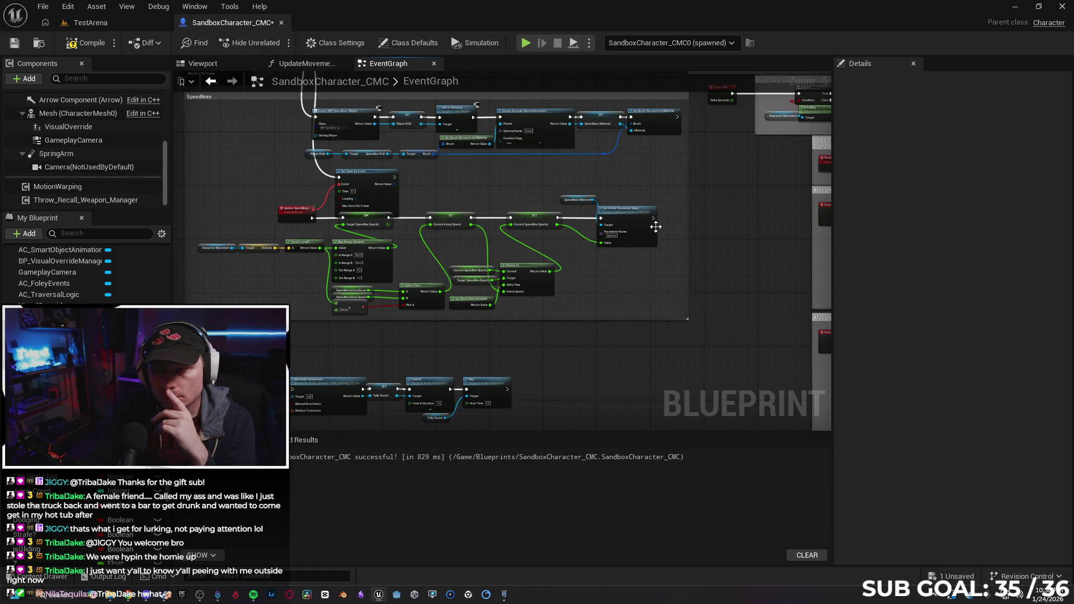
pyautogui.moveTo(653, 219)
pyautogui.mouseDown()
pyautogui.moveTo(280, 380)
pyautogui.moveTo(274, 400)
pyautogui.moveTo(280, 378)
pyautogui.mouseUp()
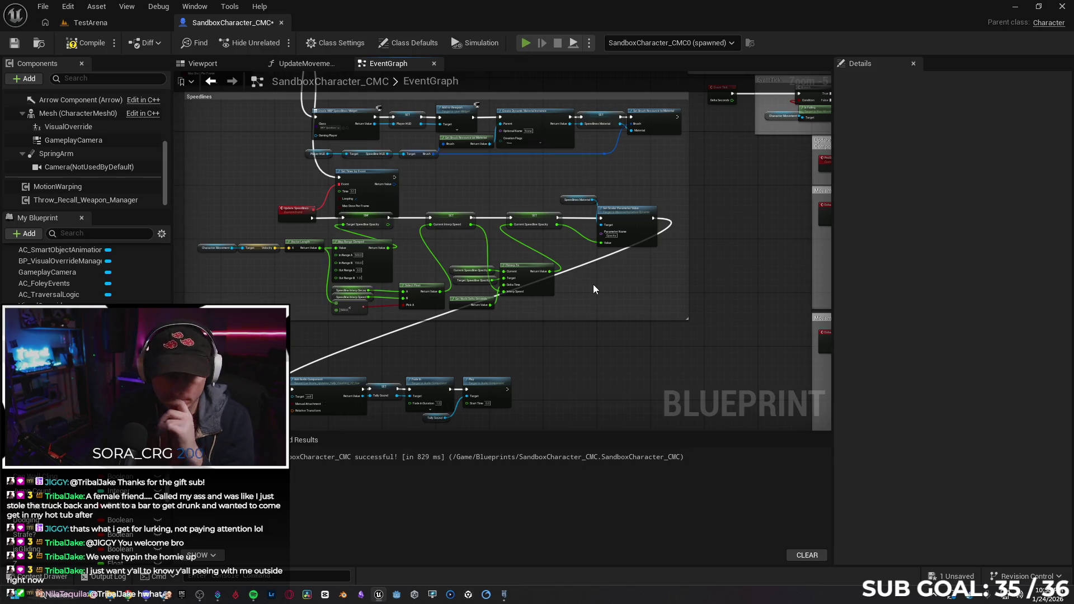
pyautogui.hotkey('alt', 'p')
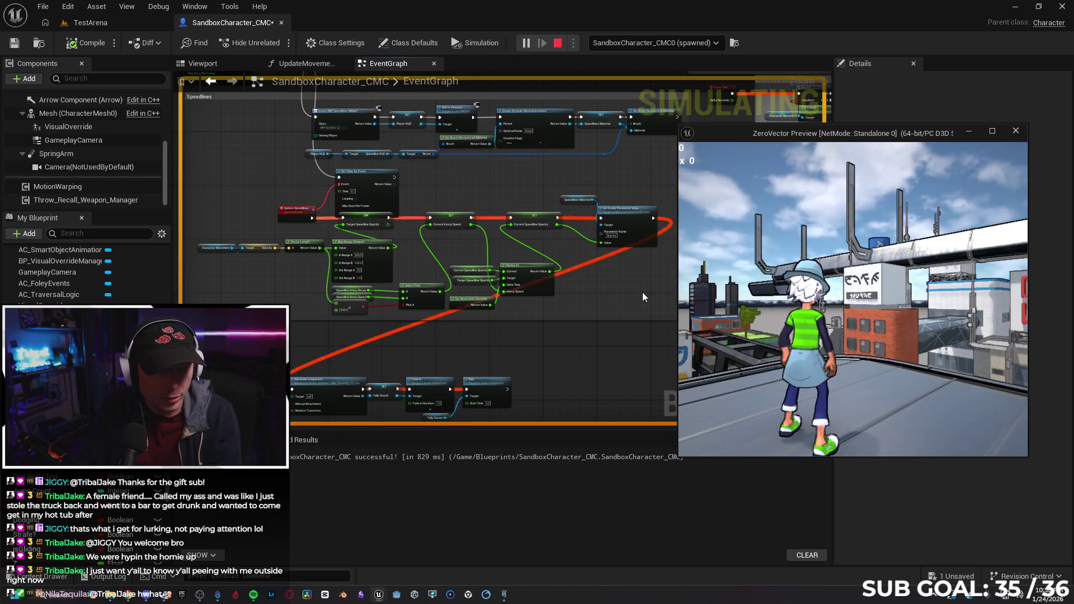
pyautogui.press('Escape')
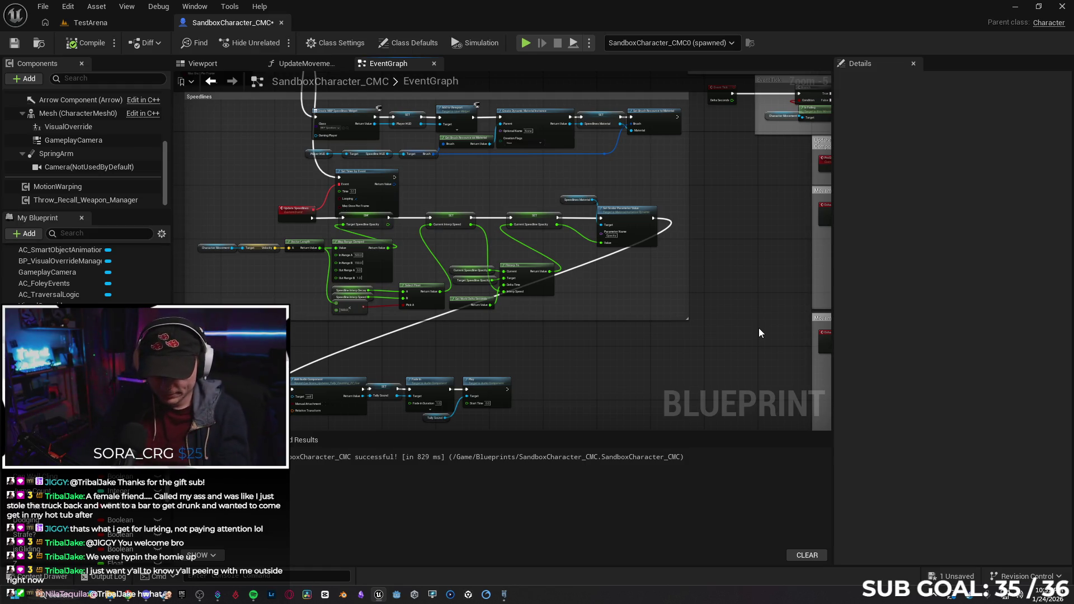
pyautogui.keyDown('alt'); pyautogui.click(357, 346); pyautogui.keyUp('alt')
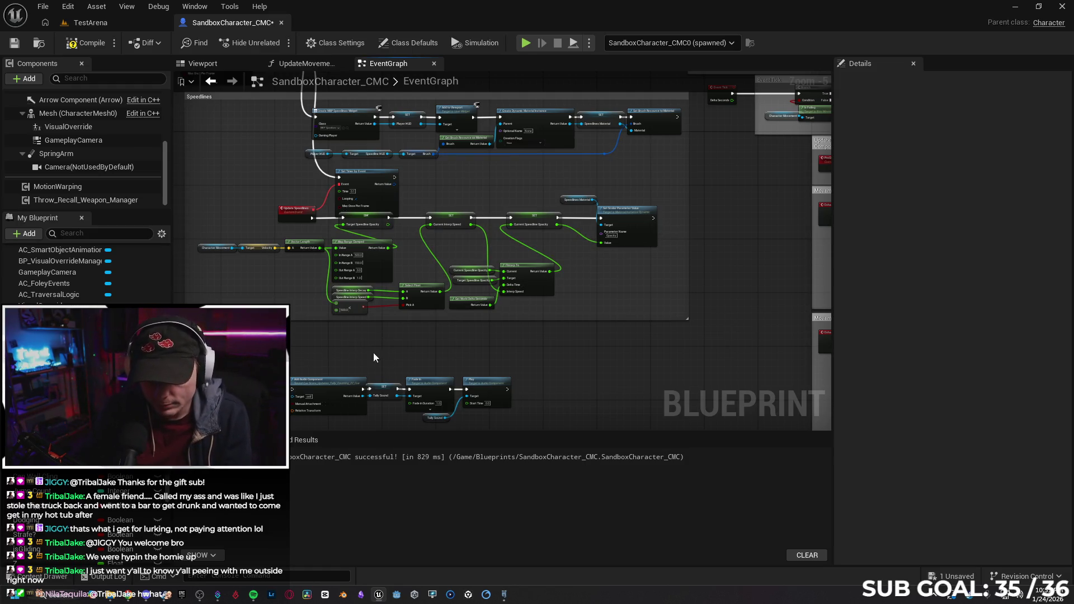
# Delete the Add Audio Component, SET, Fade In, Play and Tally Sound nodes, then switch to Chrome.
pyautogui.moveTo(411, 357); pyautogui.dragTo(419, 342)
pyautogui.click(333, 376)
pyautogui.scroll(3, 392, 364)
pyautogui.moveTo(642, 340); pyautogui.dragTo(765, 342)
pyautogui.scroll(-1, 641, 386)
pyautogui.moveTo(261, 216); pyautogui.dragTo(648, 352)
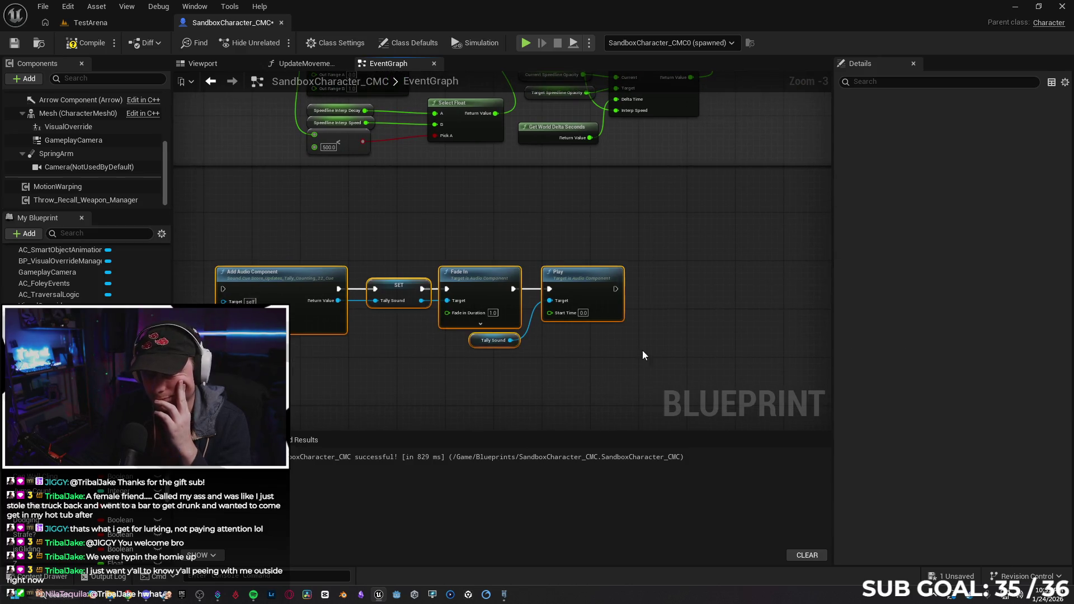
pyautogui.press('Delete')
pyautogui.moveTo(431, 253); pyautogui.dragTo(432, 332)
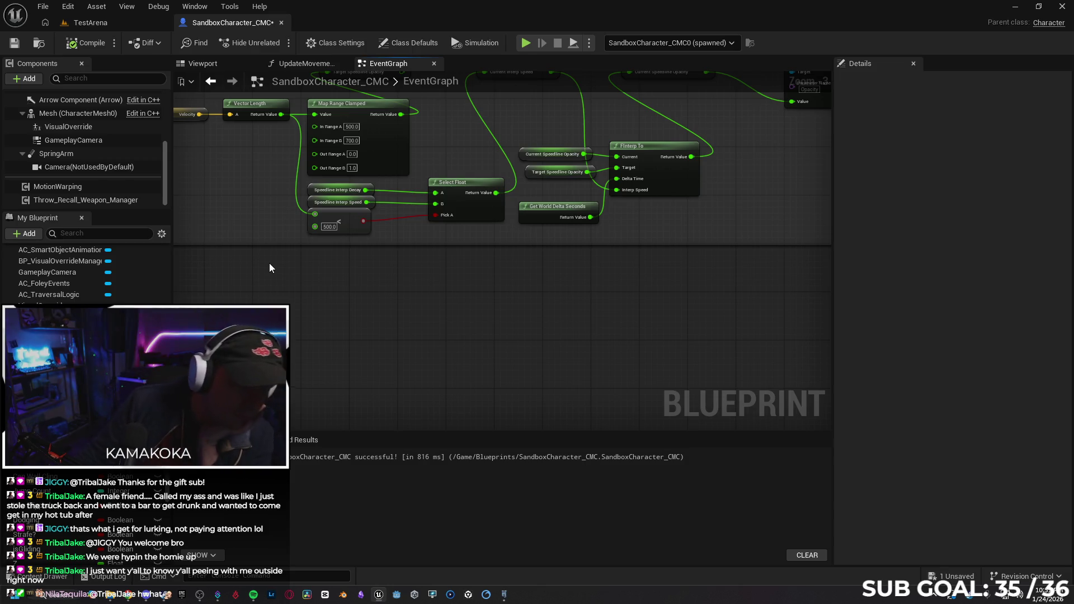
pyautogui.hotkey('alt', 'Tab')
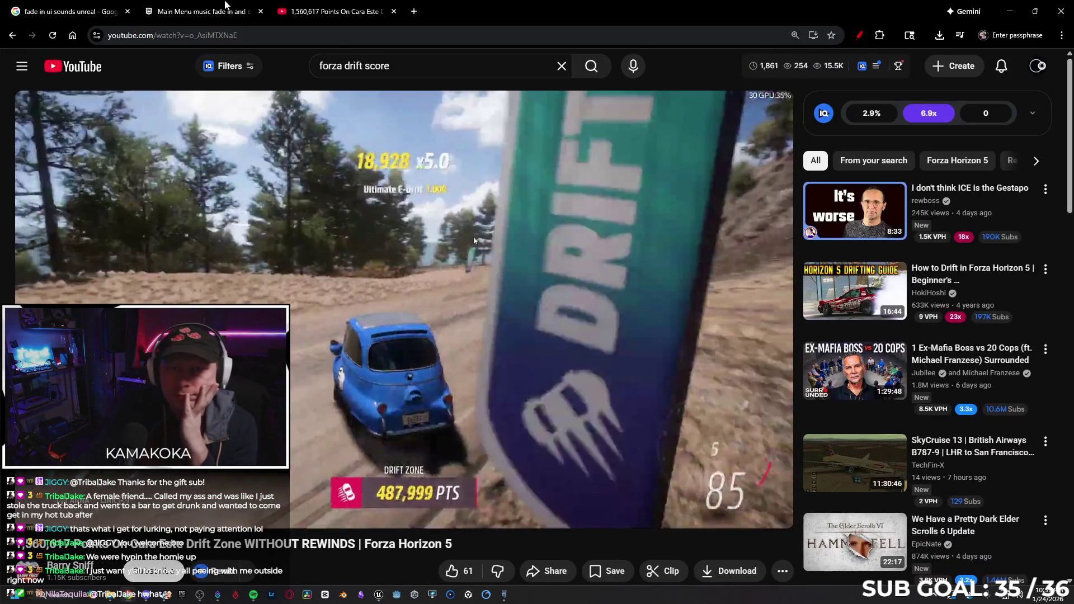
# Open Twitch in a new tab and go to your own channel page from the account menu.
pyautogui.click(414, 12)
pyautogui.click(50, 56)
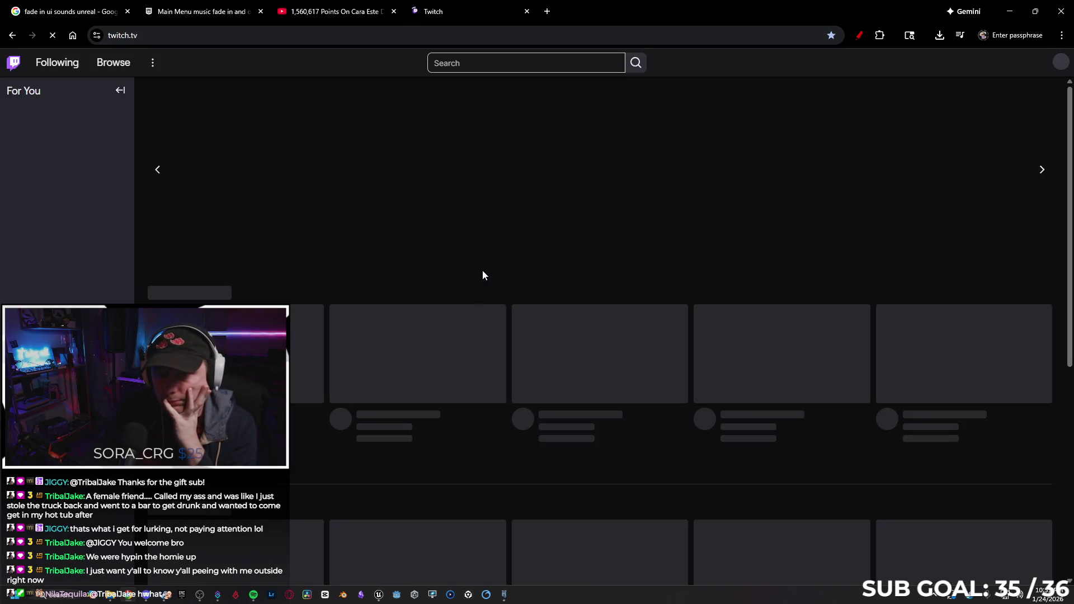
pyautogui.click(1062, 63)
pyautogui.click(1007, 120)
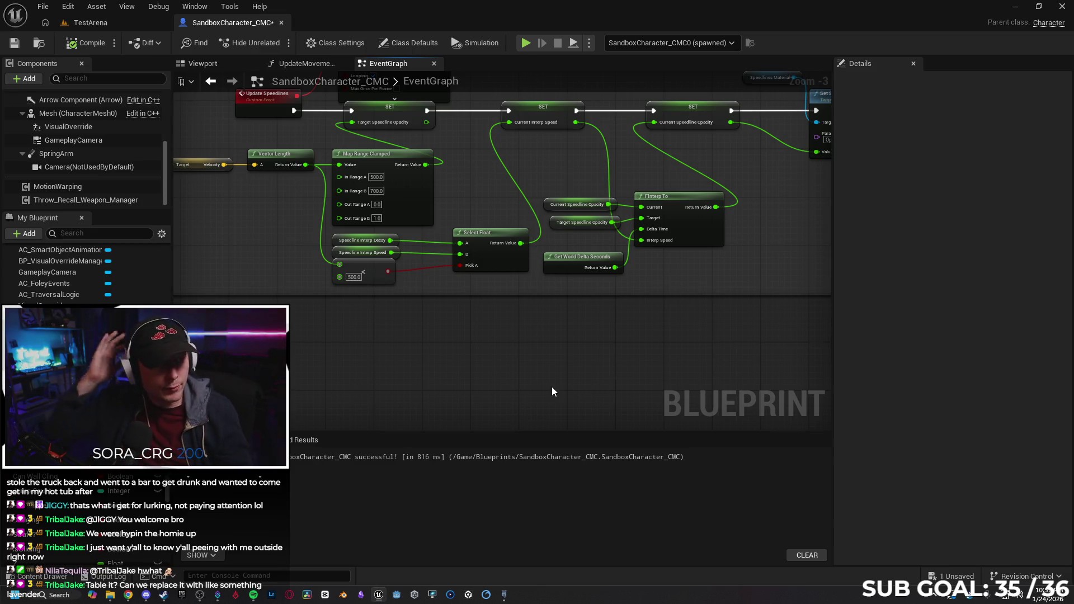
# Save the SandboxCharacter_CMC blueprint and close the Hytale launcher.
pyautogui.scroll(-1, 425, 367)
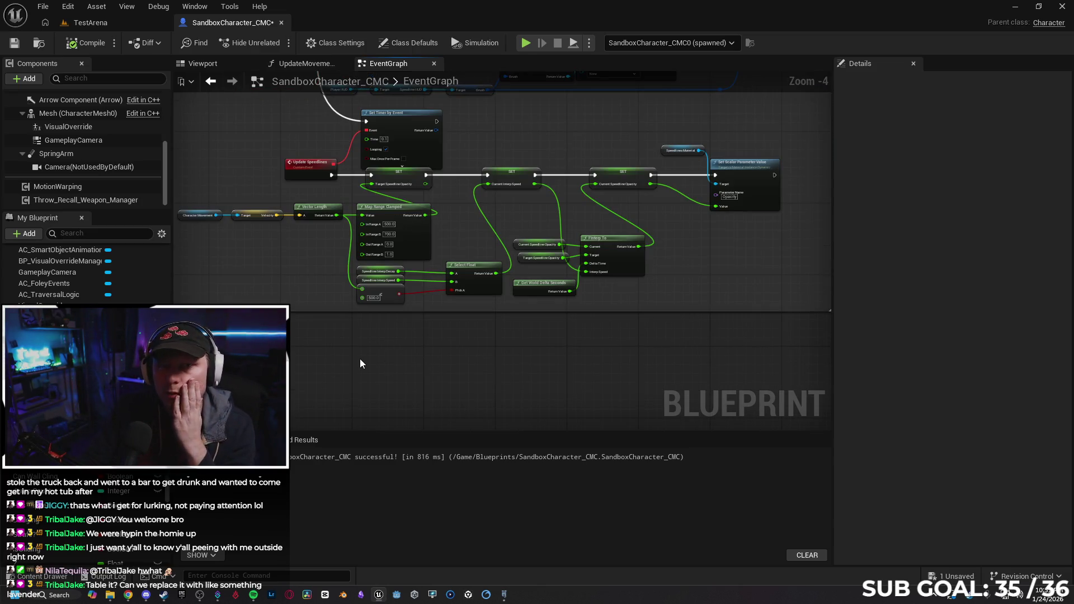
pyautogui.scroll(-3, 336, 352)
pyautogui.scroll(2, 253, 217)
pyautogui.moveTo(252, 217)
pyautogui.mouseDown()
pyautogui.moveTo(255, 301)
pyautogui.moveTo(197, 274)
pyautogui.mouseUp()
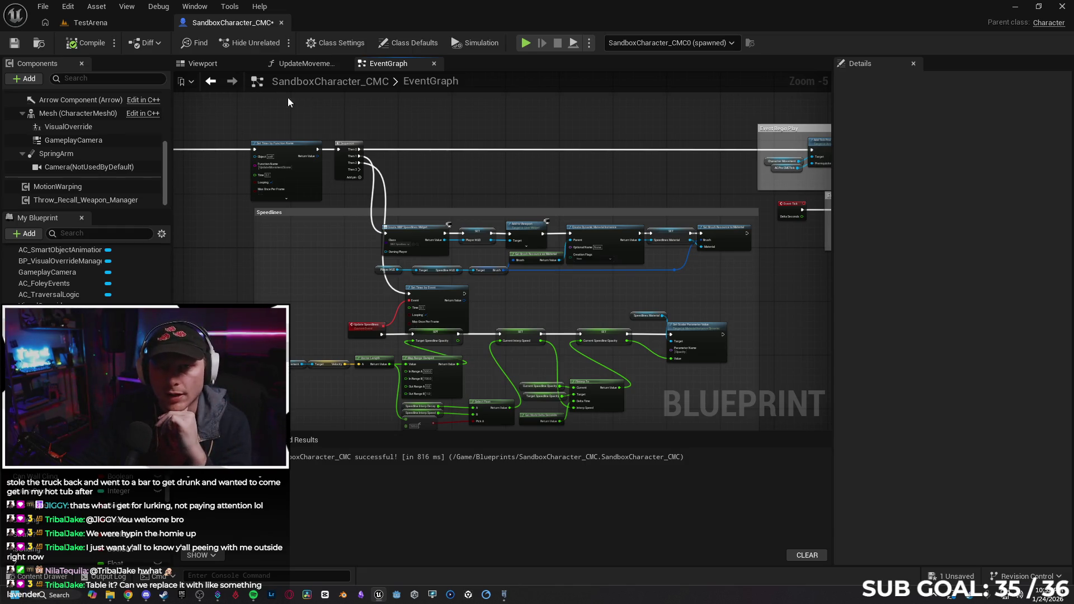
pyautogui.click(14, 43)
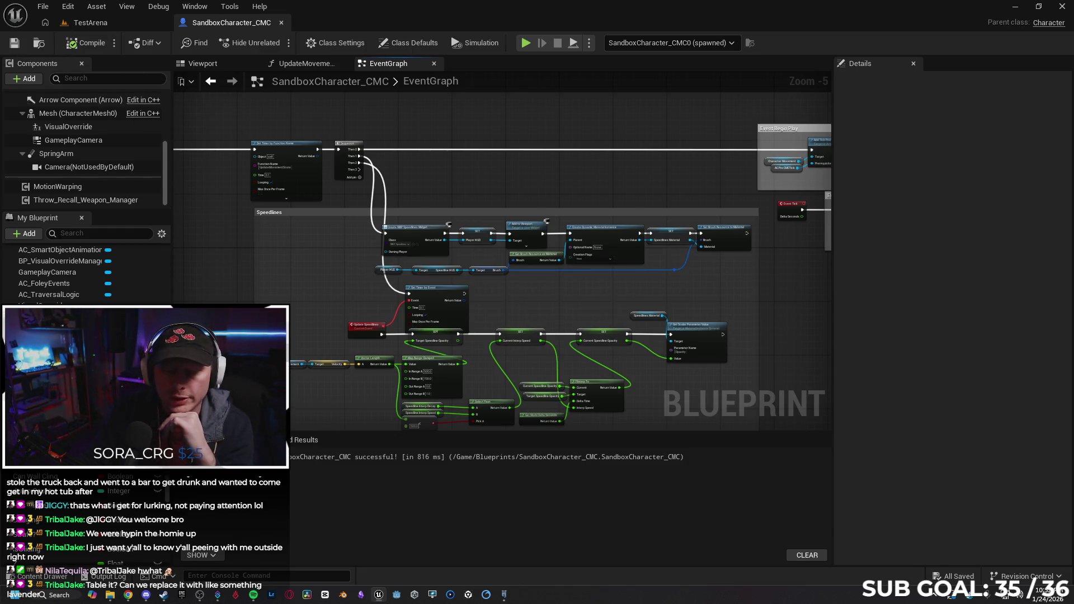
pyautogui.click(504, 595)
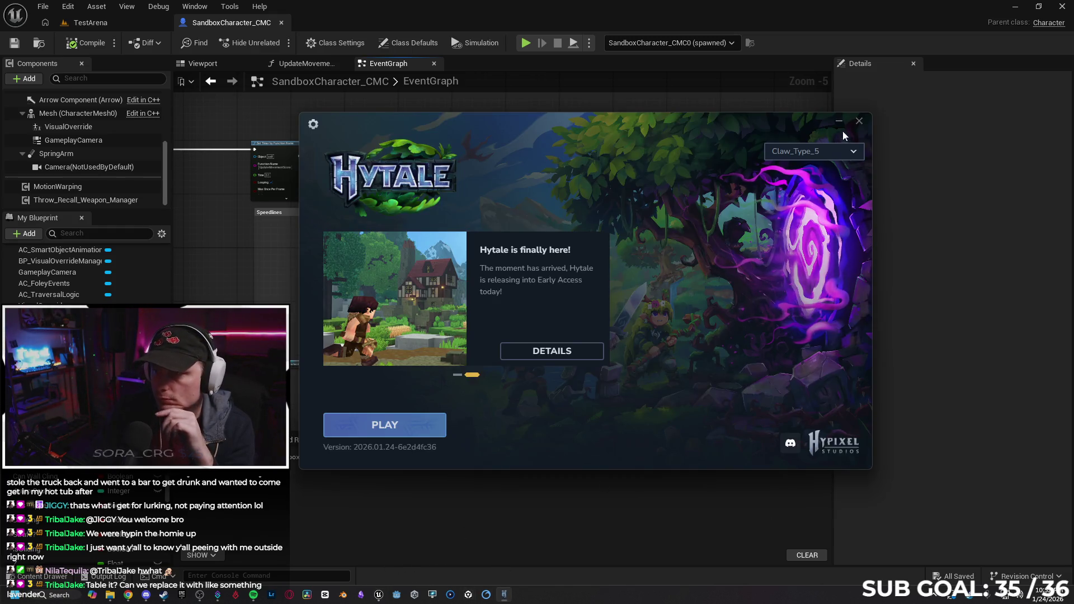
pyautogui.click(840, 122)
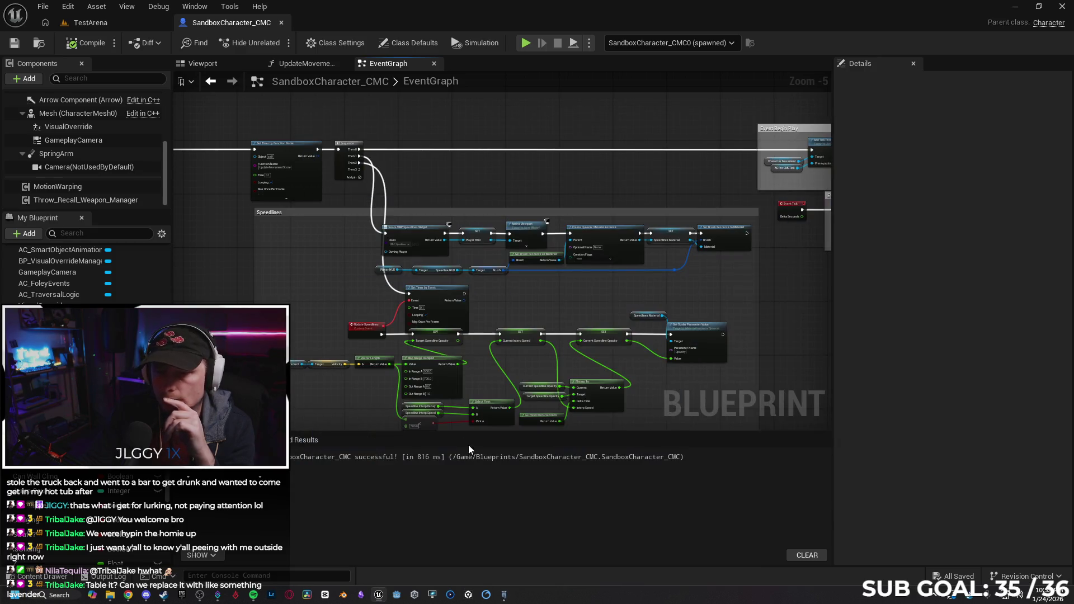
# Move the Event BeginPlay node to the right and view the whole event graph.
pyautogui.moveTo(315, 314)
pyautogui.mouseDown()
pyautogui.moveTo(329, 312)
pyautogui.moveTo(298, 256)
pyautogui.mouseUp()
pyautogui.scroll(3, 299, 255)
pyautogui.moveTo(365, 189); pyautogui.dragTo(468, 185)
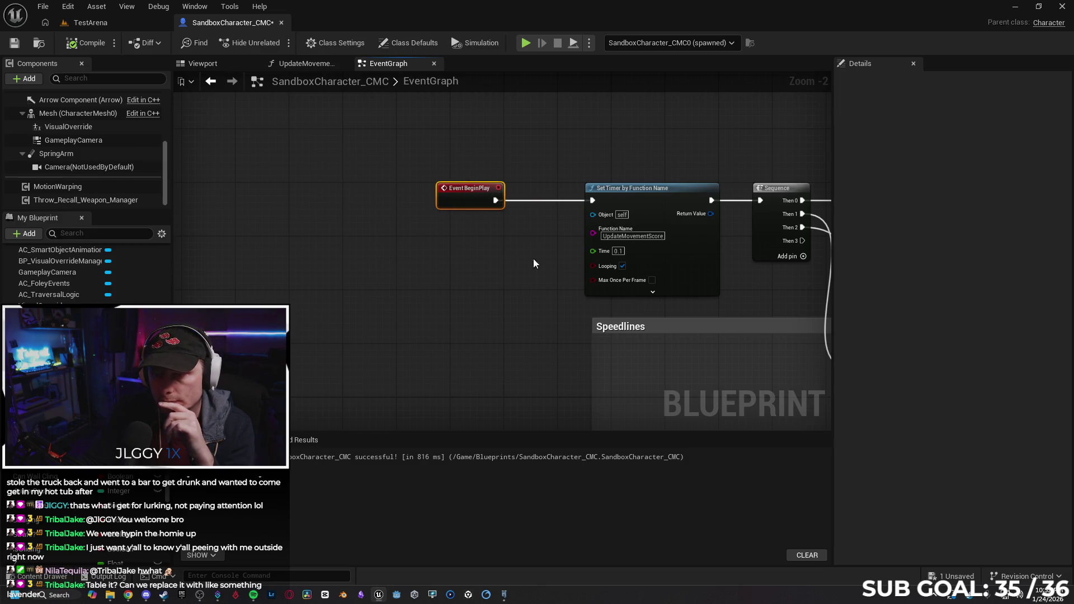
pyautogui.click(525, 249)
pyautogui.scroll(-4, 384, 296)
pyautogui.moveTo(550, 339)
pyautogui.mouseDown()
pyautogui.moveTo(383, 297)
pyautogui.moveTo(335, 311)
pyautogui.moveTo(279, 232)
pyautogui.moveTo(222, 248)
pyautogui.mouseUp()
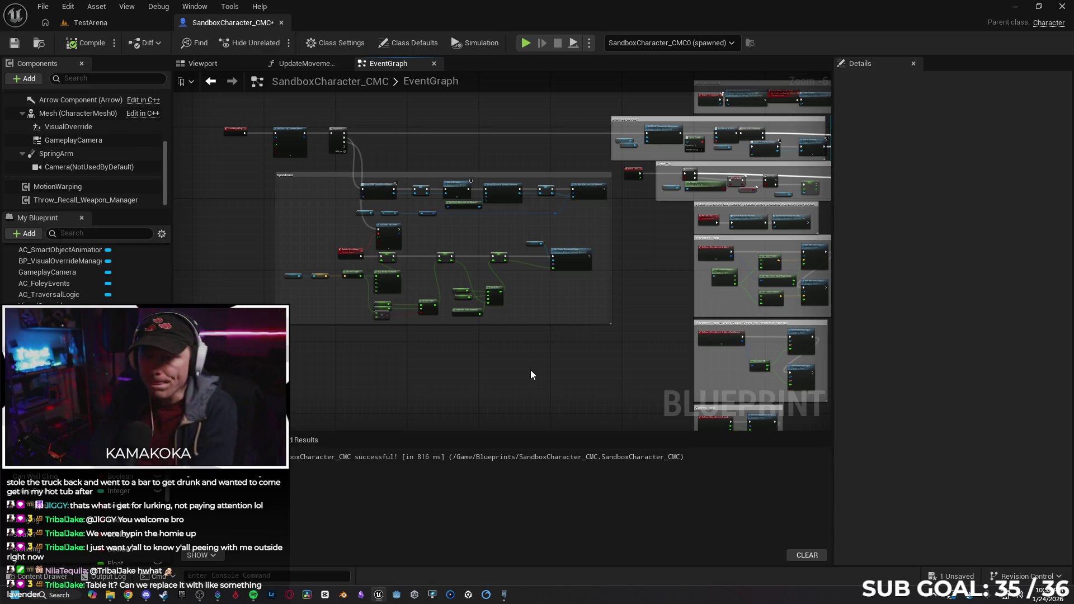
pyautogui.scroll(3, 494, 345)
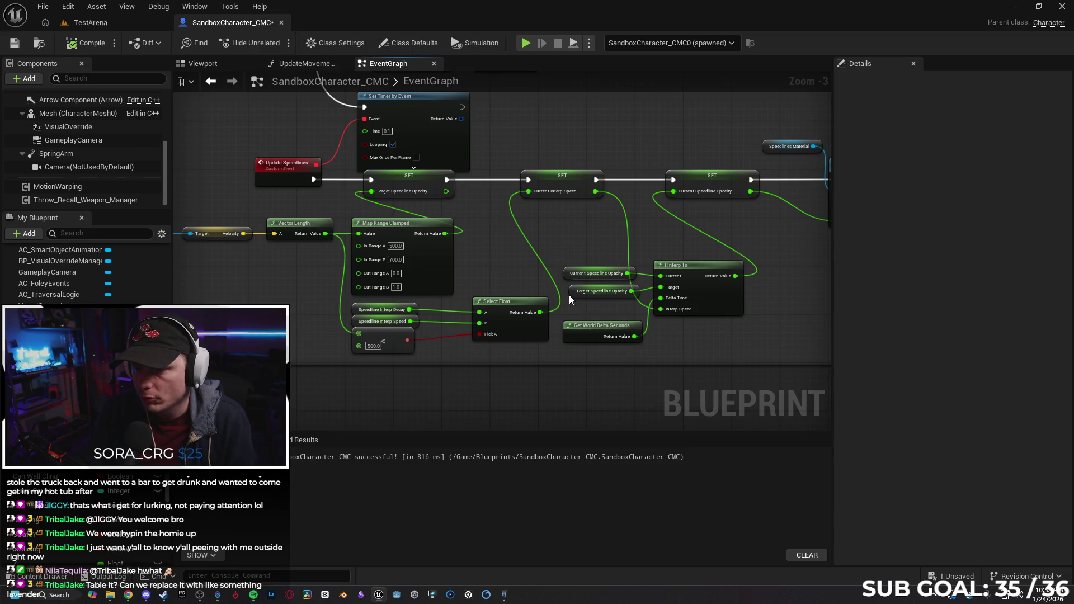
# Review the Speedlines opacity, timer and FInterp To nodes, save again, and bring up the Obsidian To do note.
pyautogui.click(567, 297)
pyautogui.click(632, 380)
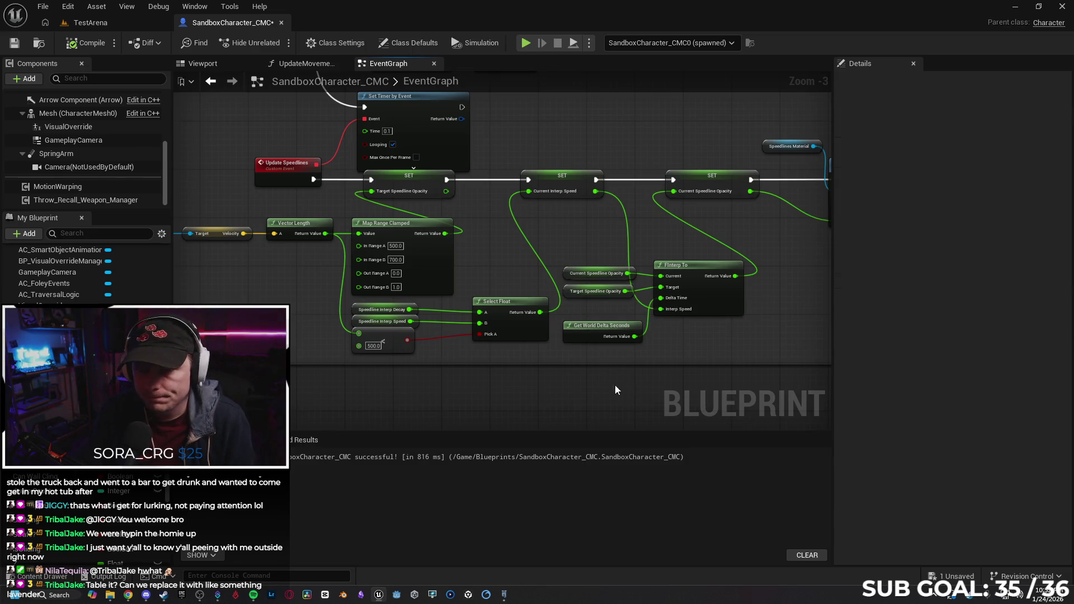
pyautogui.moveTo(456, 421); pyautogui.dragTo(190, 579)
pyautogui.moveTo(338, 135); pyautogui.dragTo(612, 55)
pyautogui.click(14, 43)
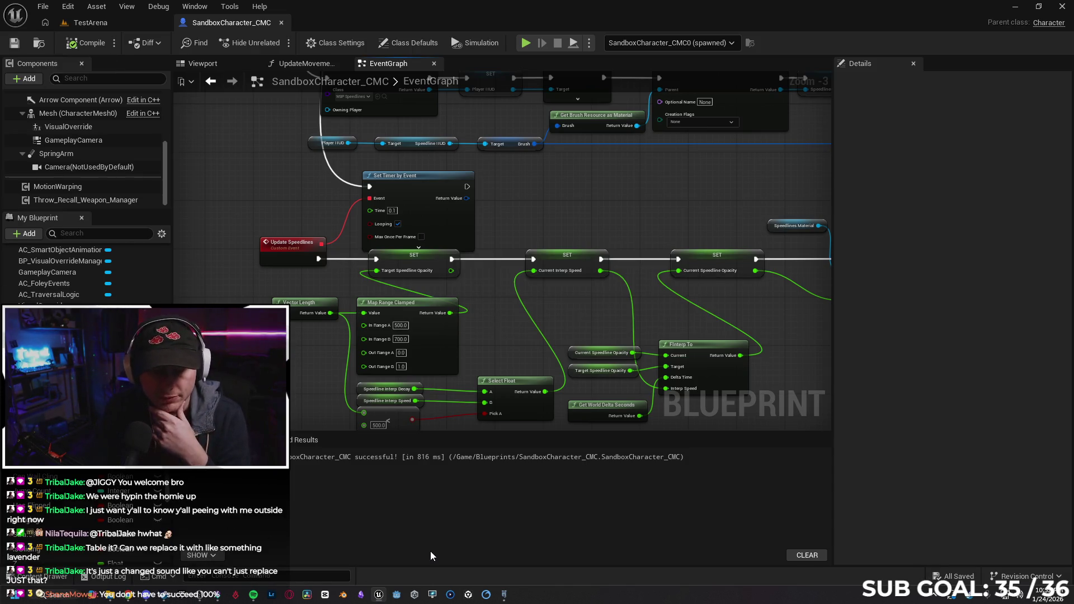
pyautogui.click(363, 594)
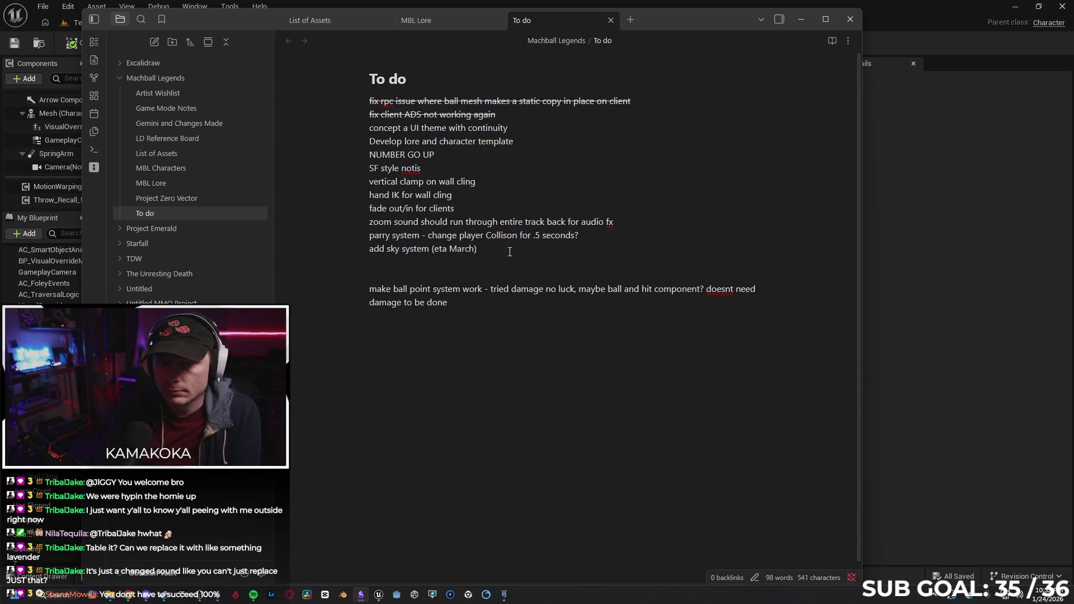
# Add 'make tally sound for score system' as a new line below the sky system item.
pyautogui.press('Return')
pyautogui.write('mak')
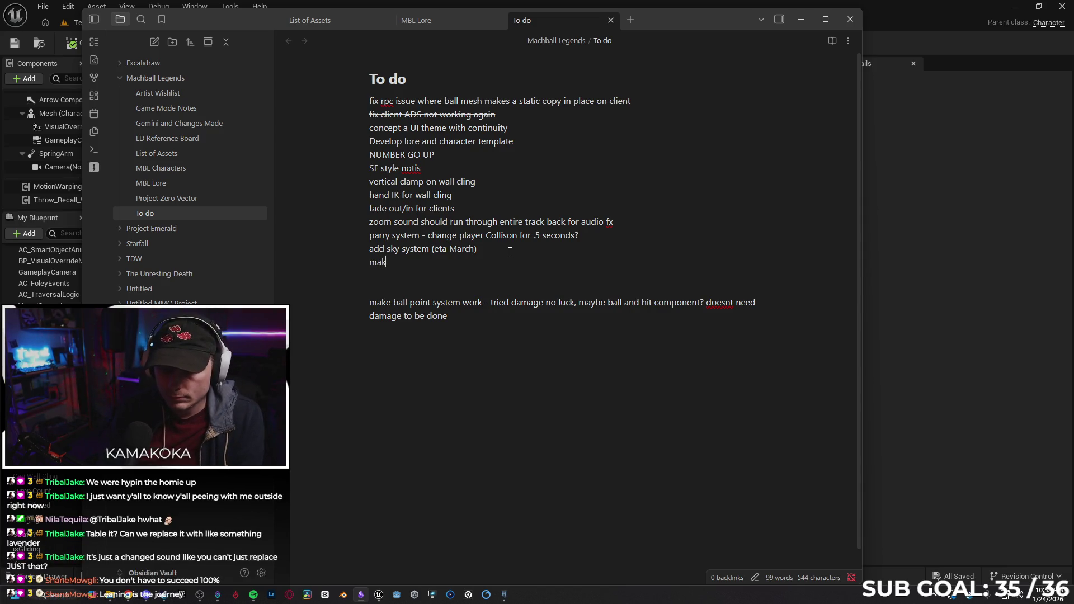
pyautogui.write('e tally so')
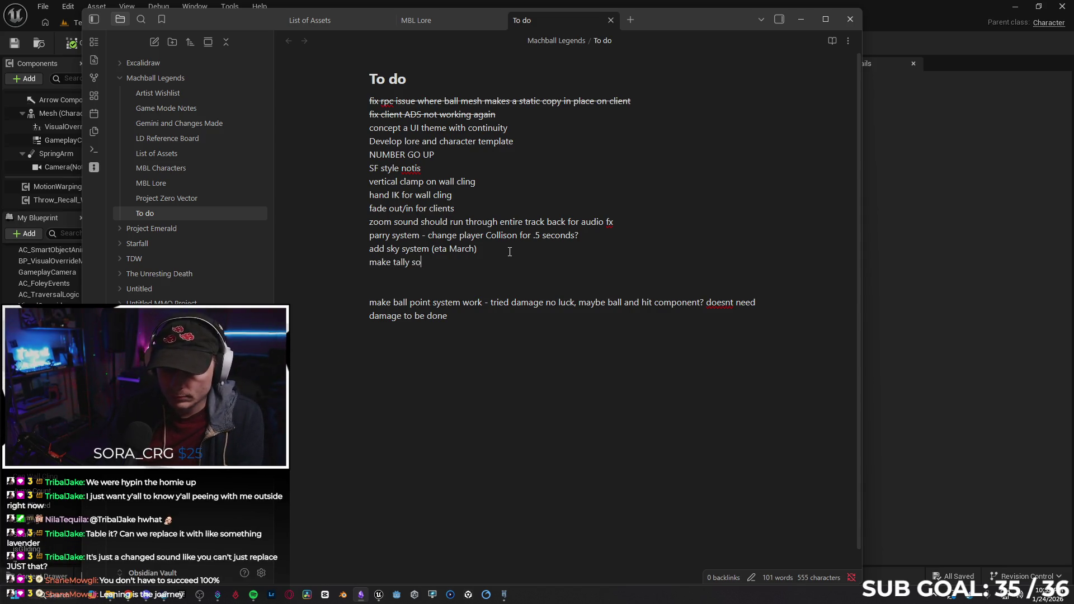
pyautogui.write('und for score system')
pyautogui.hotkey('ctrl', 'End')
pyautogui.press('Return')
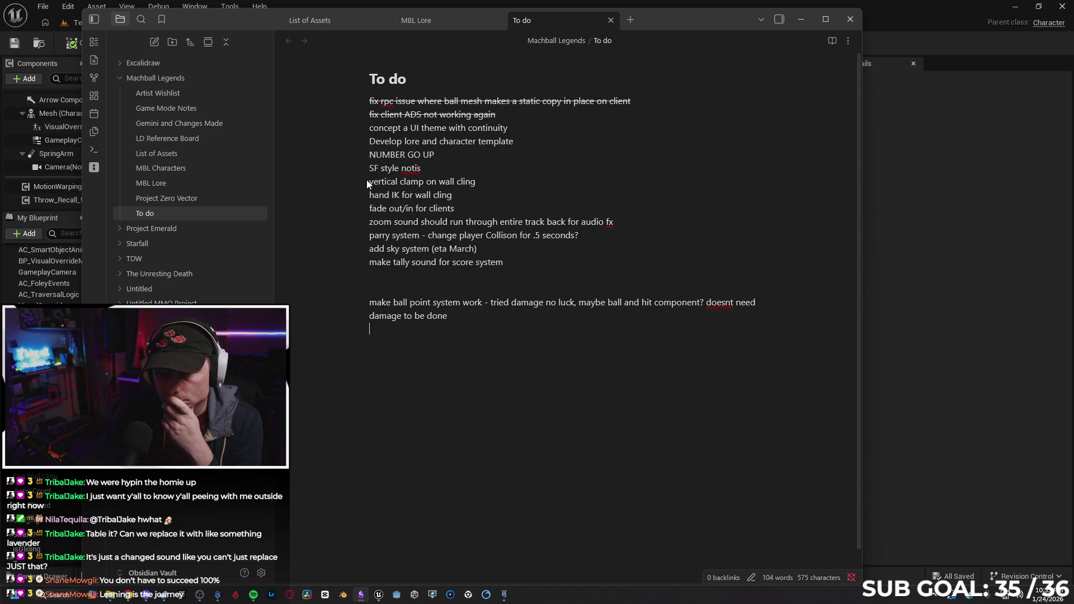
# Look over the note, clear the selection, and minimize Obsidian to return to Unreal.
pyautogui.scroll(-2, 351, 192)
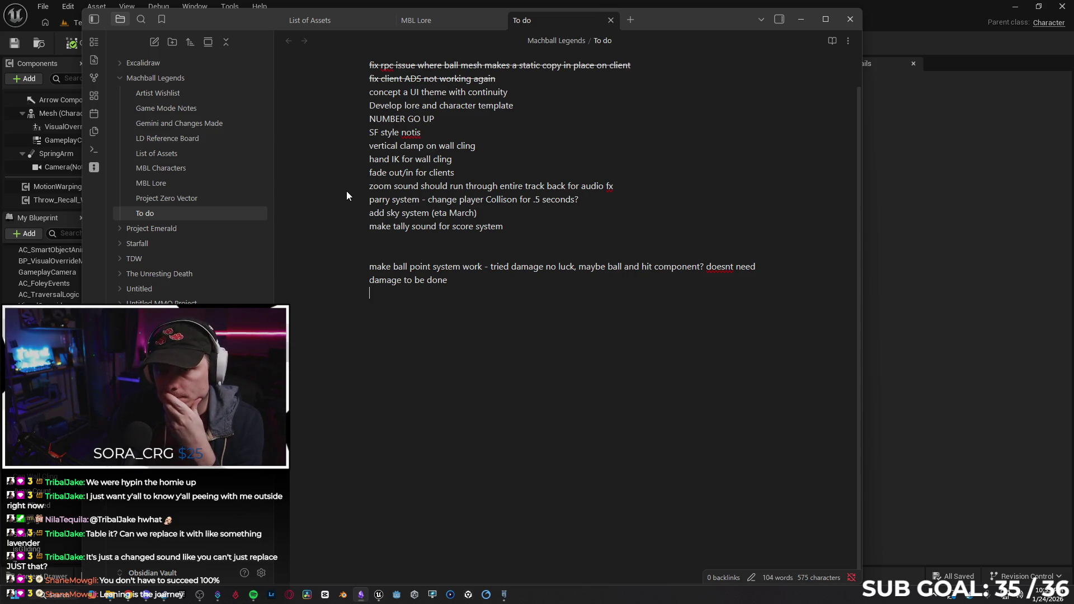
pyautogui.scroll(2, 365, 211)
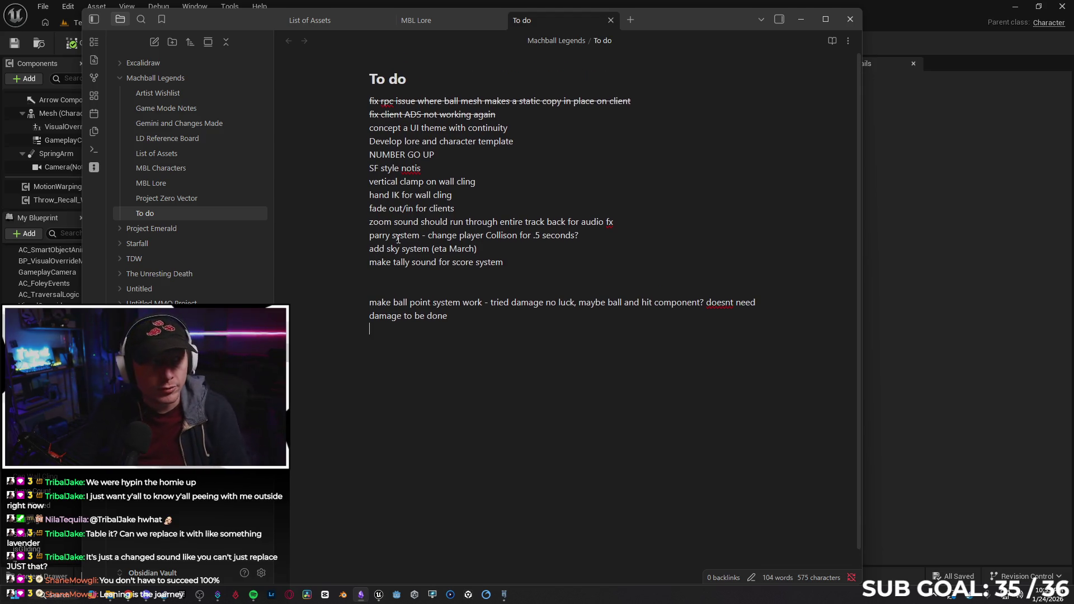
pyautogui.moveTo(537, 270)
pyautogui.mouseDown()
pyautogui.moveTo(373, 129)
pyautogui.moveTo(370, 115)
pyautogui.moveTo(540, 258)
pyautogui.mouseUp()
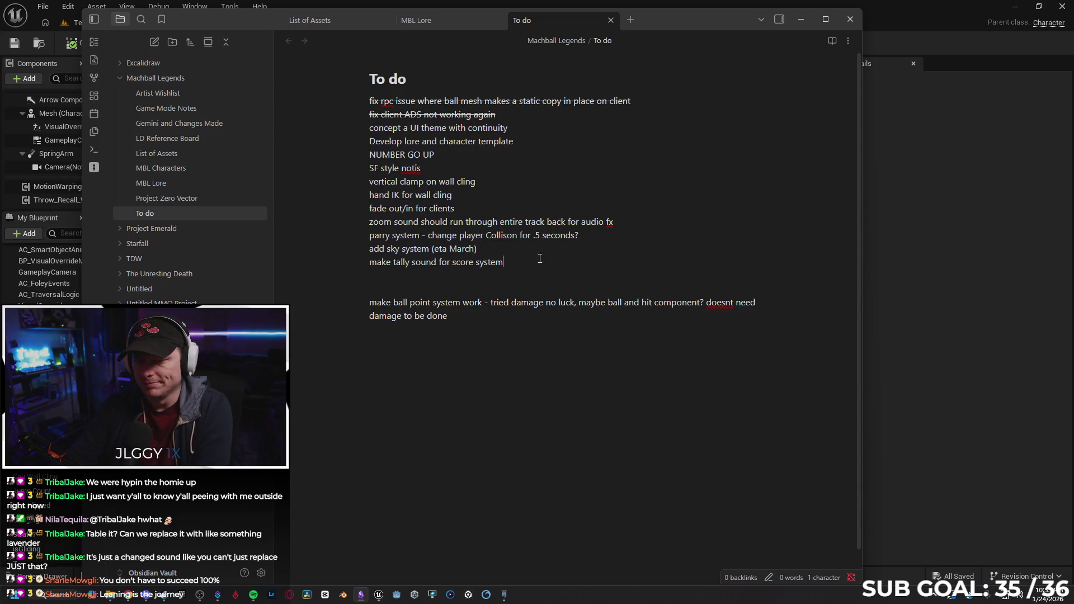
pyautogui.click(489, 324)
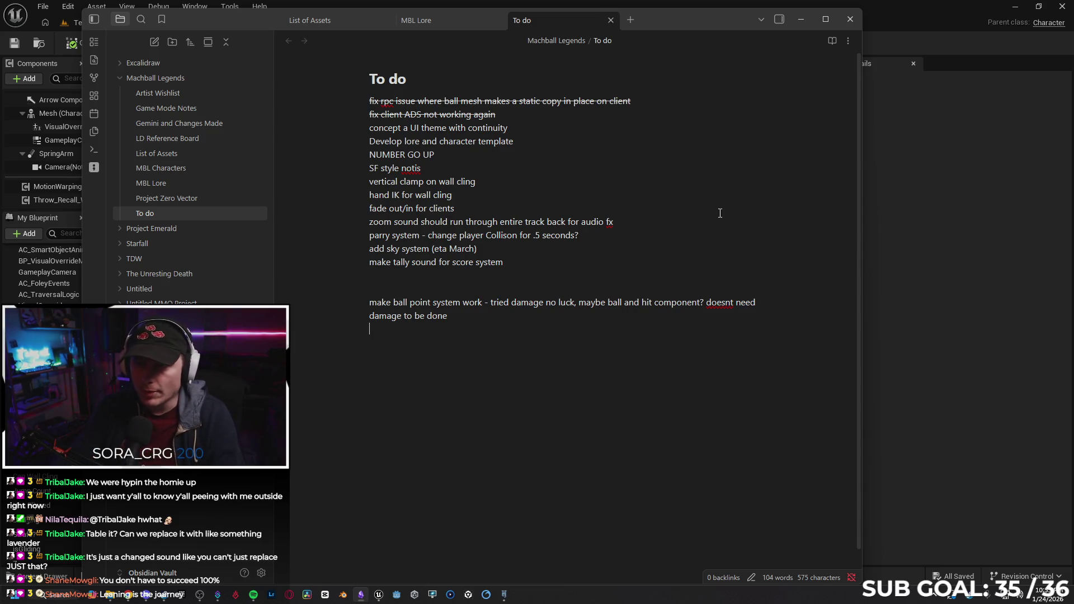
pyautogui.click(802, 20)
pyautogui.scroll(-1, 593, 190)
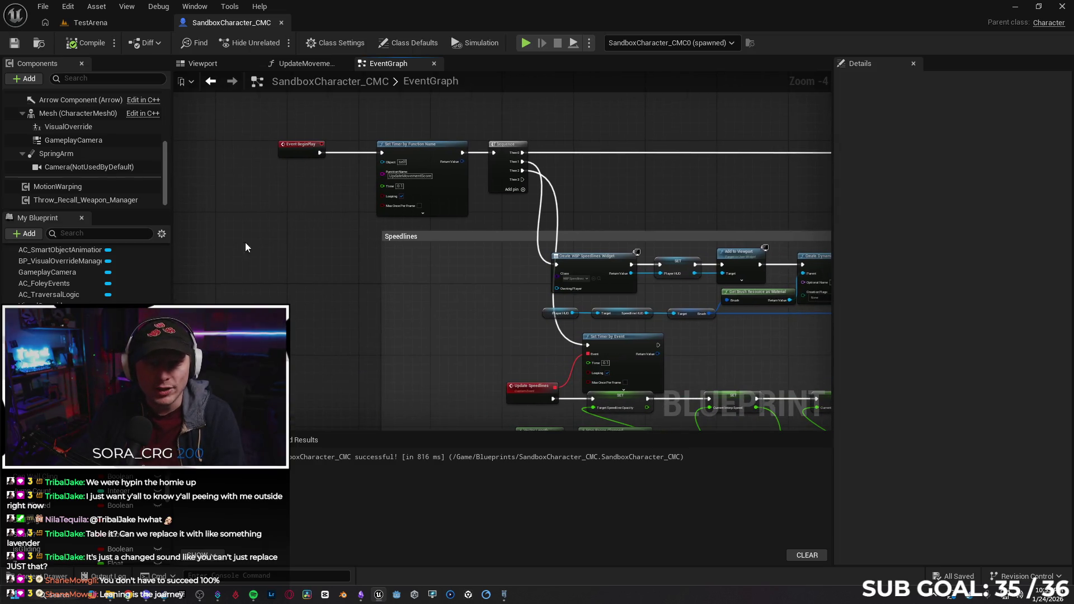
# Play TestArena in the editor, running across roofs and railings, grabbing the orb, and climbing the brick building.
pyautogui.click(131, 20)
pyautogui.click(277, 42)
pyautogui.press('w')
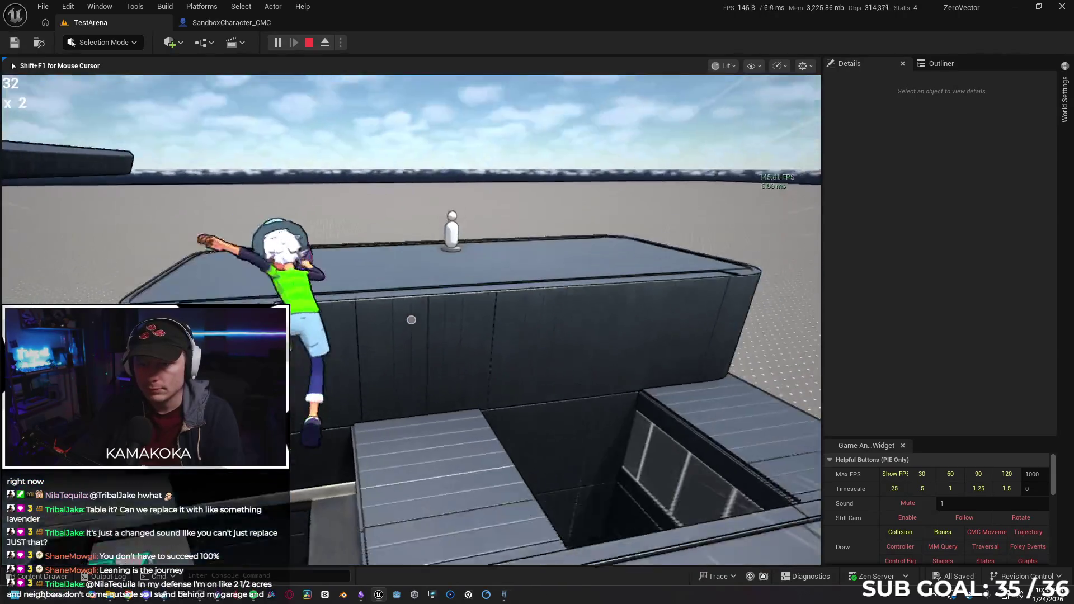
pyautogui.press('w')
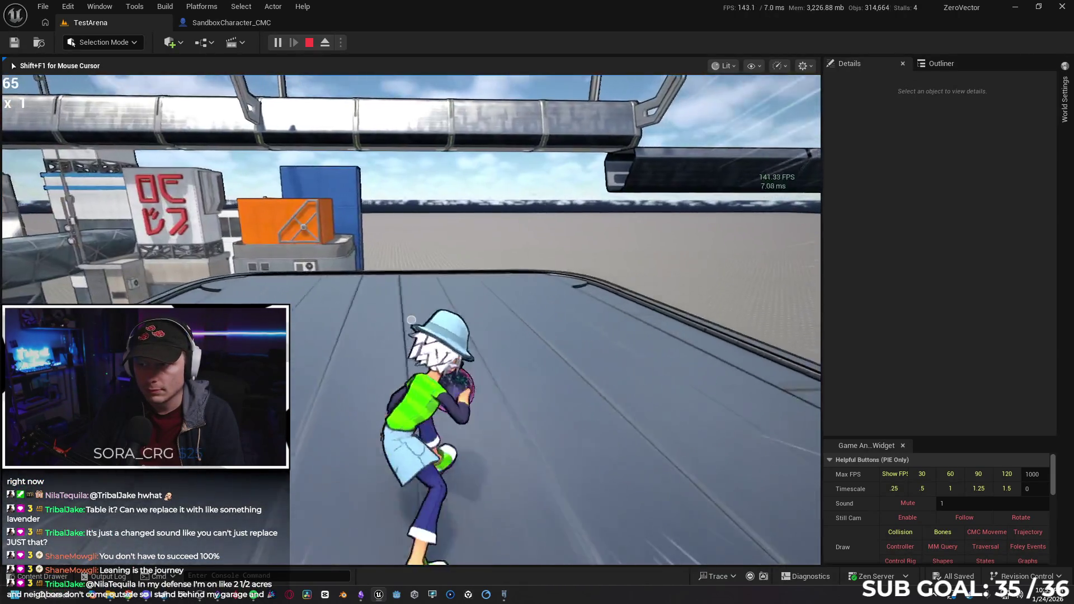
pyautogui.press('w')
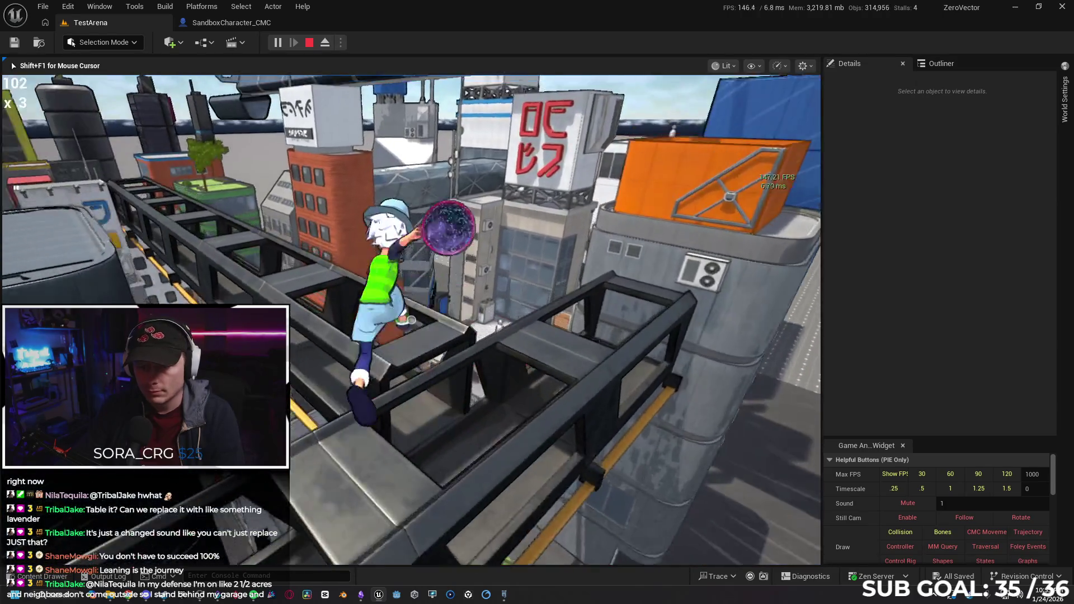
pyautogui.press('w')
pyautogui.press('w')
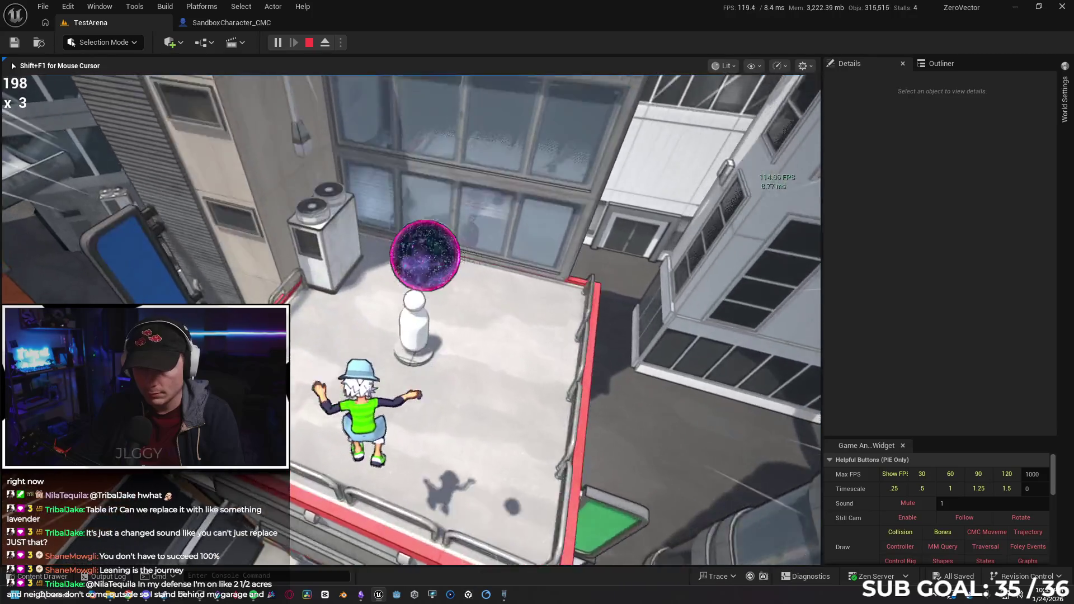
pyautogui.press('w')
pyautogui.press('w')
pyautogui.press('w')
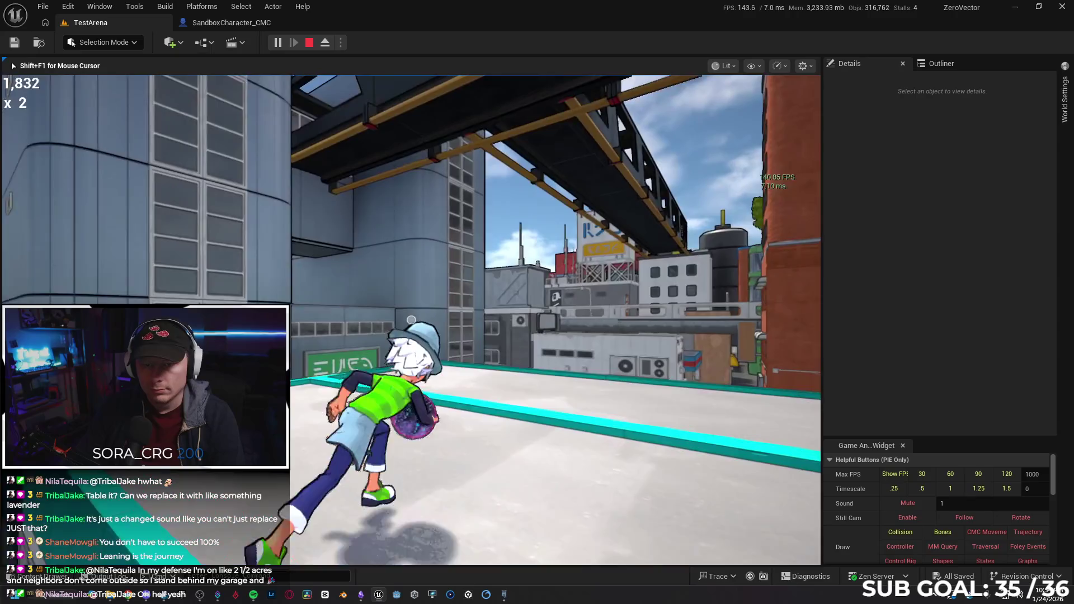
# Jump onto the tower wall, keep playing until the score reaches 2,956, then stop the session.
pyautogui.press('space')
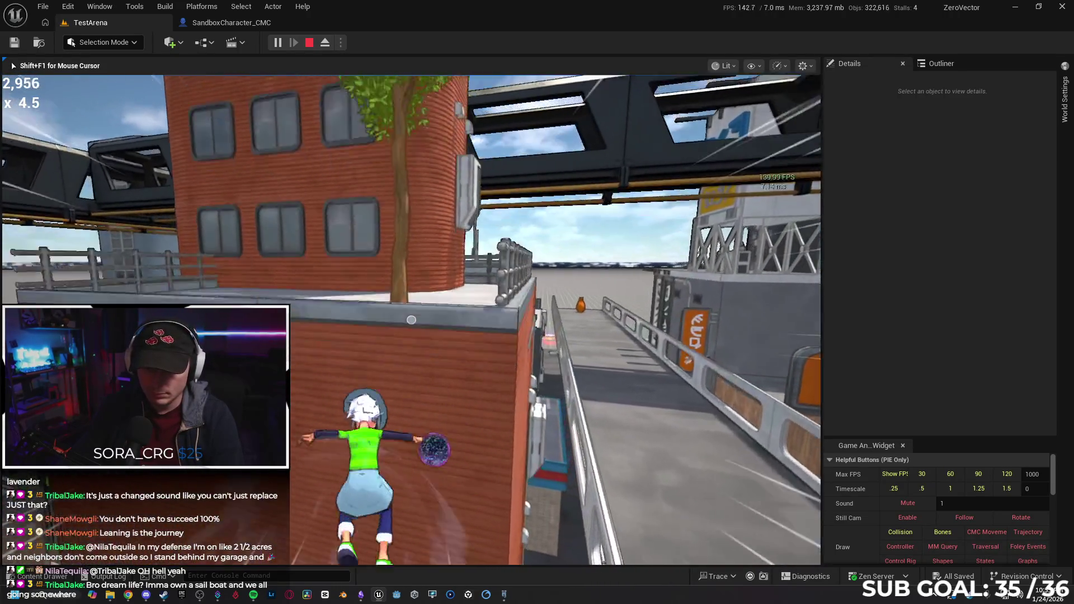
pyautogui.press('Escape')
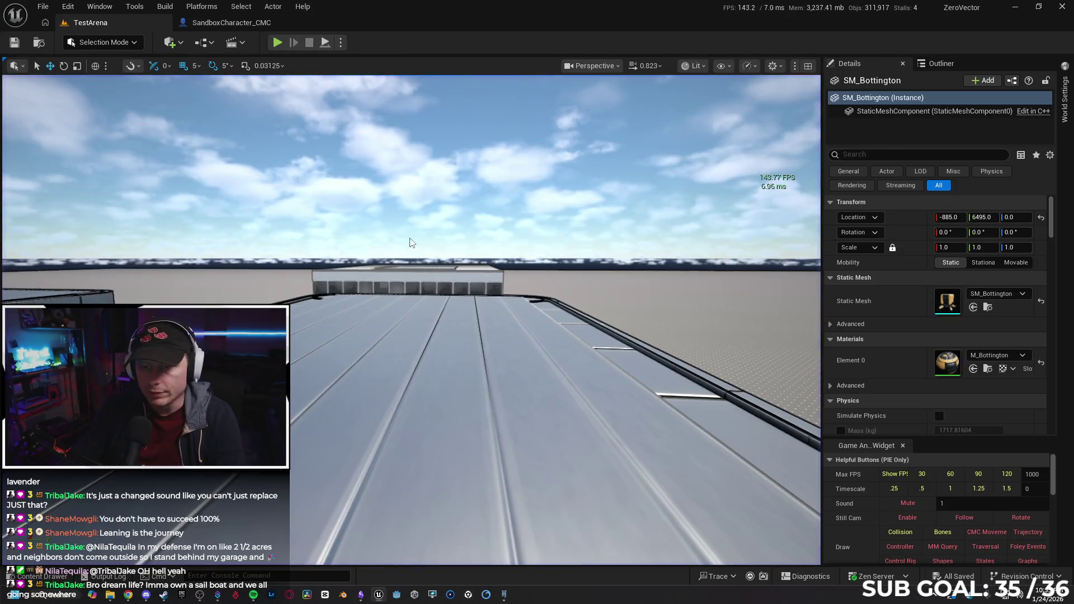
# Set the number of players in the play options to 2.
pyautogui.click(340, 43)
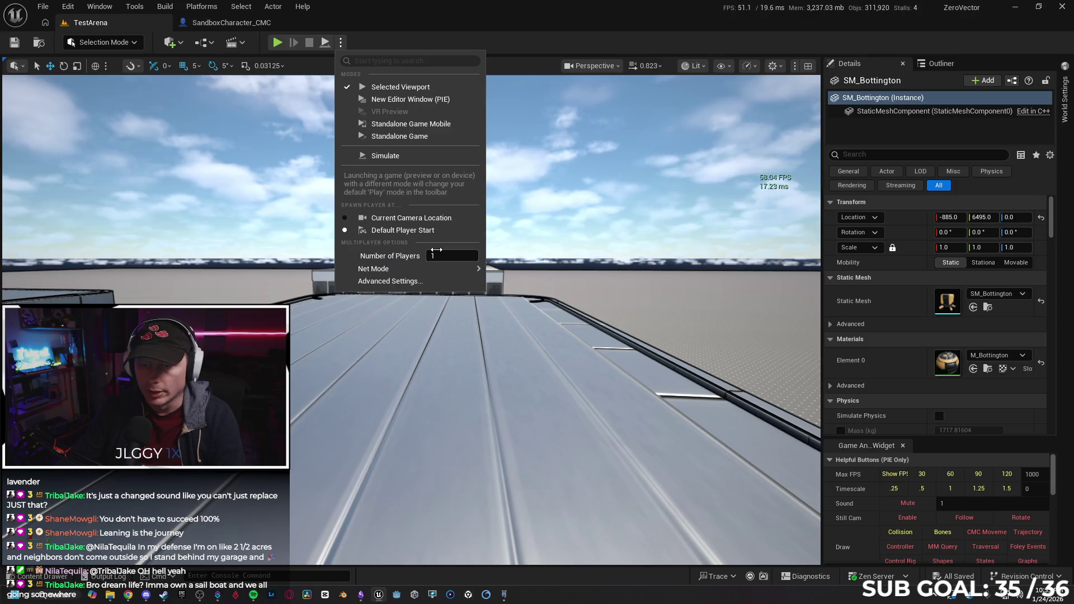
pyautogui.click(447, 256)
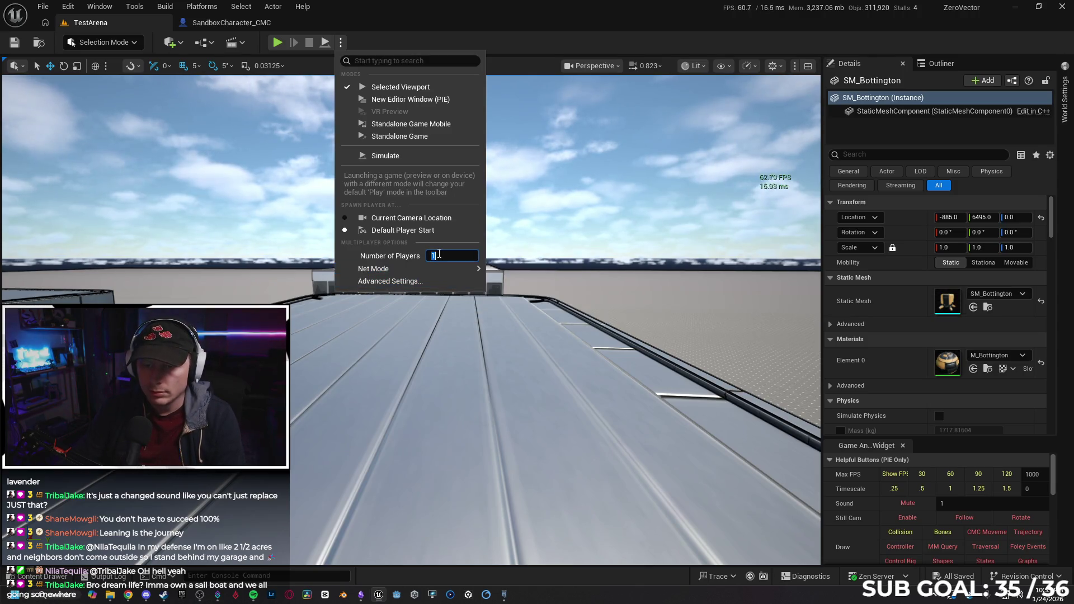
pyautogui.write('2')
pyautogui.click(530, 235)
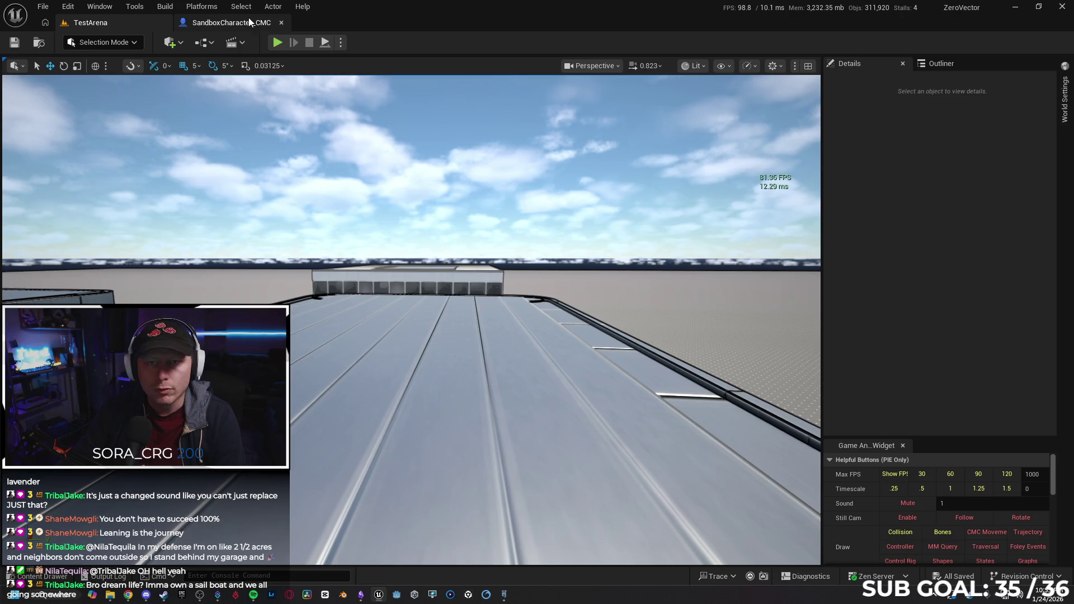
# Delete the Cast, Delay and Jump nodes after On Component Hit, then return to TestArena.
pyautogui.hotkey('ctrl', 'Tab')
pyautogui.scroll(-5, 330, 274)
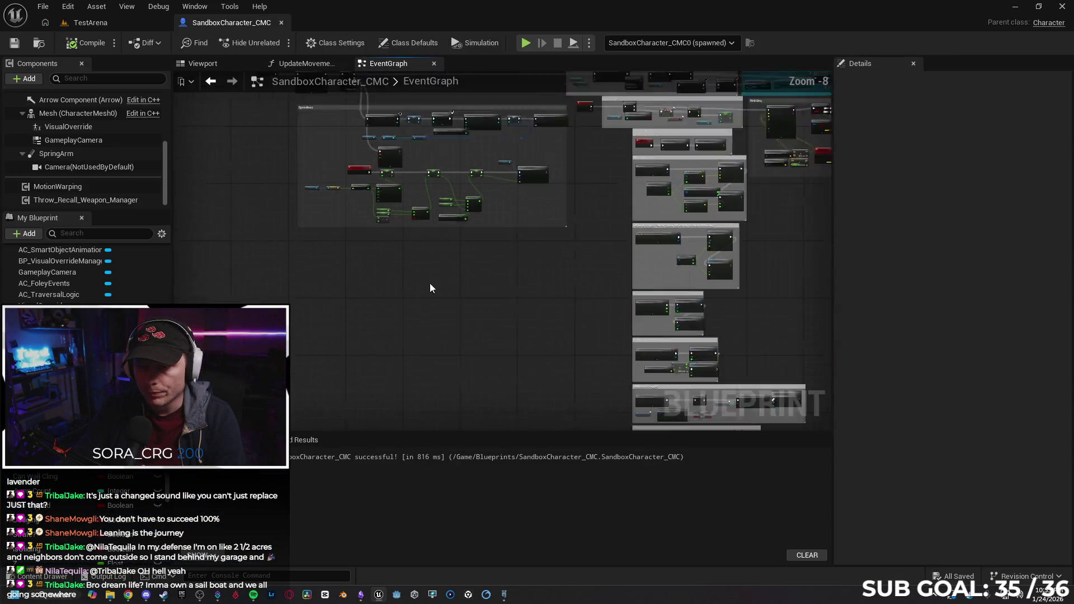
pyautogui.scroll(5, 429, 118)
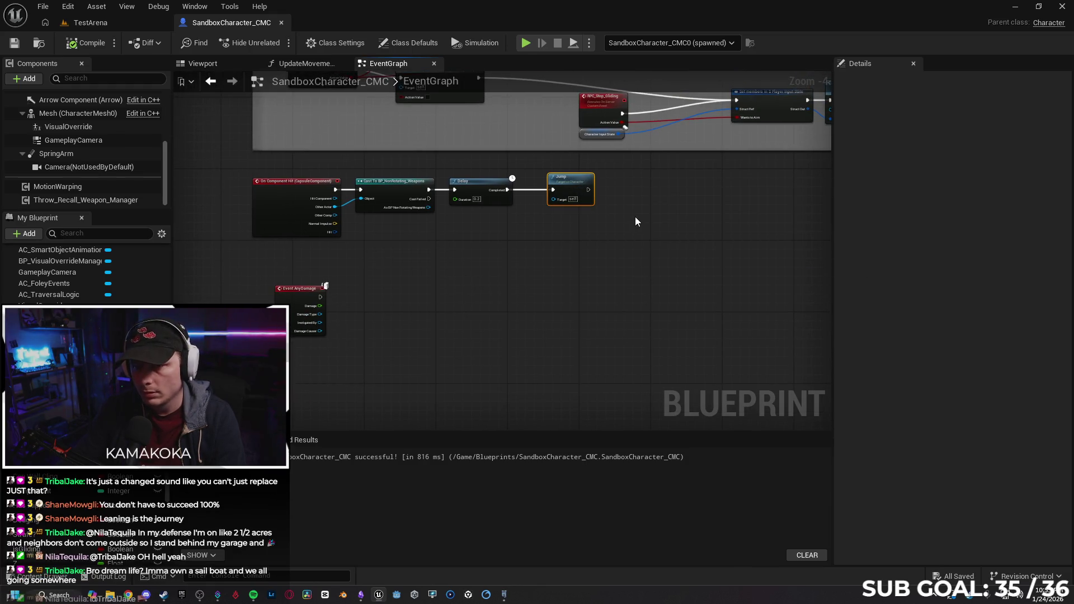
pyautogui.moveTo(643, 239); pyautogui.dragTo(417, 182)
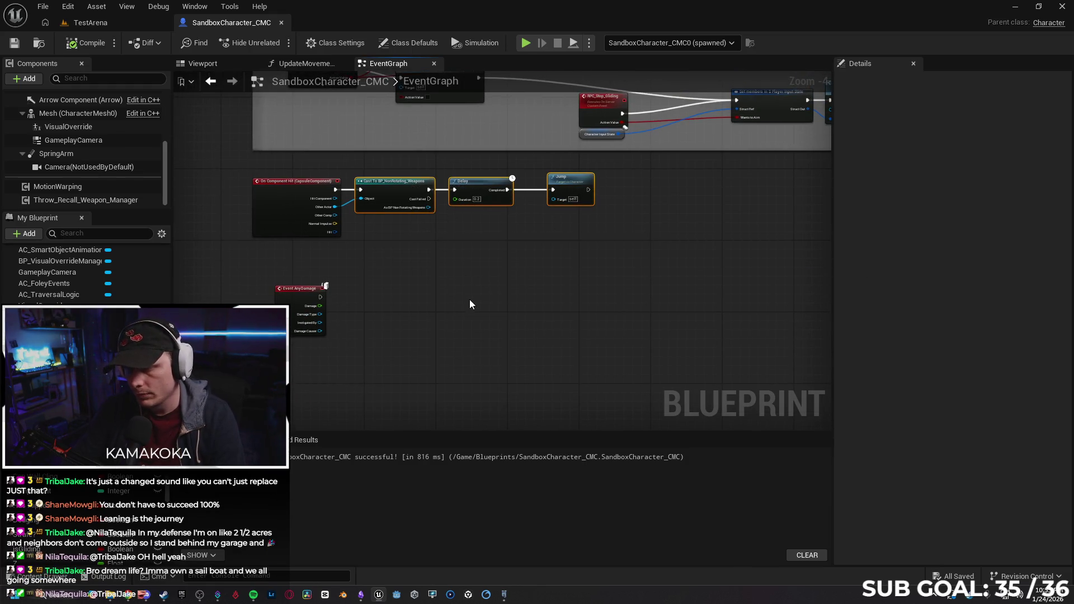
pyautogui.press('Delete')
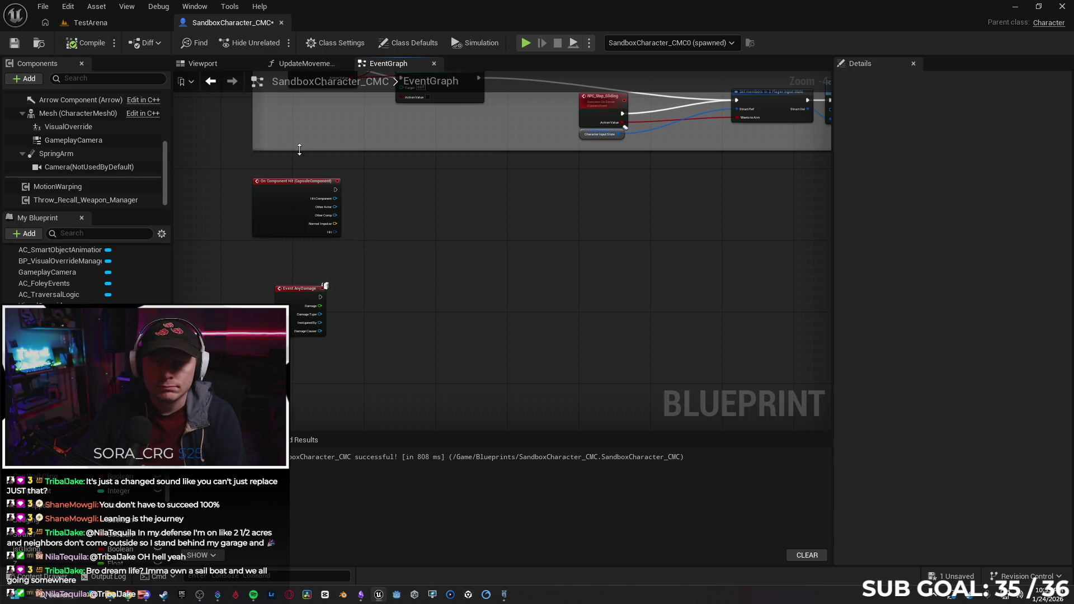
pyautogui.click(137, 22)
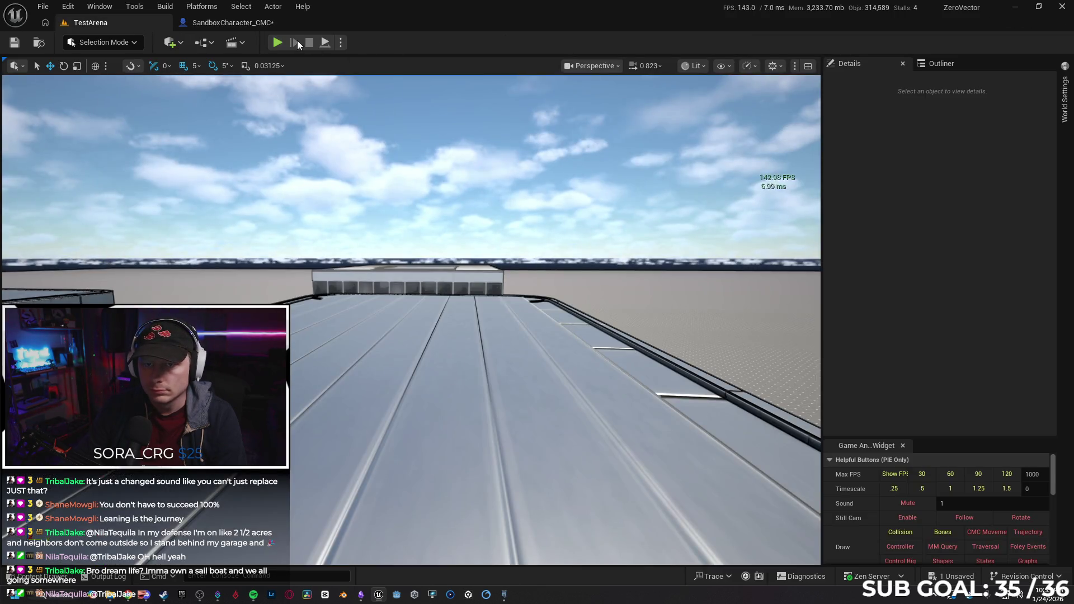
# Run a quick play-in-editor session, then briefly simulate the level and stop it.
pyautogui.click(229, 23)
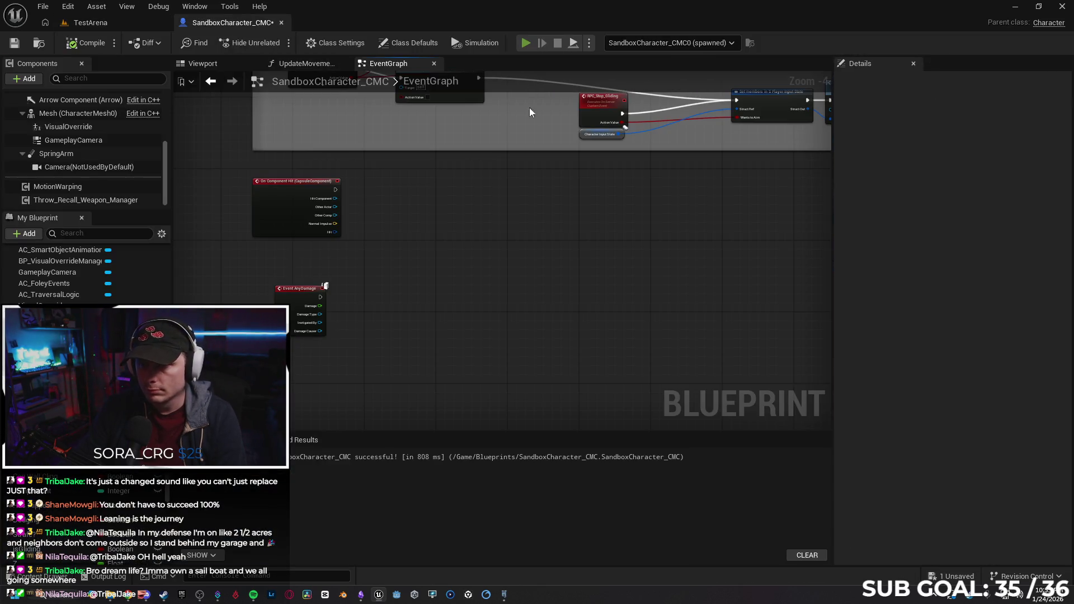
pyautogui.hotkey('alt', 'p')
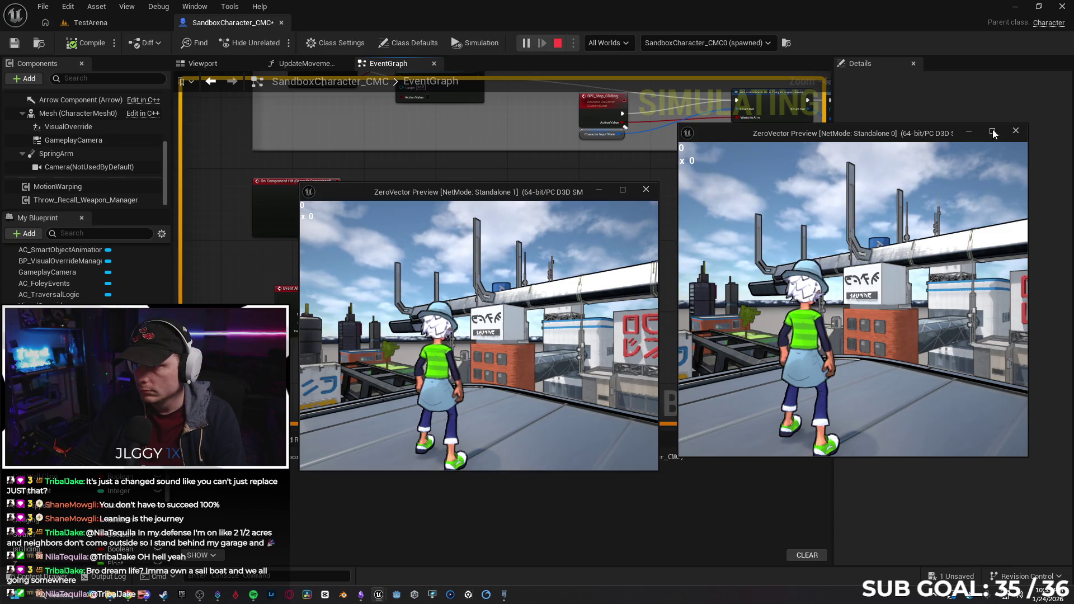
pyautogui.press('Escape')
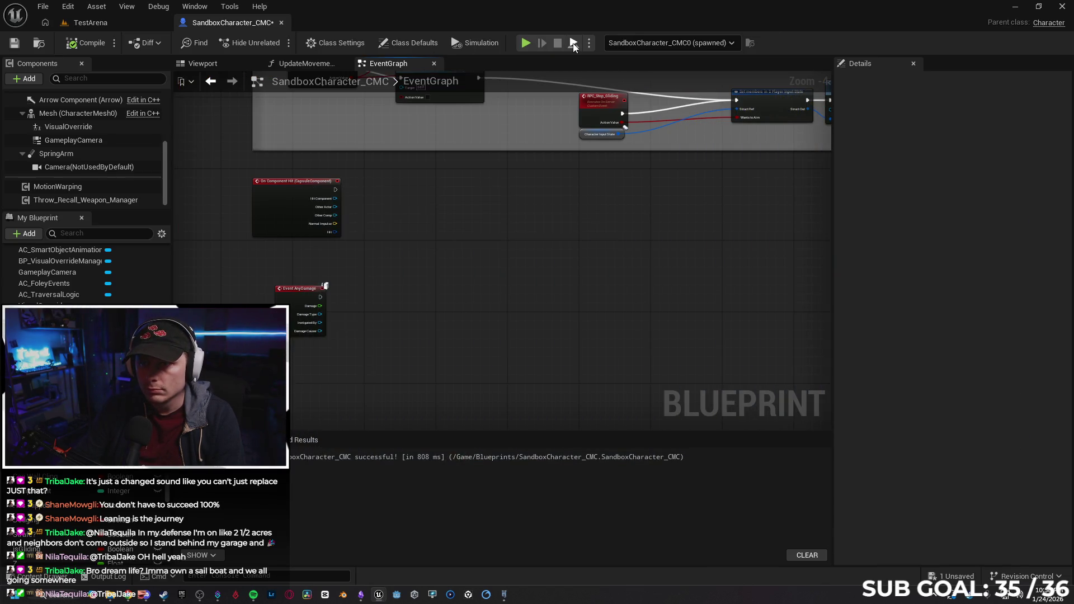
pyautogui.click(574, 44)
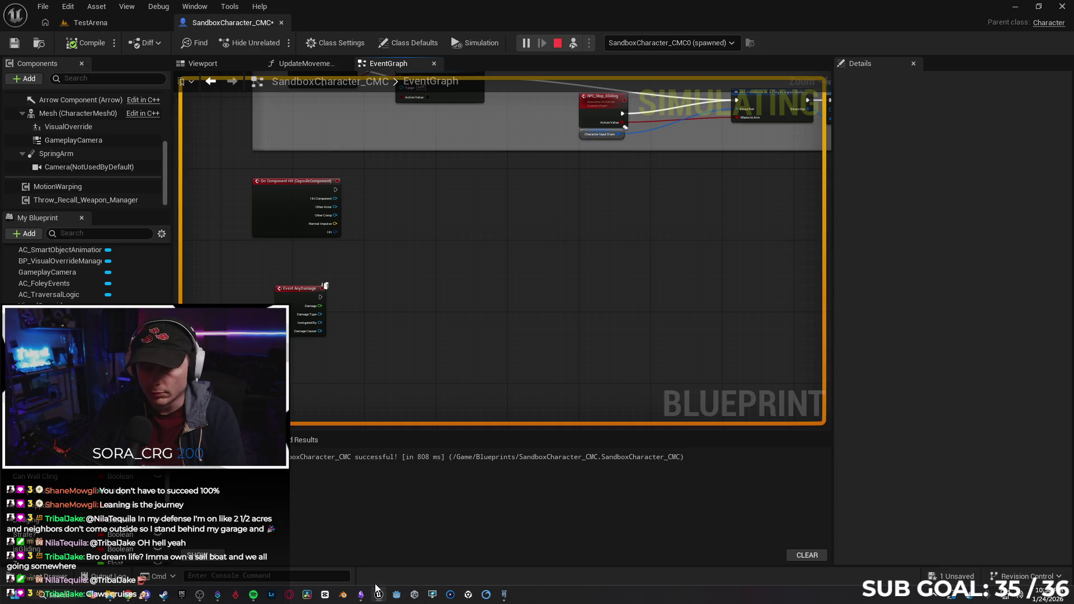
pyautogui.moveTo(377, 597)
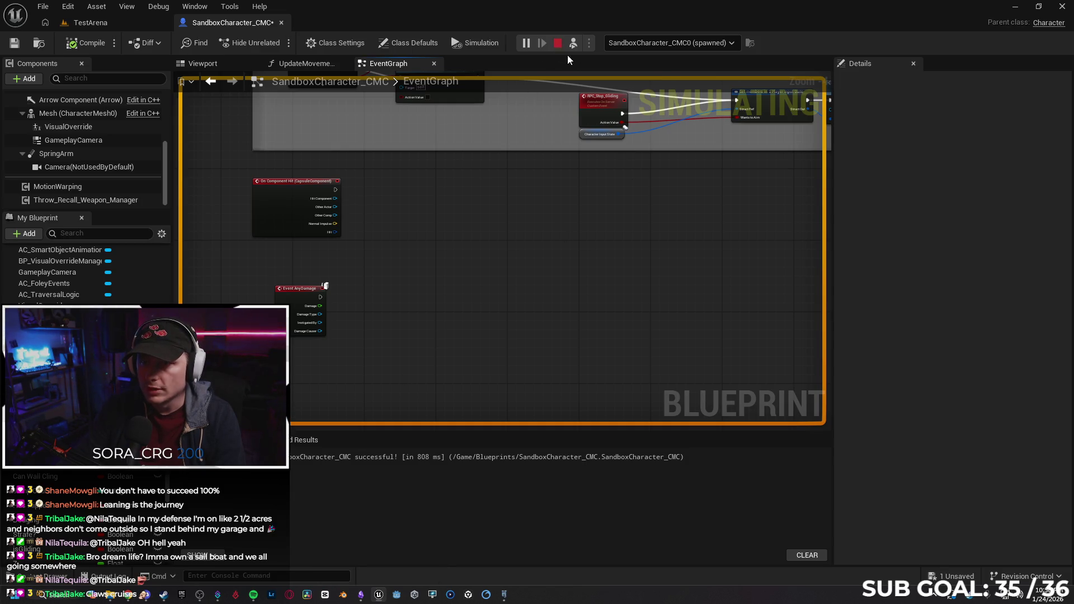
pyautogui.click(558, 43)
# Set Net Mode to Play As Listen Server and test running the client character forward.
pyautogui.click(589, 43)
pyautogui.moveTo(652, 274)
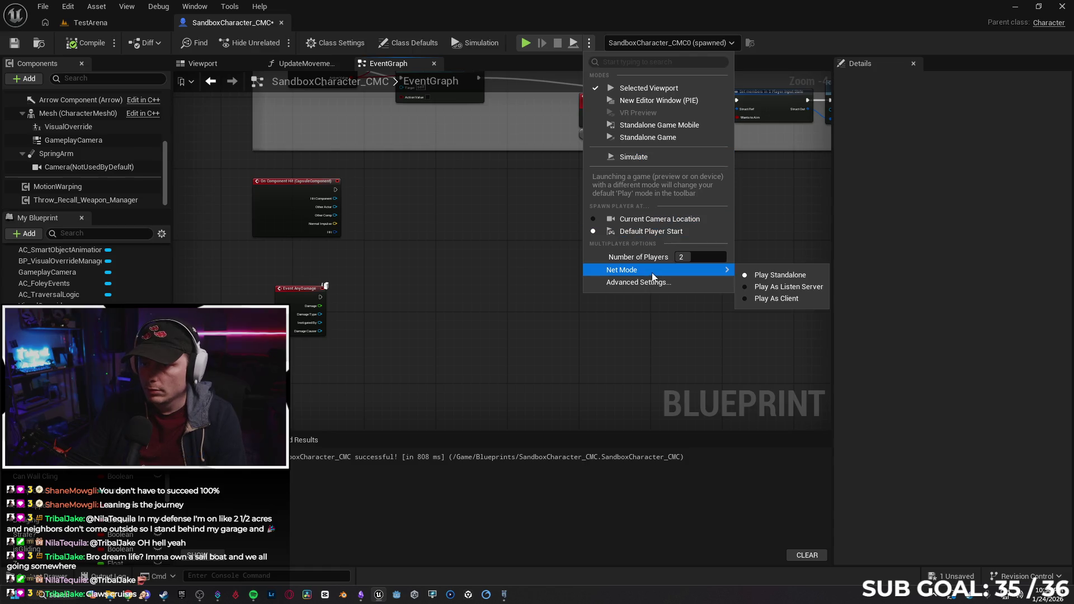
pyautogui.click(772, 287)
pyautogui.hotkey('alt', 'p')
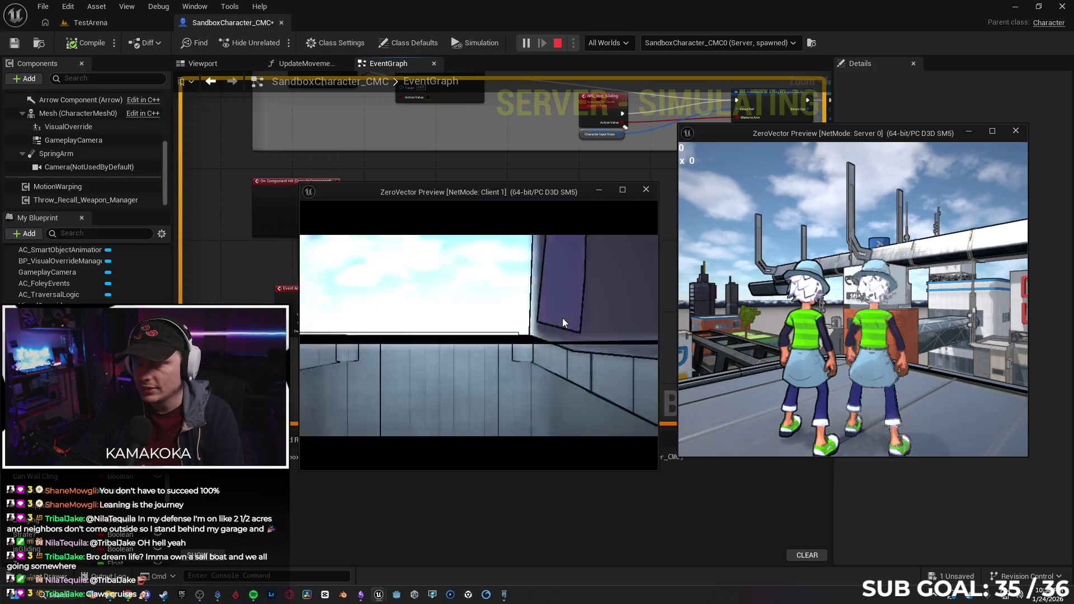
pyautogui.click(568, 323)
pyautogui.press('w')
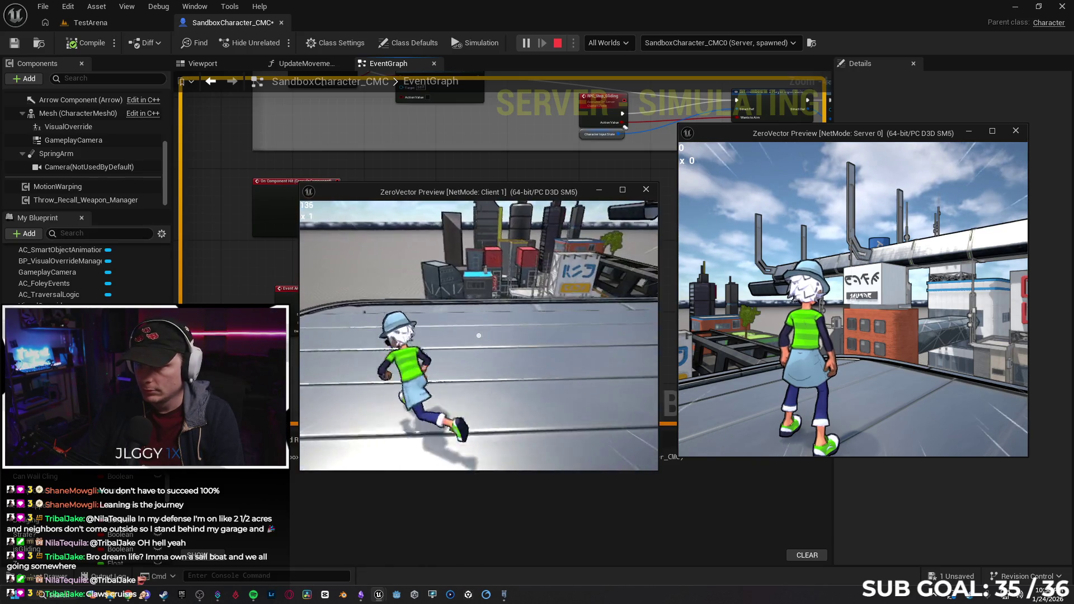
pyautogui.press('Escape')
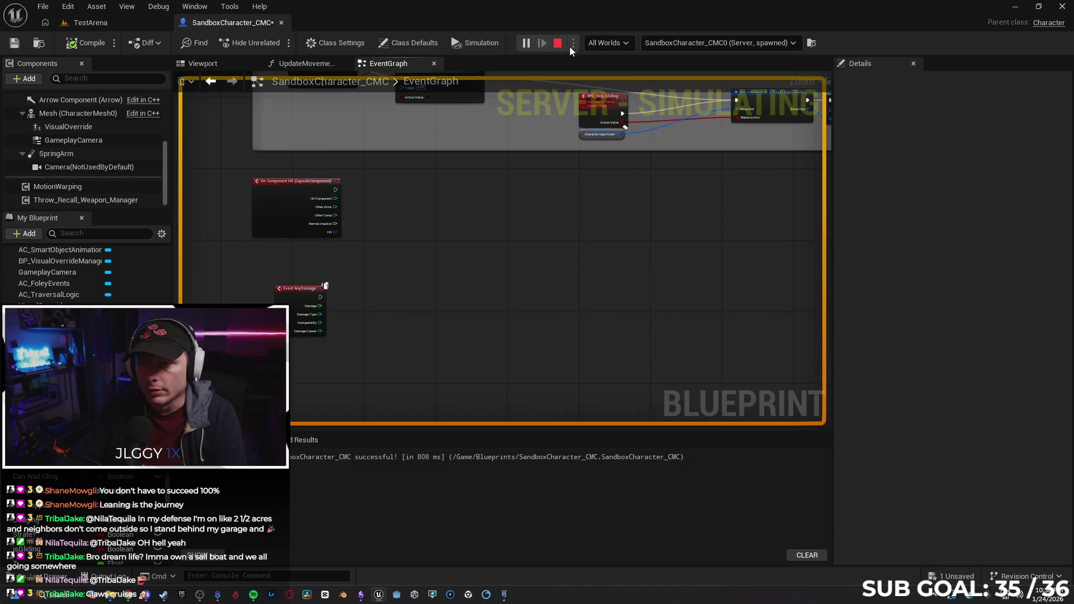
# Switch Net Mode to Play As Client and test moving the Client 2 character.
pyautogui.click(589, 43)
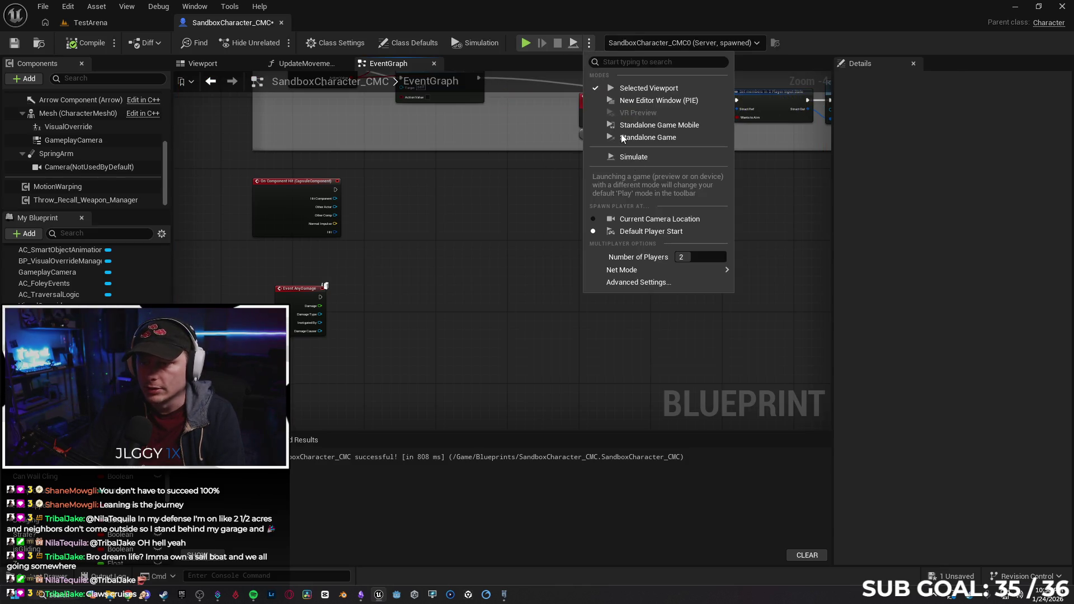
pyautogui.moveTo(722, 270)
pyautogui.click(774, 302)
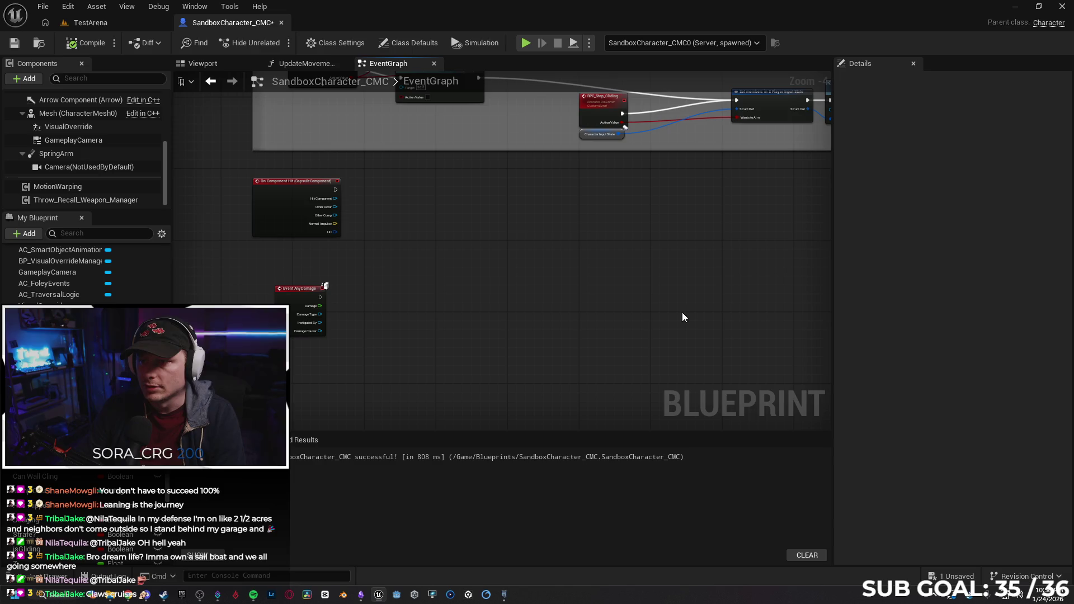
pyautogui.hotkey('alt', 'p')
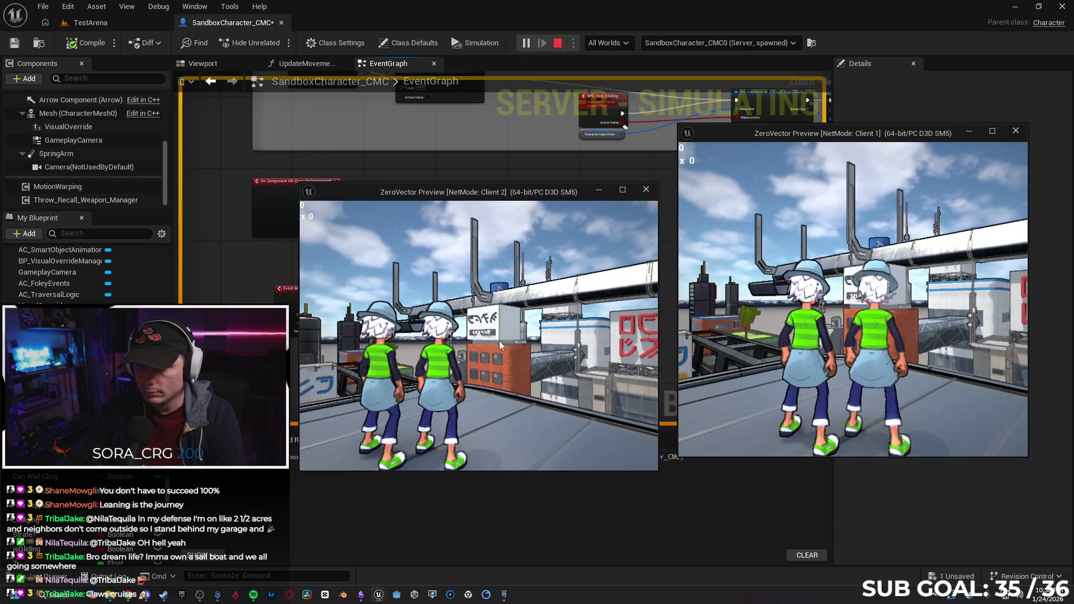
pyautogui.press('w')
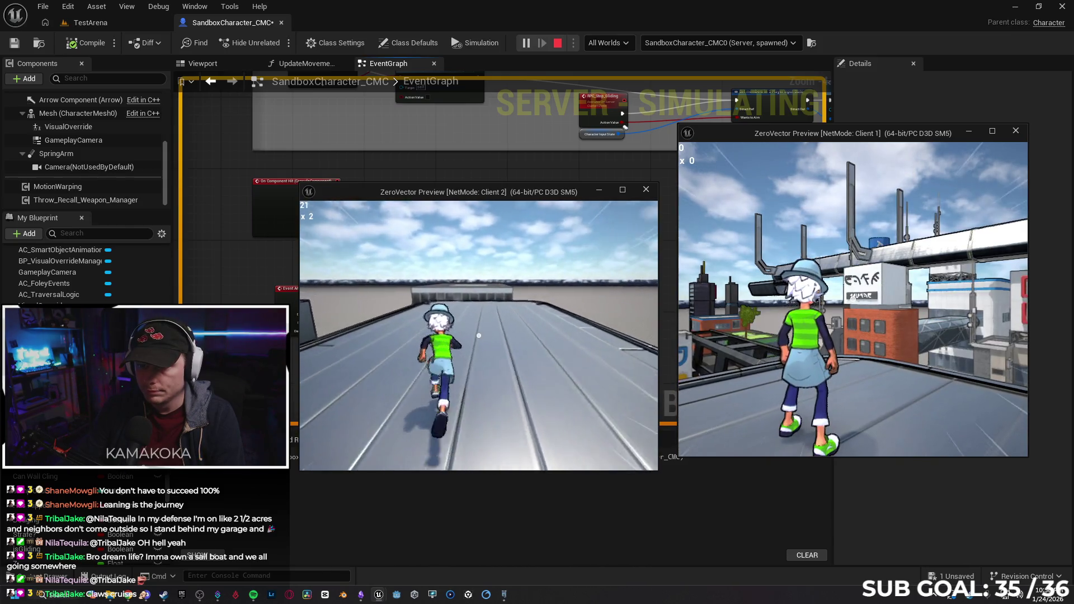
pyautogui.press('Escape')
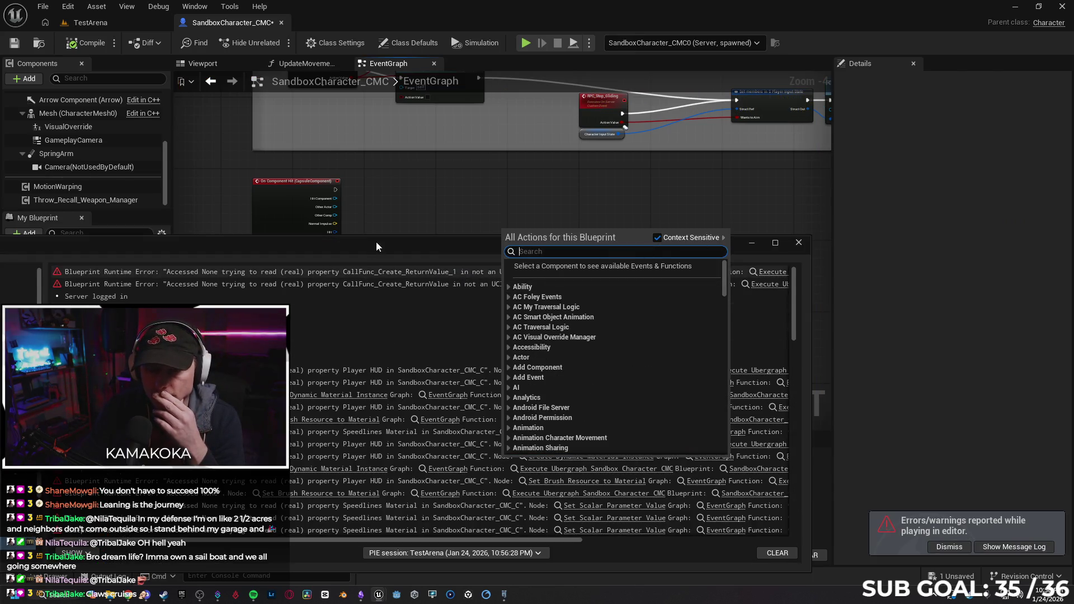
# Dismiss the Message Log and pan to the Speedlines nodes, Set Timer by Function Name and the Sequence node.
pyautogui.scroll(-5, 492, 330)
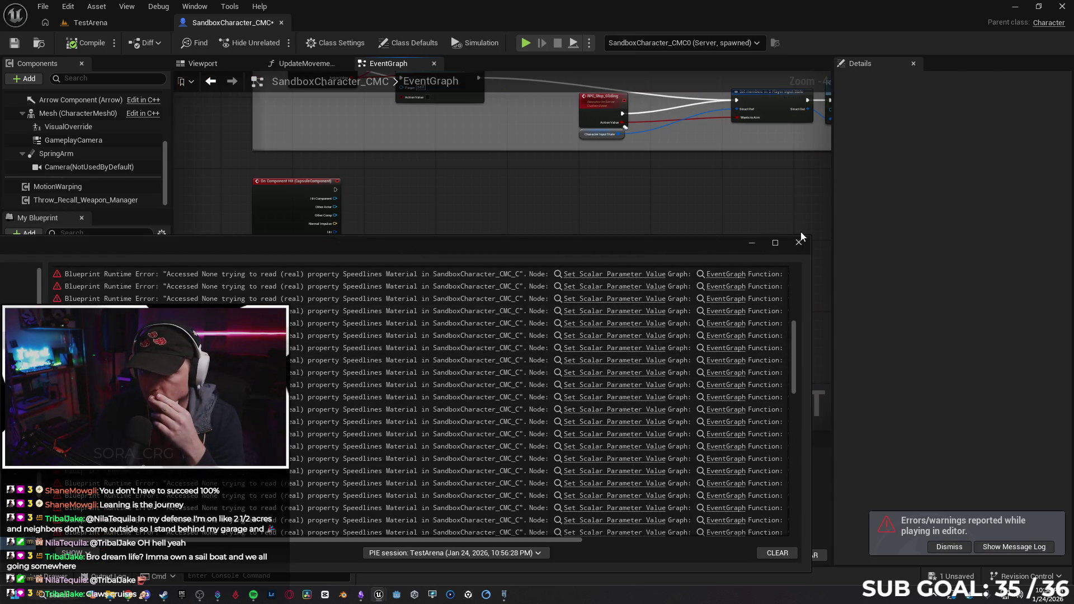
pyautogui.click(576, 222)
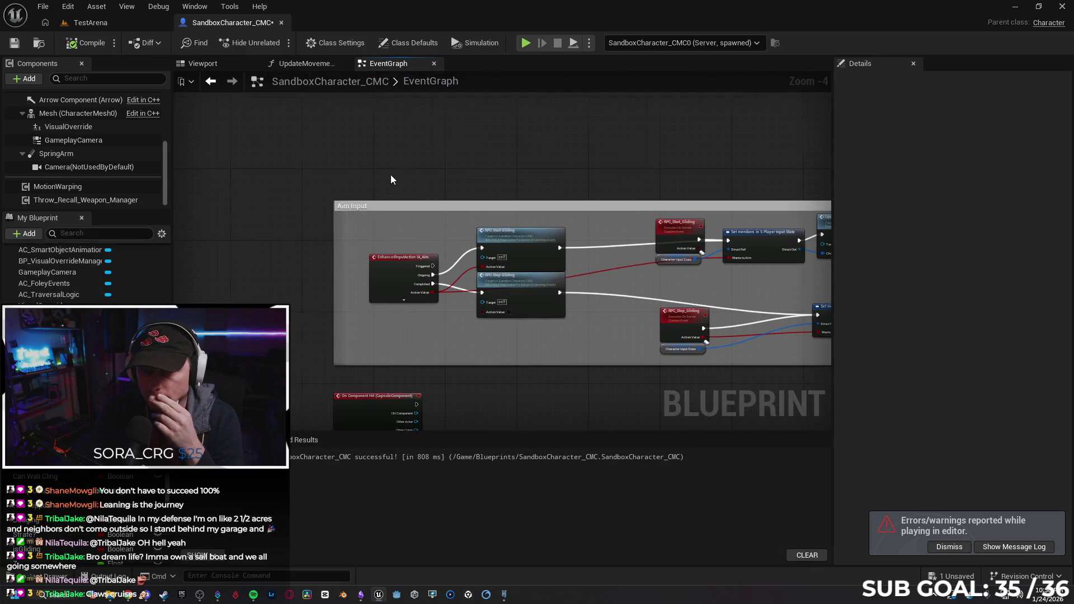
pyautogui.scroll(-4, 391, 180)
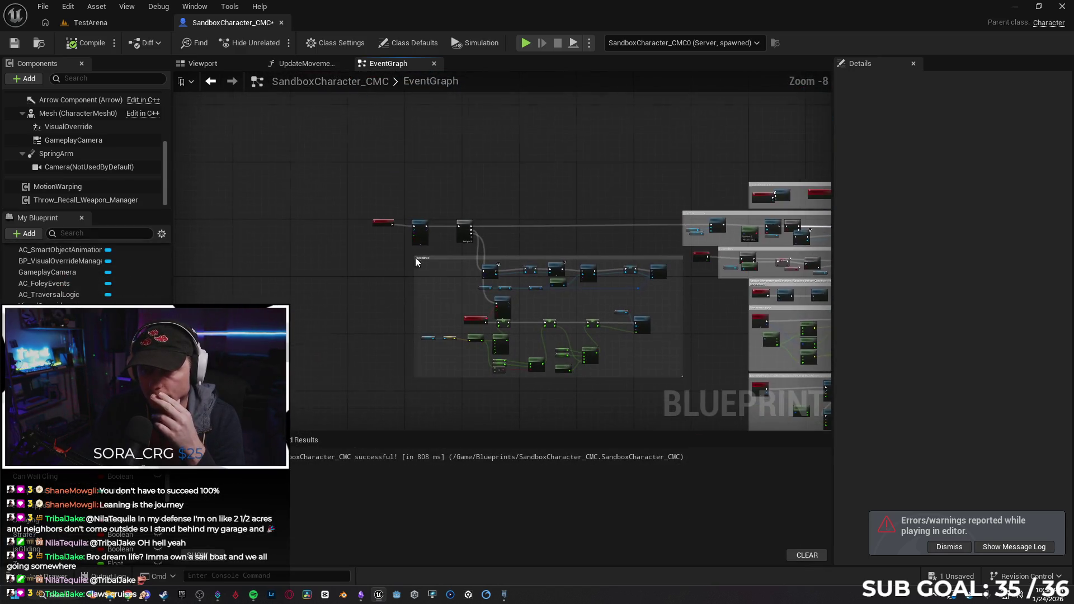
pyautogui.scroll(5, 412, 261)
pyautogui.moveTo(432, 268)
pyautogui.mouseDown()
pyautogui.moveTo(321, 326)
pyautogui.moveTo(260, 207)
pyautogui.mouseUp()
pyautogui.moveTo(461, 223)
pyautogui.mouseDown()
pyautogui.moveTo(348, 189)
pyautogui.moveTo(295, 200)
pyautogui.moveTo(274, 235)
pyautogui.moveTo(314, 333)
pyautogui.mouseUp()
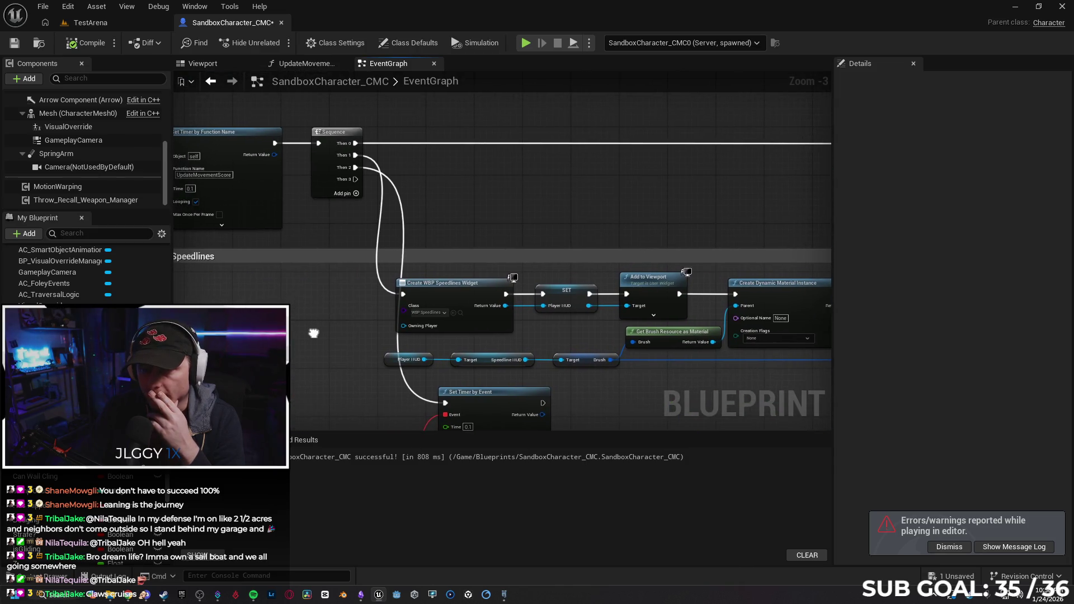
pyautogui.scroll(-1, 396, 156)
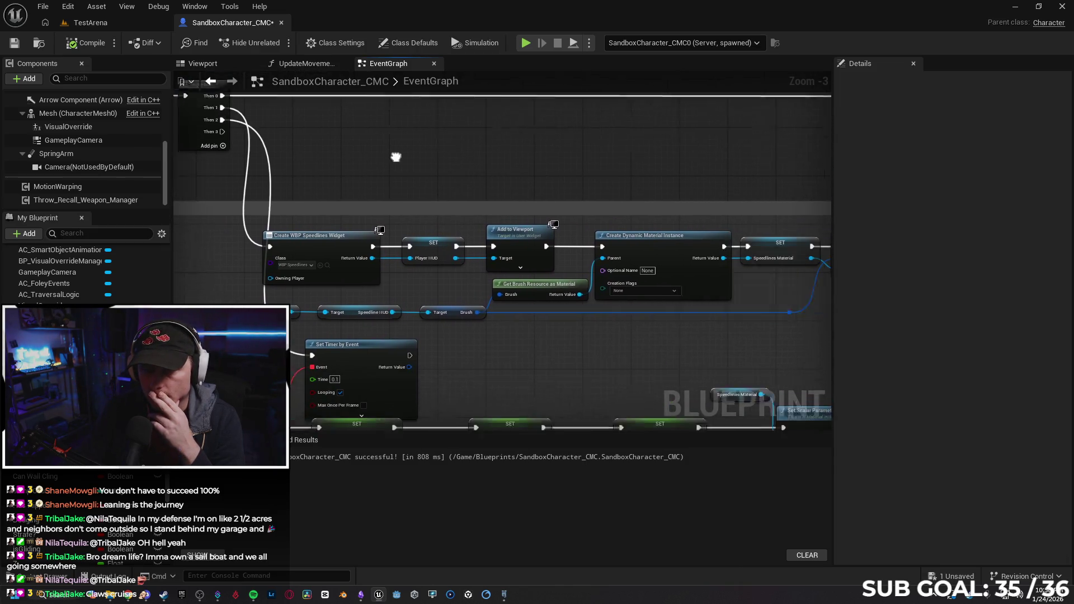
pyautogui.scroll(1, 383, 291)
pyautogui.scroll(1, 387, 289)
pyautogui.moveTo(387, 290)
pyautogui.mouseDown()
pyautogui.moveTo(384, 252)
pyautogui.moveTo(291, 205)
pyautogui.moveTo(272, 161)
pyautogui.moveTo(325, 327)
pyautogui.moveTo(142, 319)
pyautogui.mouseUp()
pyautogui.moveTo(534, 324)
pyautogui.mouseDown()
pyautogui.moveTo(473, 349)
pyautogui.moveTo(521, 350)
pyautogui.moveTo(610, 430)
pyautogui.mouseUp()
pyautogui.moveTo(228, 309)
pyautogui.mouseDown()
pyautogui.moveTo(348, 372)
pyautogui.moveTo(448, 375)
pyautogui.moveTo(416, 328)
pyautogui.mouseUp()
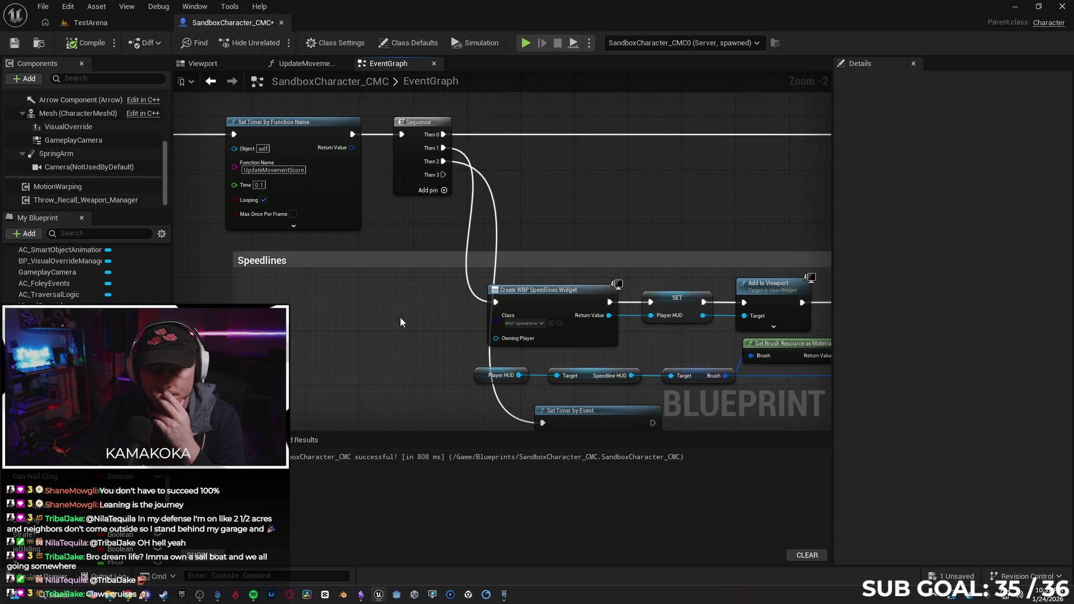
pyautogui.scroll(-5, 84, 269)
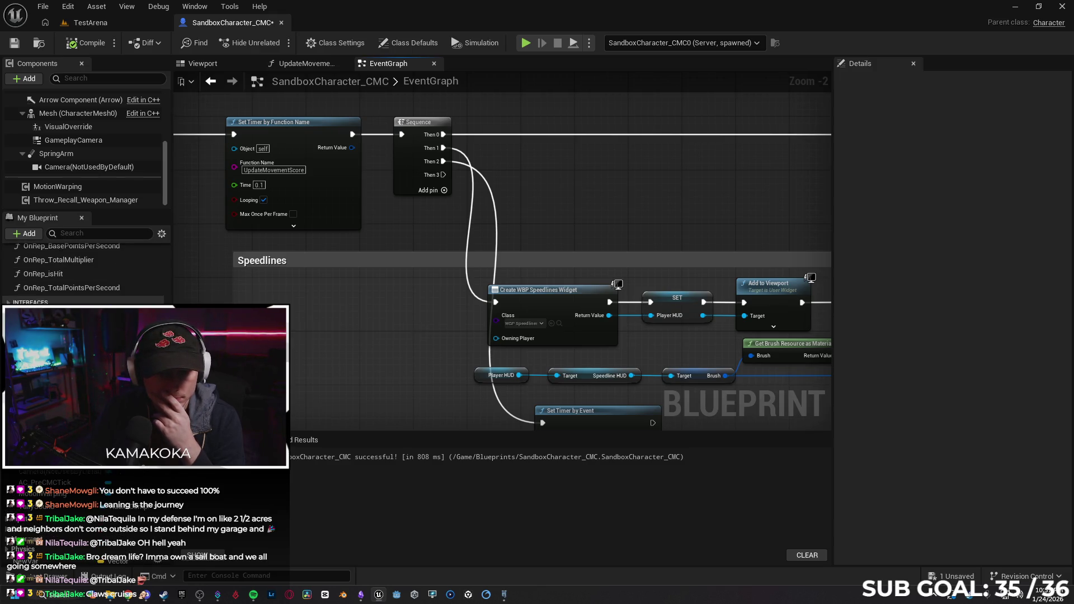
pyautogui.scroll(3, 84, 269)
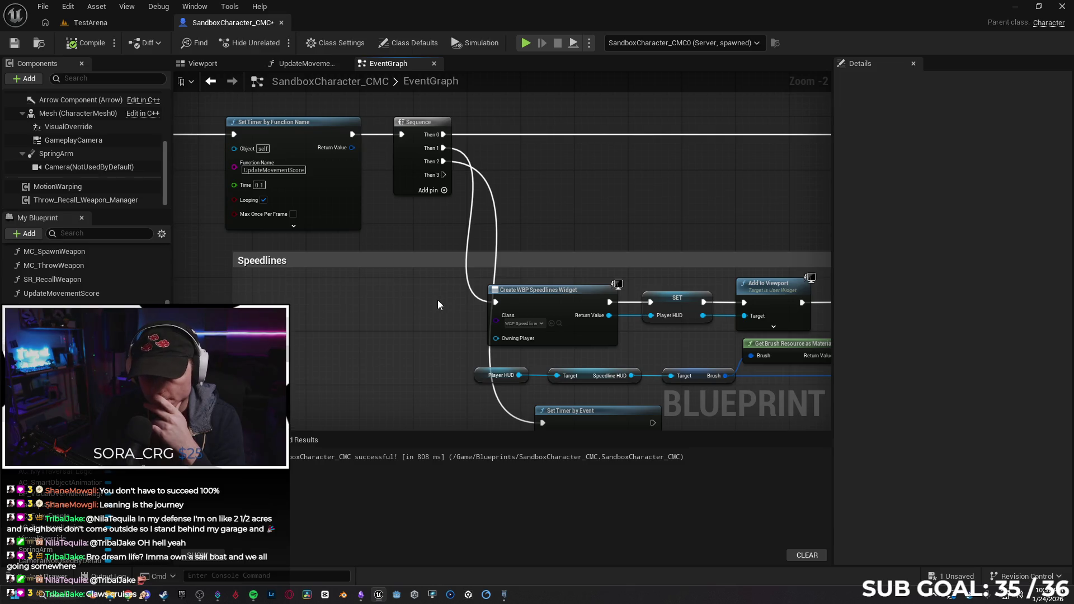
# Try adding a node off Sequence Then 2, then undo the placed Switch Has Authority node.
pyautogui.moveTo(444, 161); pyautogui.dragTo(513, 167)
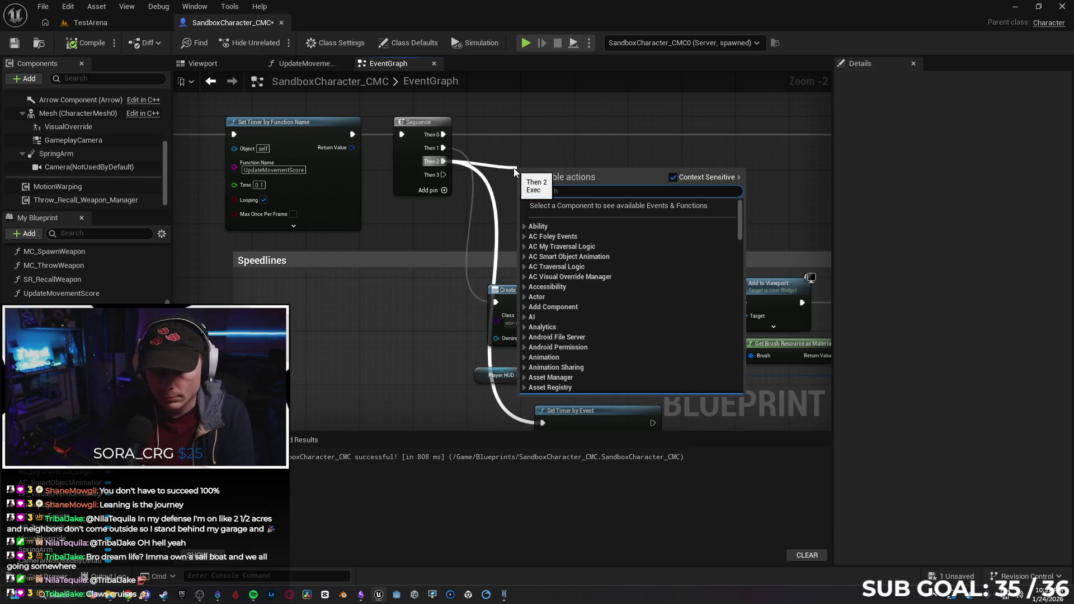
pyautogui.write('HasEnd')
pyautogui.press('Escape')
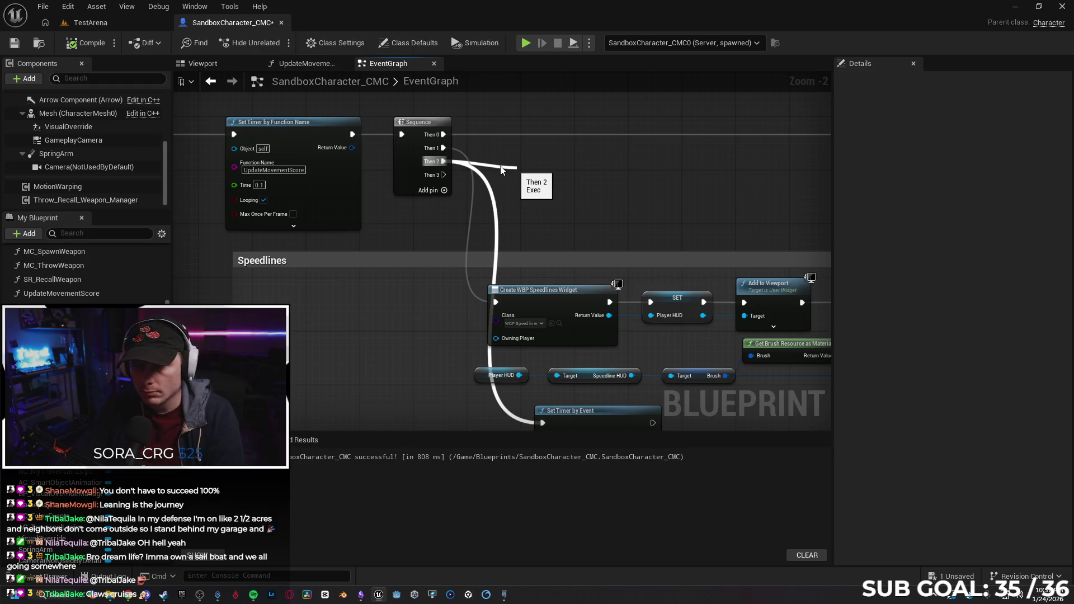
pyautogui.moveTo(565, 179)
pyautogui.mouseDown()
pyautogui.moveTo(501, 183)
pyautogui.moveTo(532, 155)
pyautogui.mouseUp()
pyautogui.moveTo(585, 239)
pyautogui.mouseDown()
pyautogui.moveTo(612, 204)
pyautogui.moveTo(540, 93)
pyautogui.moveTo(556, 203)
pyautogui.mouseUp()
pyautogui.hotkey('ctrl', 'z')
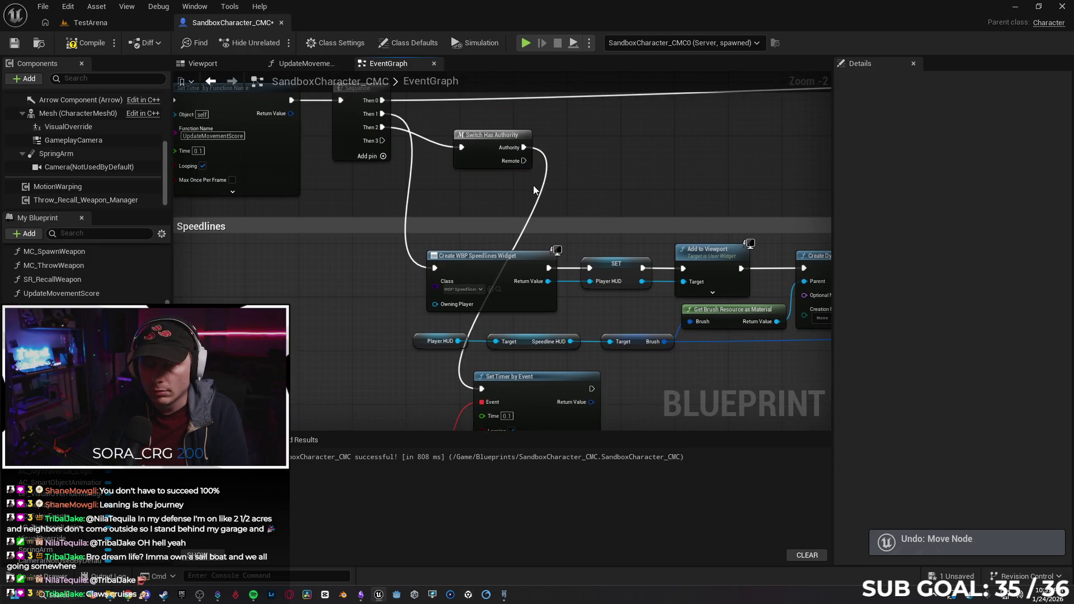
pyautogui.hotkey('ctrl', 'z')
# Add a Switch Has Authority node off Sequence Then 1 and nudge it slightly left.
pyautogui.moveTo(383, 114); pyautogui.dragTo(442, 117)
pyautogui.write('set timer')
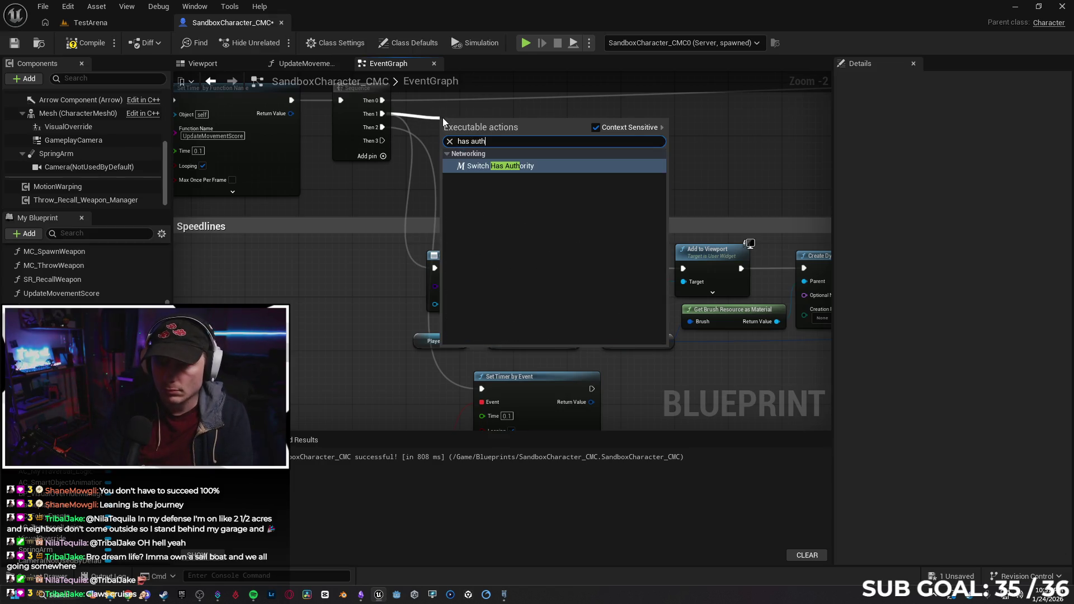
pyautogui.press('Return')
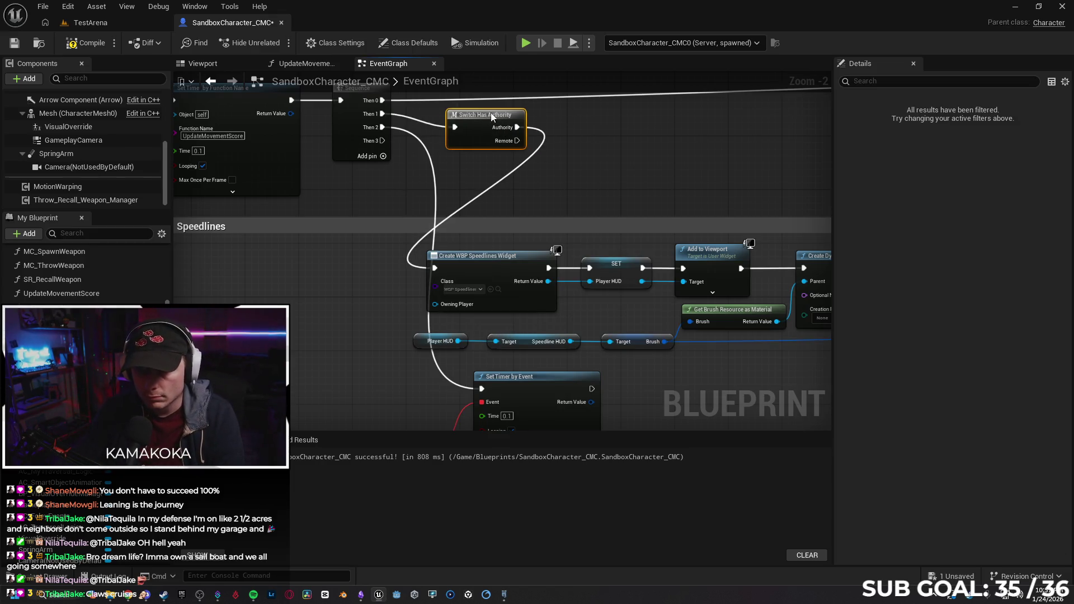
pyautogui.moveTo(477, 117); pyautogui.dragTo(470, 118)
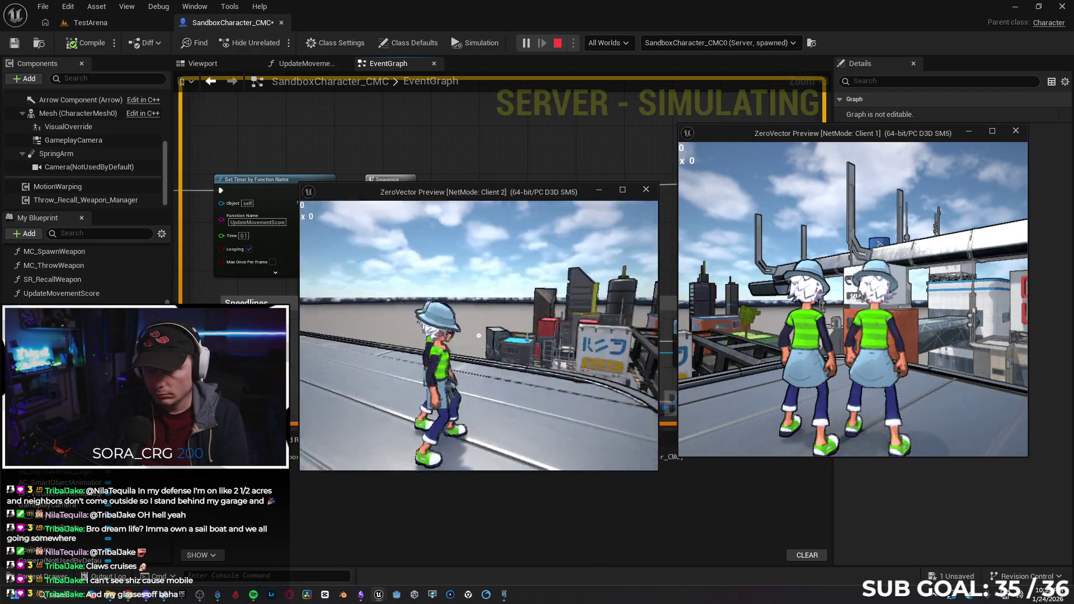
# Run the Client 2 character forward, then stop the two-client play session.
pyautogui.press('w')
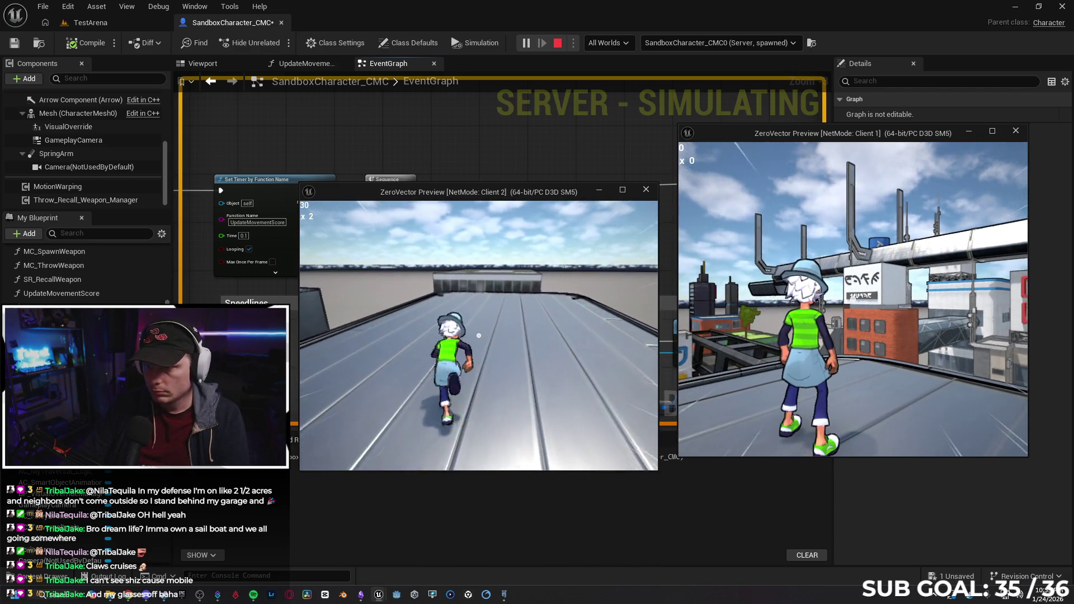
pyautogui.press('Escape')
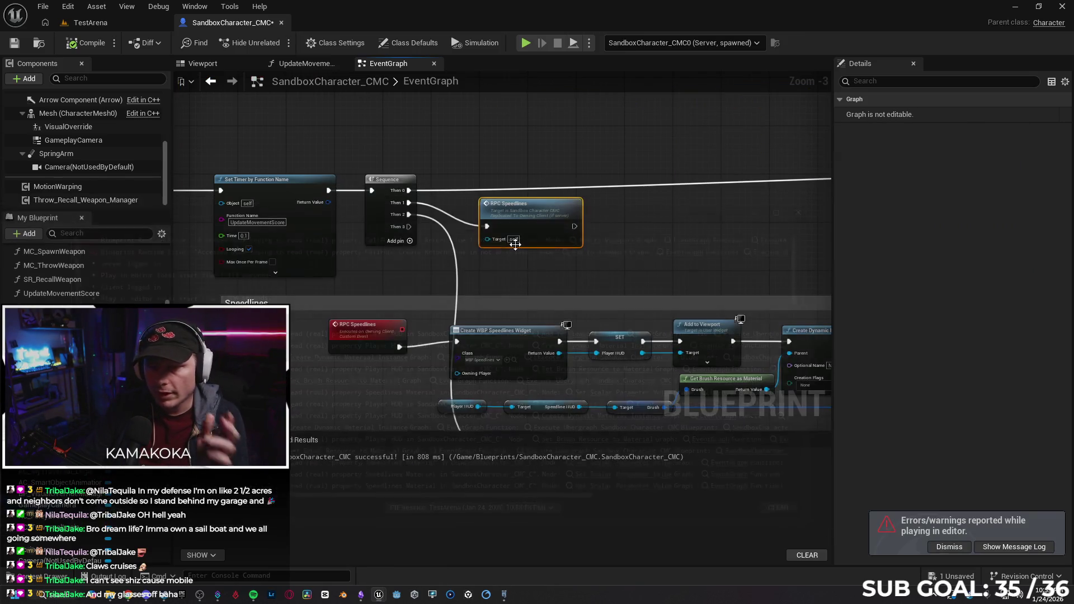
# Confirm the RPC Speedlines event's Replicates setting stays on Run on owning Client.
pyautogui.click(364, 344)
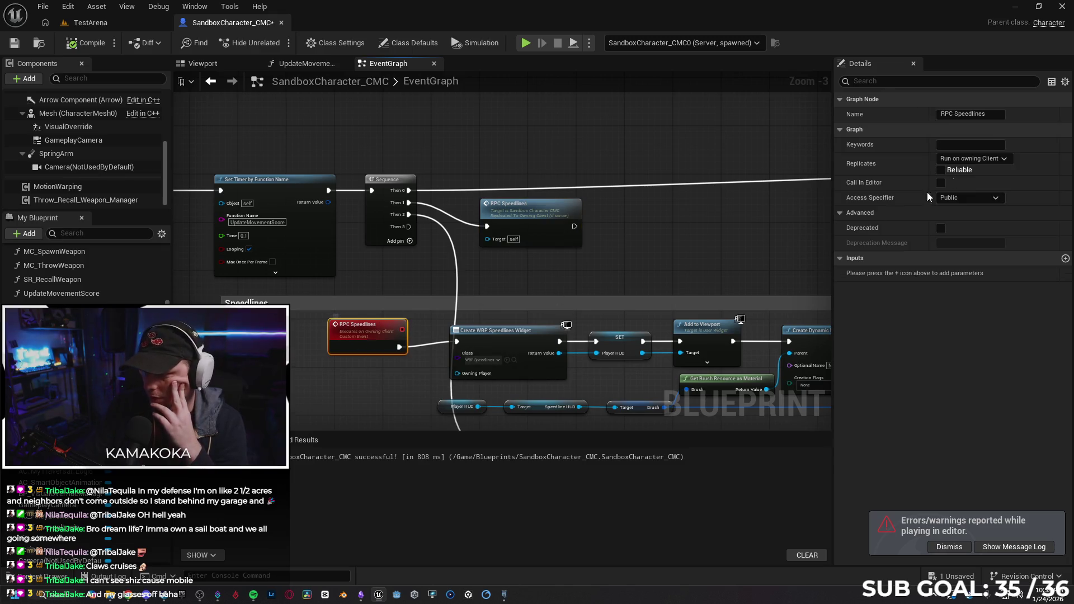
pyautogui.click(985, 157)
pyautogui.click(992, 204)
pyautogui.click(994, 199)
pyautogui.click(986, 159)
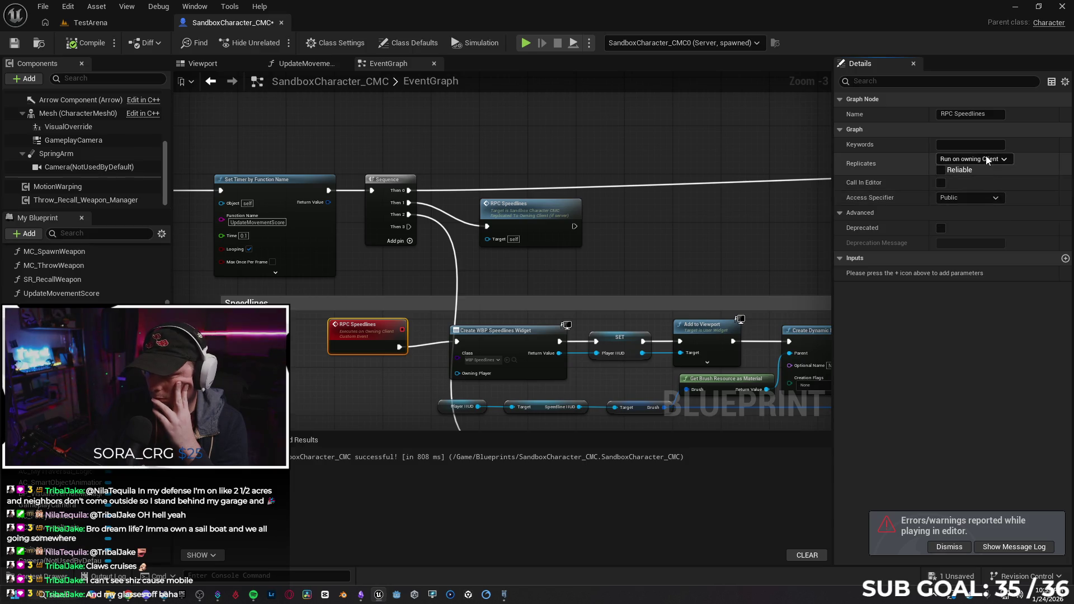
pyautogui.click(988, 160)
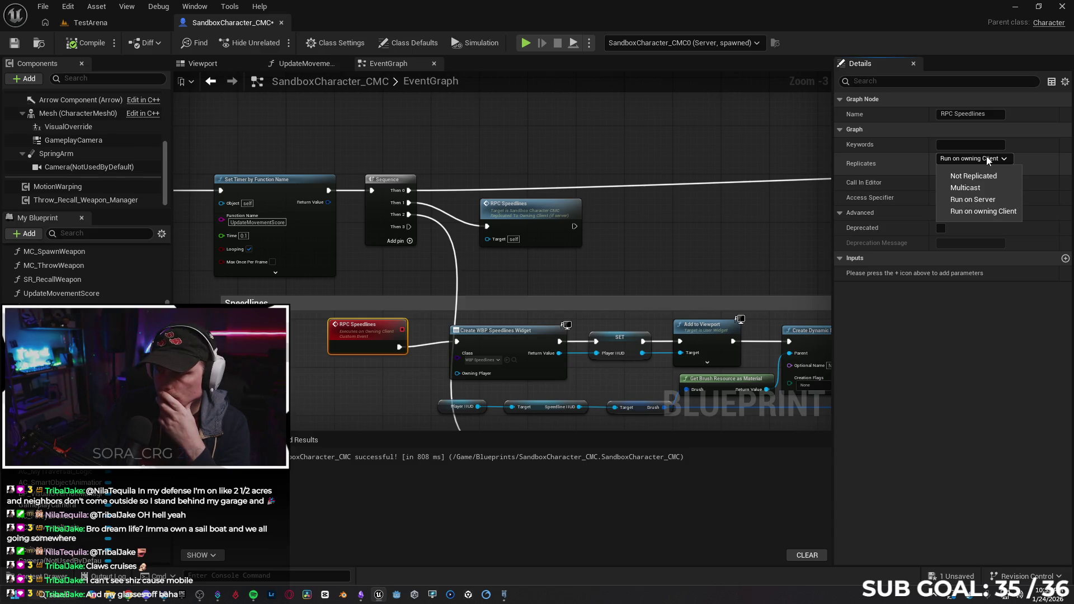
pyautogui.click(987, 160)
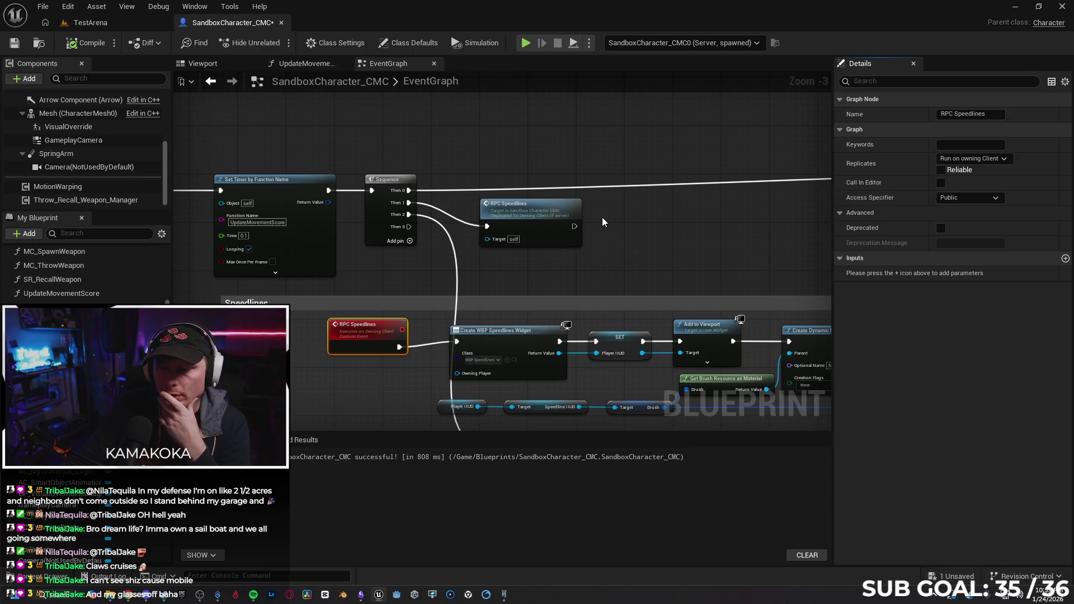
pyautogui.moveTo(624, 226); pyautogui.dragTo(637, 196)
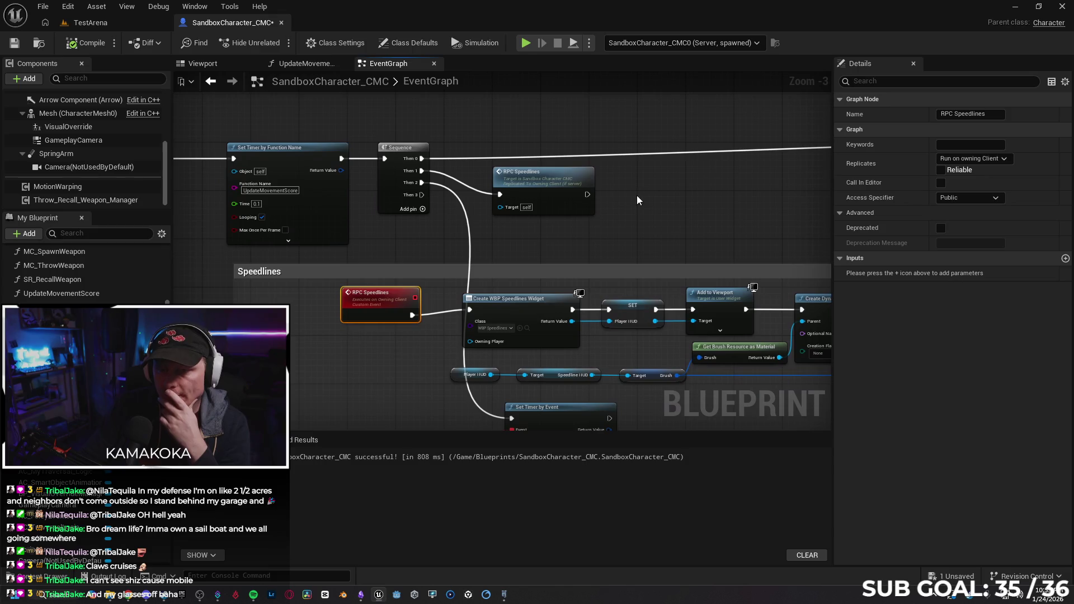
pyautogui.scroll(-1, 600, 223)
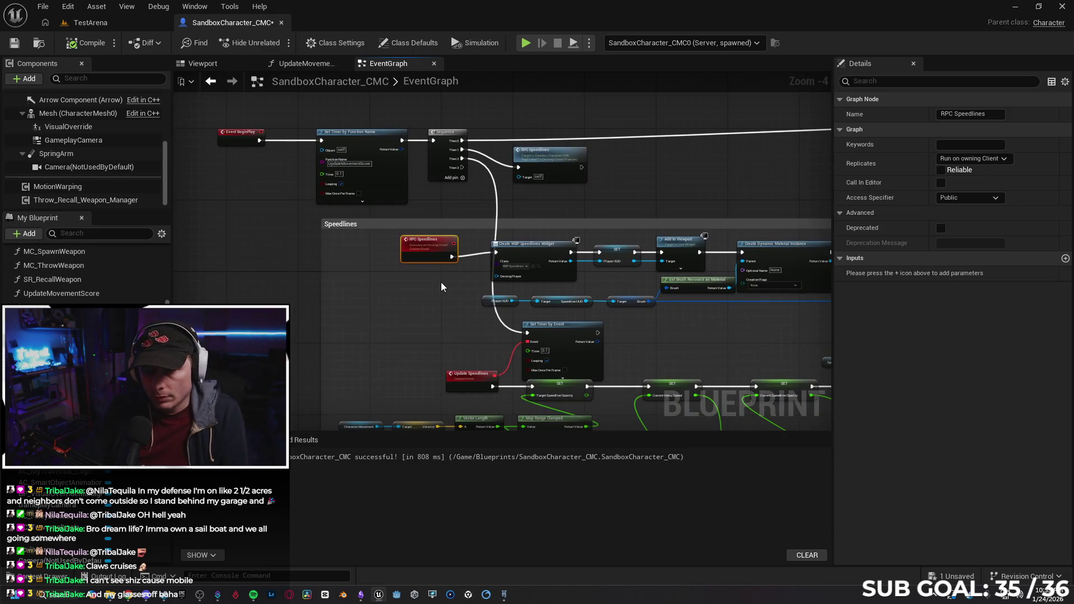
pyautogui.scroll(1, 441, 287)
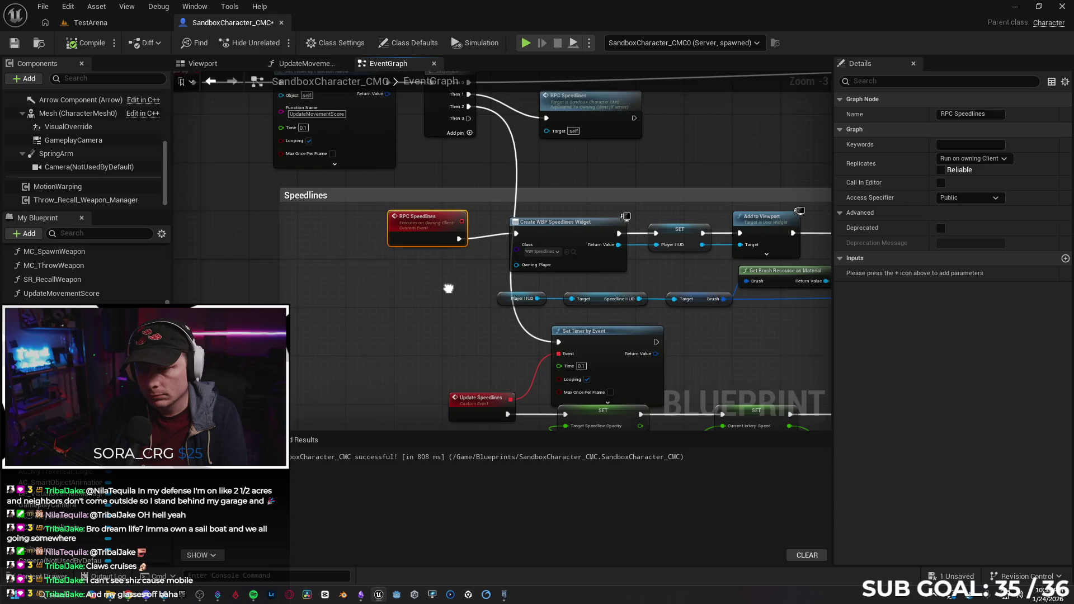
pyautogui.moveTo(442, 278)
pyautogui.mouseDown()
pyautogui.moveTo(406, 307)
pyautogui.moveTo(309, 247)
pyautogui.moveTo(297, 200)
pyautogui.moveTo(306, 363)
pyautogui.mouseUp()
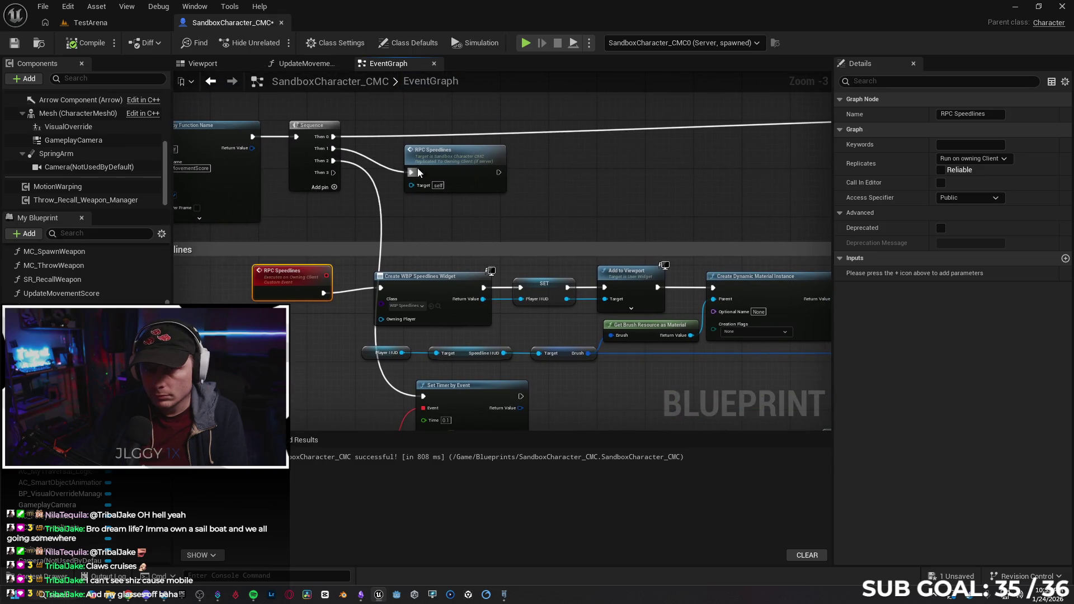
# Add a new custom event named RPC Rpeedlines 2.
pyautogui.rightClick(411, 217)
pyautogui.click(552, 194)
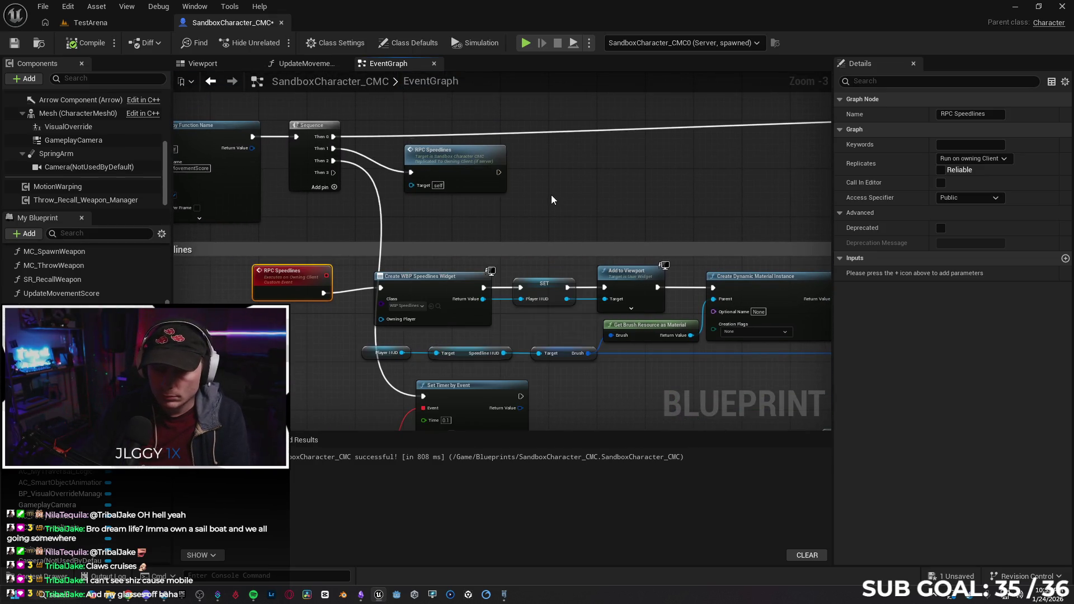
pyautogui.rightClick(476, 206)
pyautogui.write('custom')
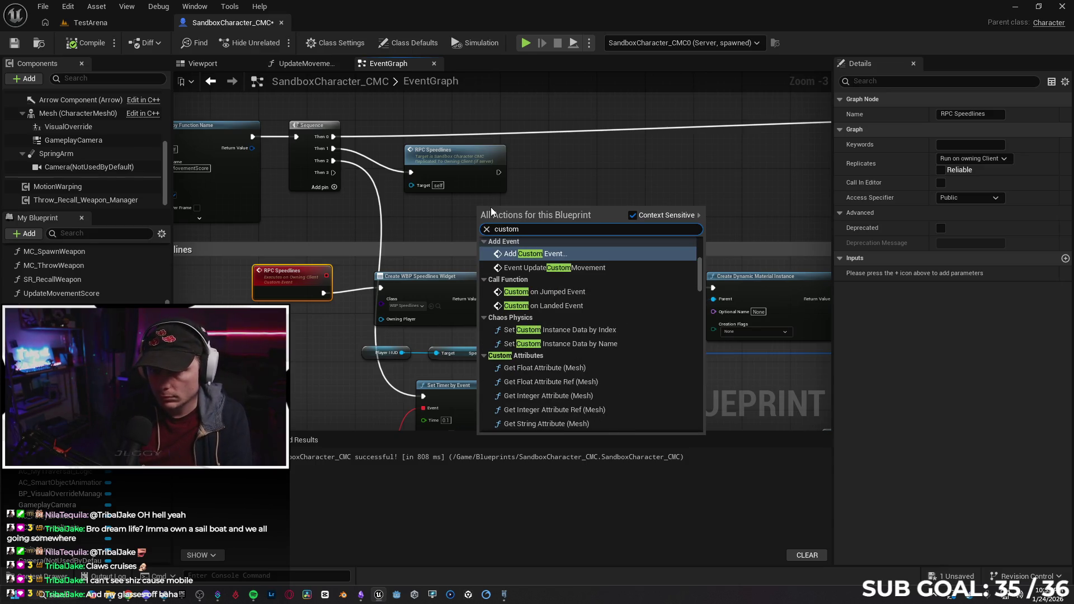
pyautogui.press('Return')
pyautogui.press('BackSpace')
pyautogui.write('peedlines 2')
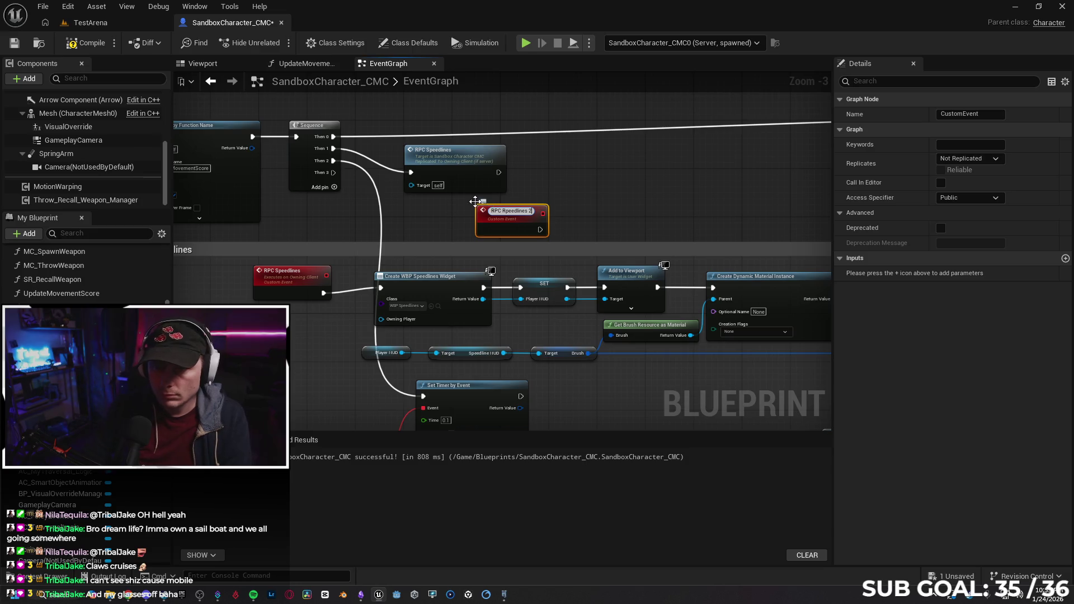
pyautogui.press('Return')
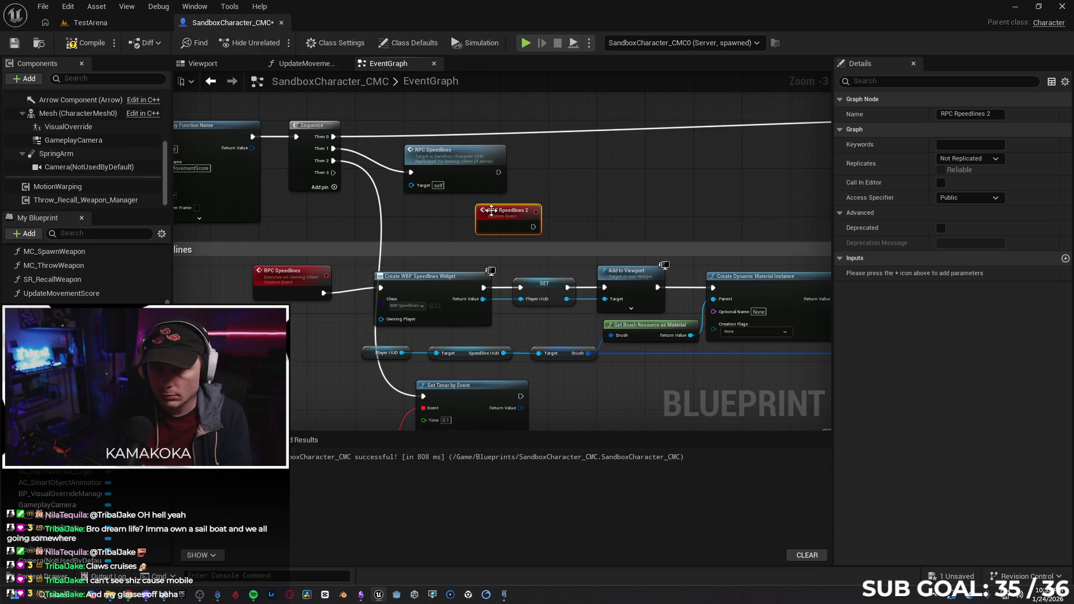
# Place the new event beside Set Timer by Event and break the Then 2 link to the timer.
pyautogui.moveTo(504, 150)
pyautogui.mouseDown()
pyautogui.moveTo(453, 173)
pyautogui.moveTo(305, 319)
pyautogui.moveTo(346, 294)
pyautogui.moveTo(391, 311)
pyautogui.moveTo(428, 309)
pyautogui.mouseUp()
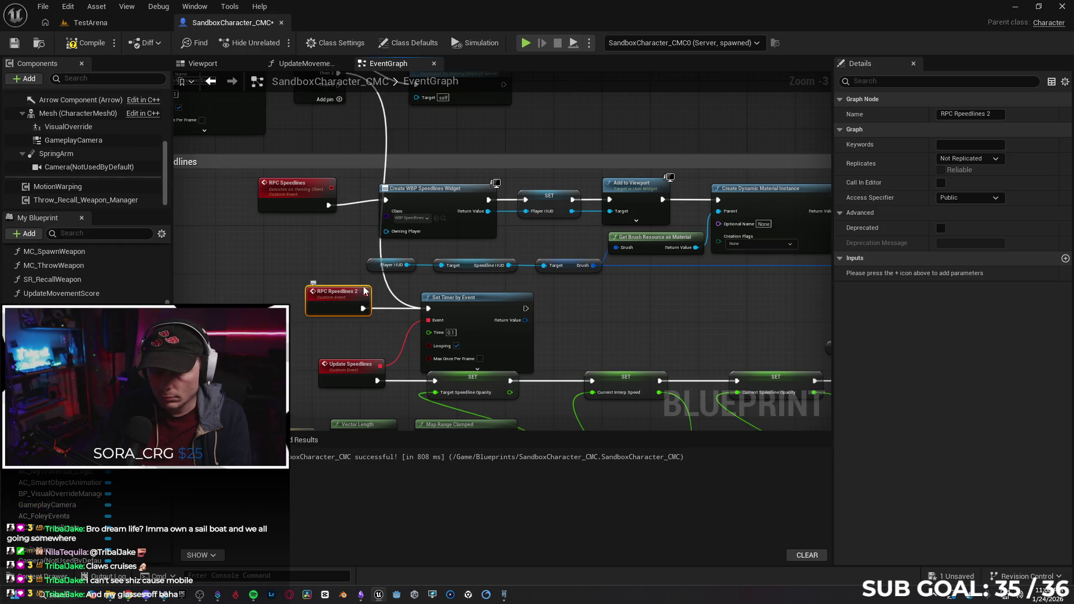
pyautogui.moveTo(315, 234); pyautogui.dragTo(331, 295)
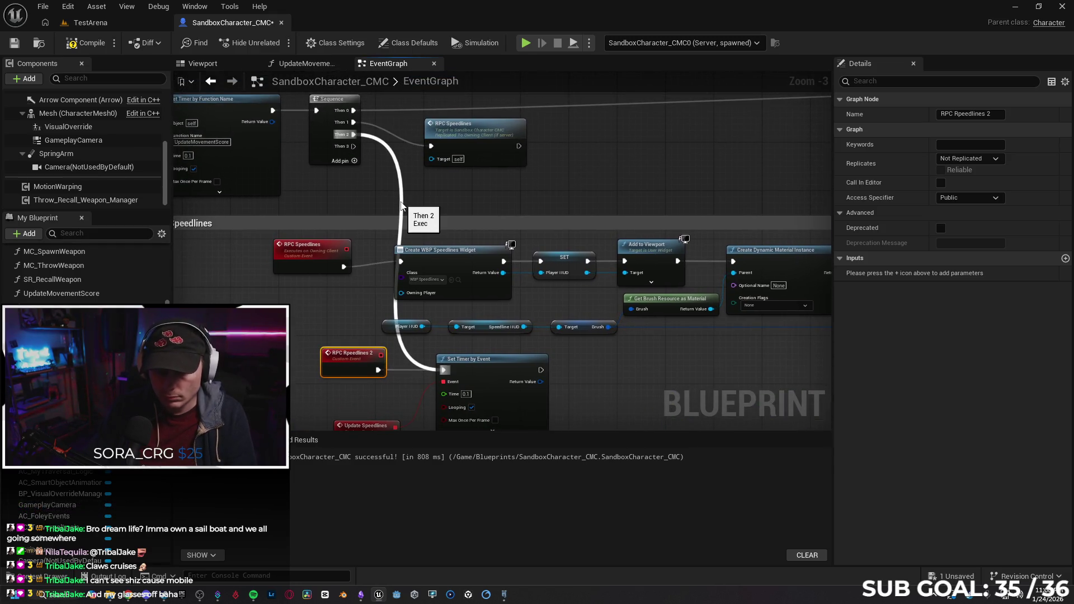
pyautogui.click(402, 209)
pyautogui.keyDown('alt'); pyautogui.click(400, 214); pyautogui.keyUp('alt')
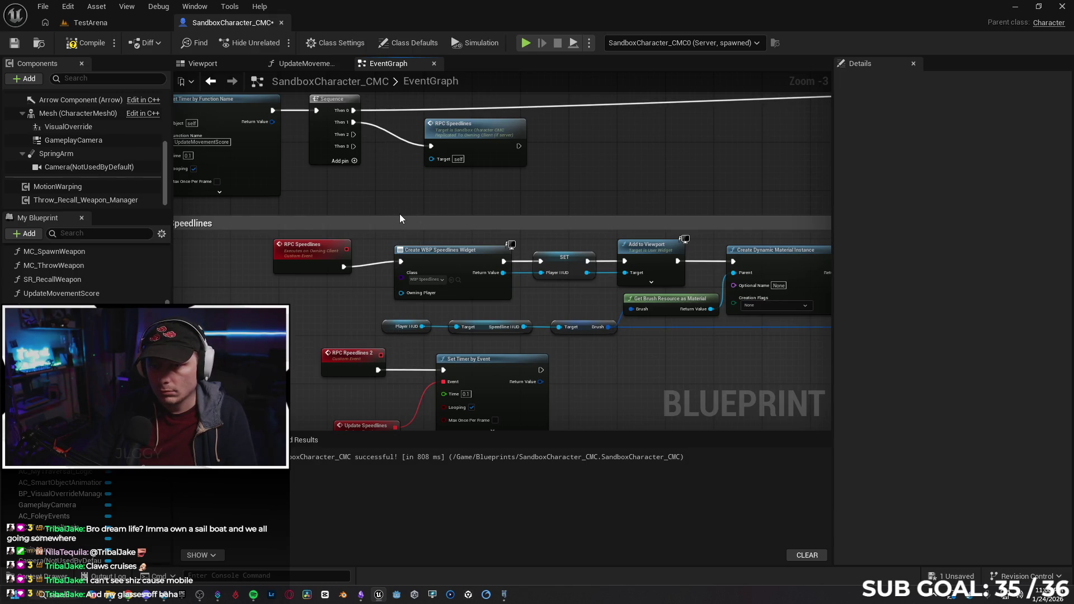
pyautogui.moveTo(305, 248); pyautogui.dragTo(317, 241)
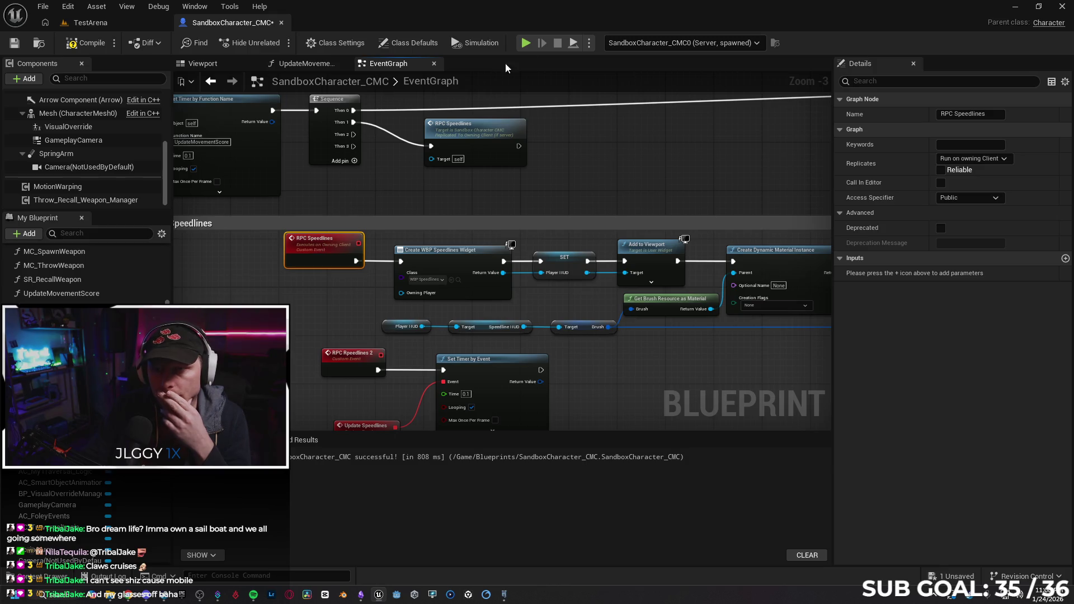
# Set play-in-editor Net Mode to Play As Listen Server and check the Number of Players.
pyautogui.click(590, 44)
pyautogui.moveTo(662, 271)
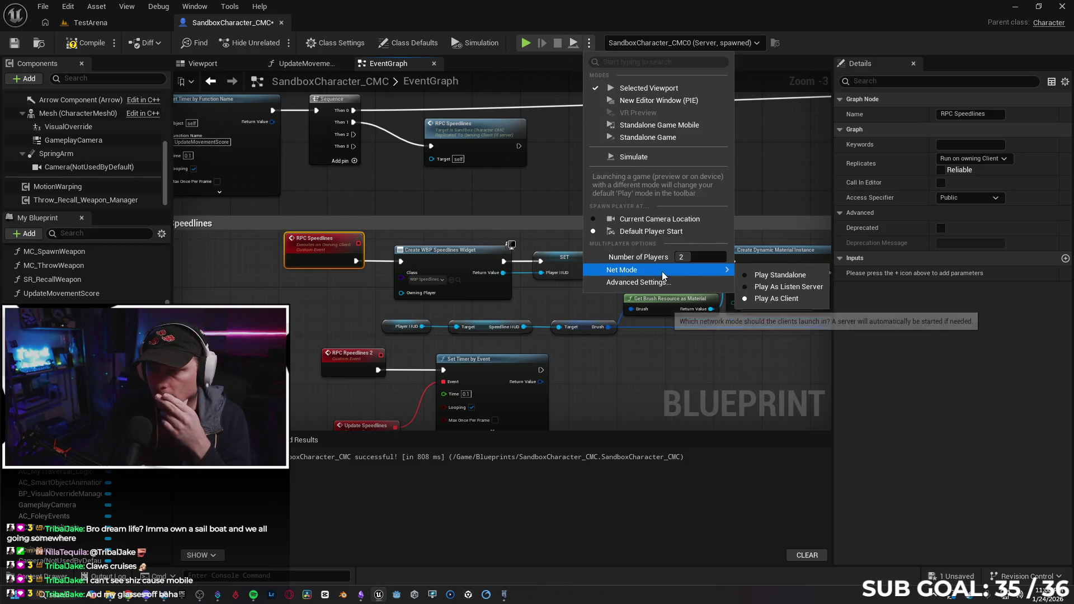
pyautogui.click(769, 287)
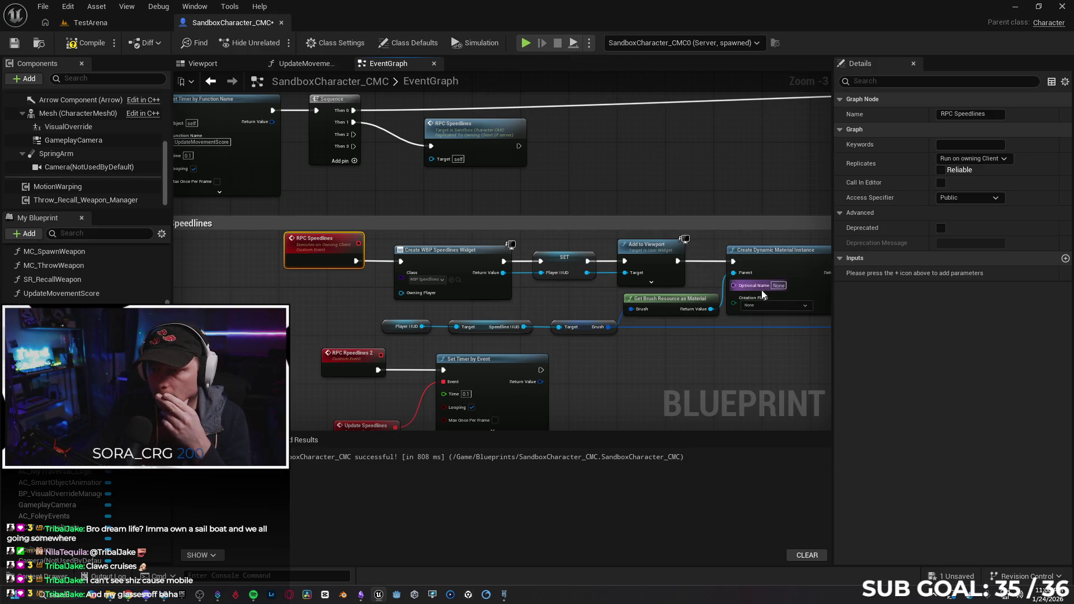
pyautogui.click(589, 45)
pyautogui.click(696, 257)
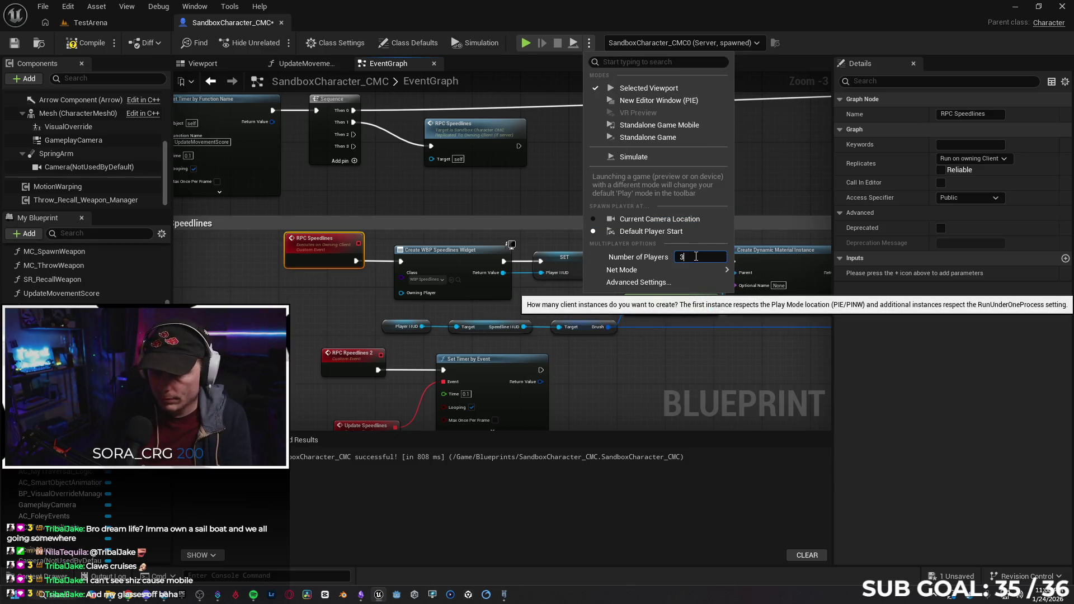
pyautogui.click(335, 295)
# Pull a new link from the Sequence's Then 2 and search for 'rpc spee'.
pyautogui.moveTo(335, 294)
pyautogui.mouseDown()
pyautogui.moveTo(352, 301)
pyautogui.moveTo(358, 289)
pyautogui.mouseUp()
pyautogui.moveTo(370, 129); pyautogui.dragTo(444, 177)
pyautogui.write('rpc spee')
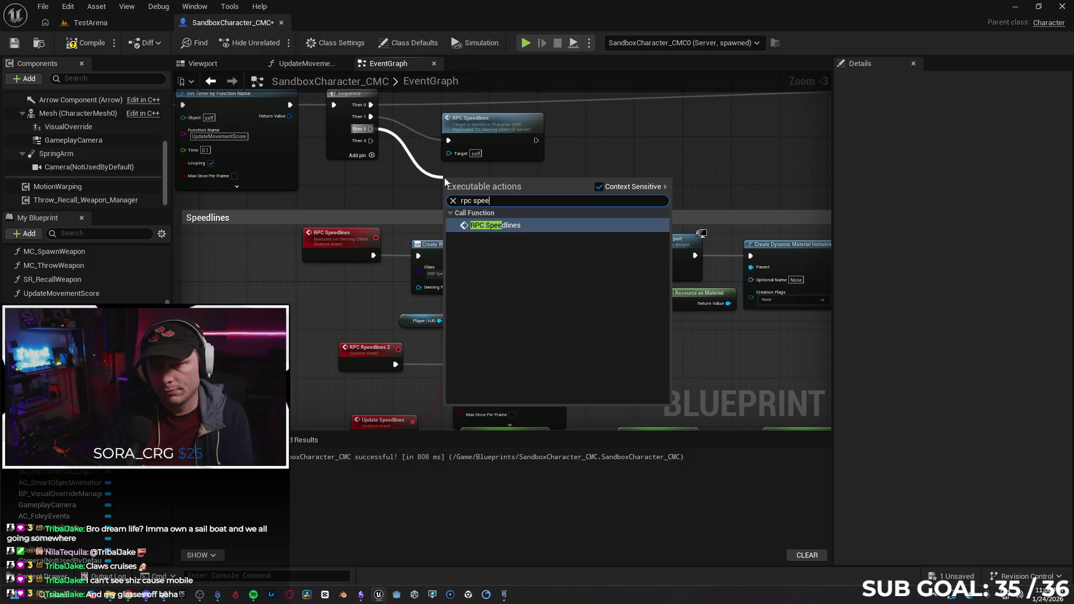
# Rename the RPC Rpeedlines 2 event to RPC Speedlines 2 in Details.
pyautogui.click(407, 199)
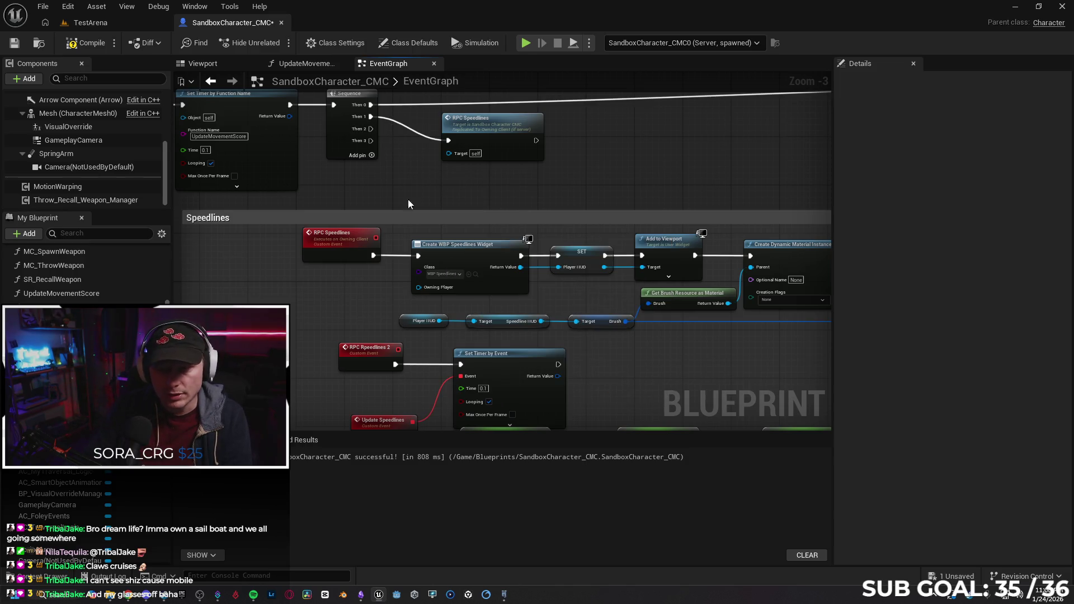
pyautogui.click(383, 350)
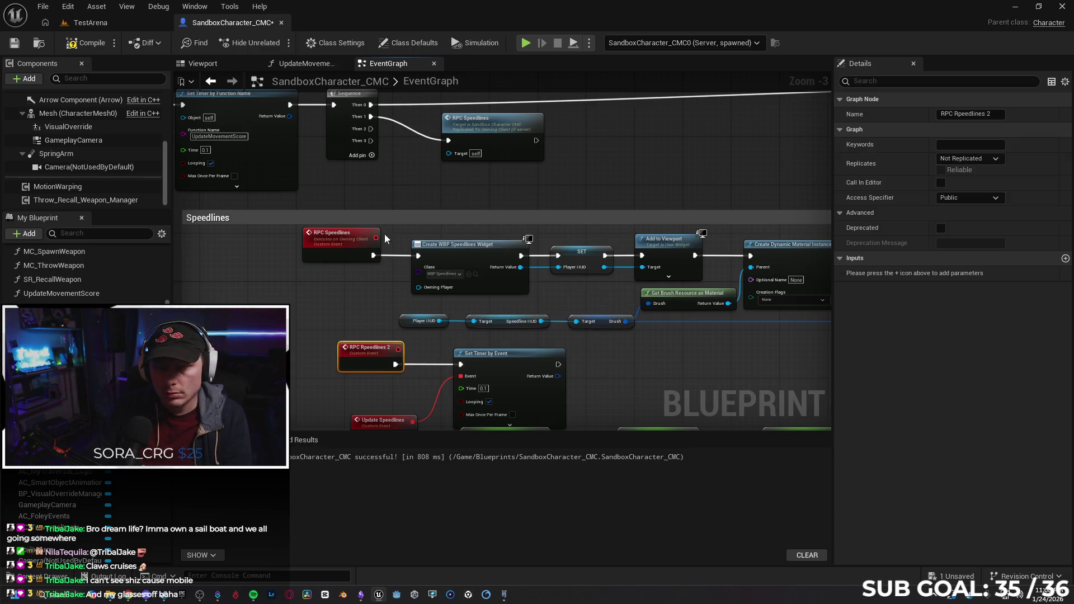
pyautogui.moveTo(412, 180); pyautogui.dragTo(403, 183)
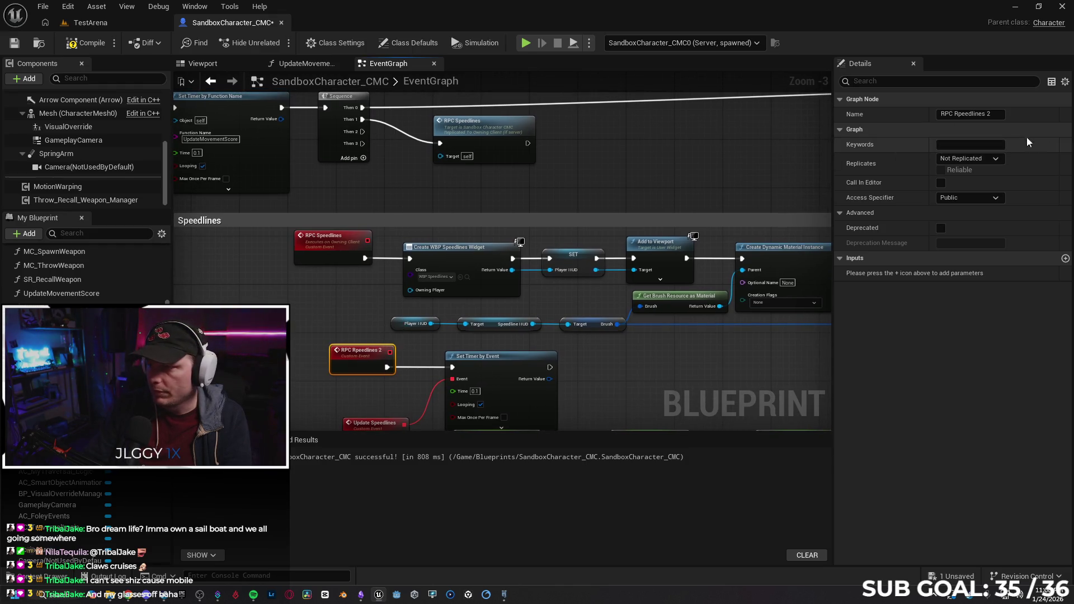
pyautogui.click(958, 114)
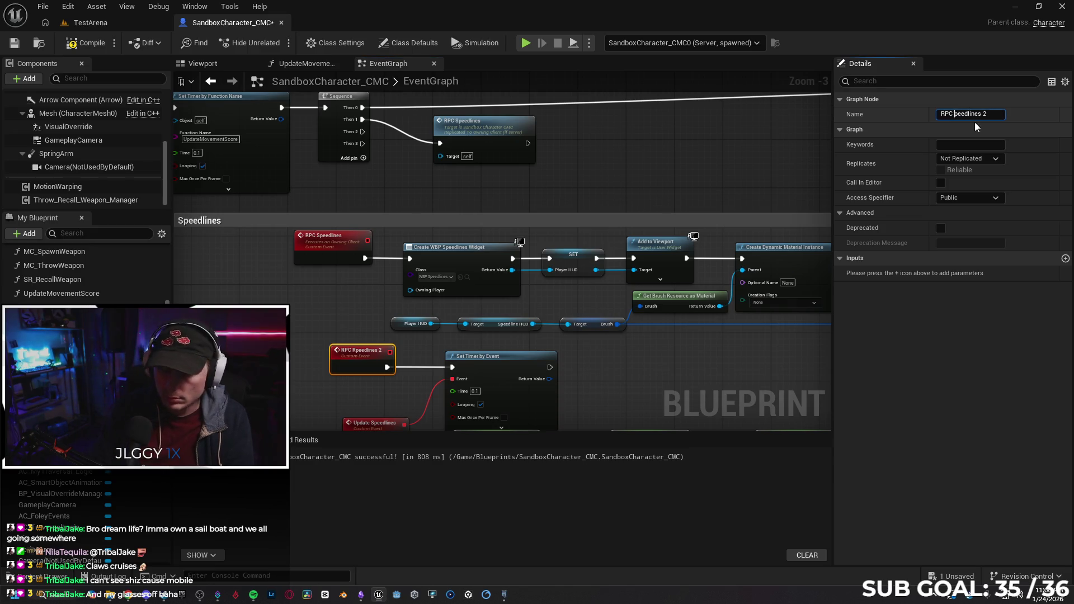
pyautogui.write('S')
pyautogui.press('Return')
pyautogui.click(301, 318)
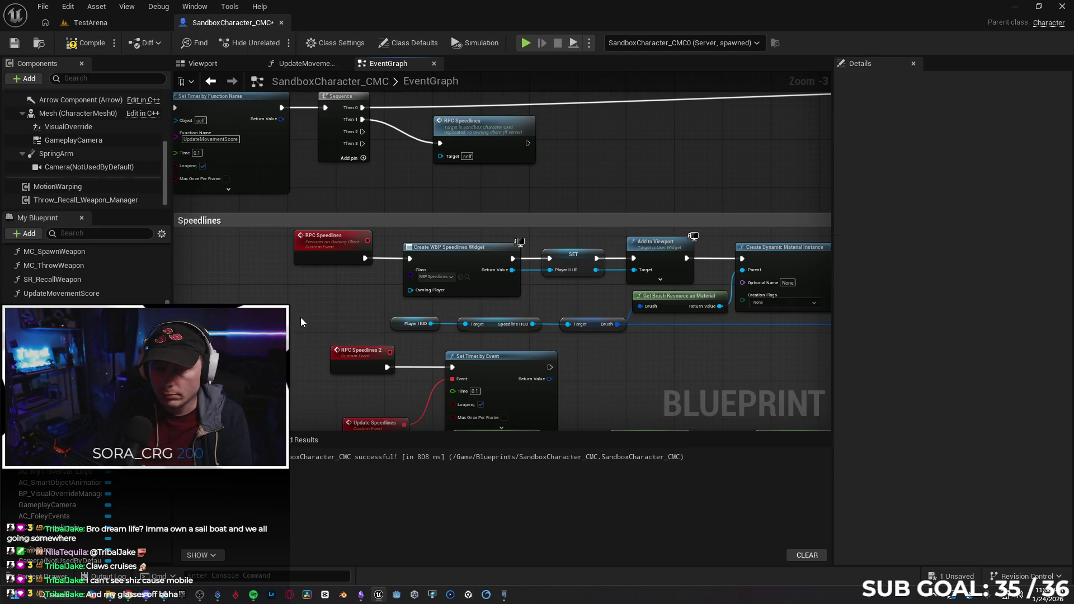
# Call RPC Speedlines 2 from the Sequence's Then 2 output and compile the blueprint.
pyautogui.moveTo(363, 132); pyautogui.dragTo(435, 179)
pyautogui.write('spee')
pyautogui.press('Down')
pyautogui.press('Return')
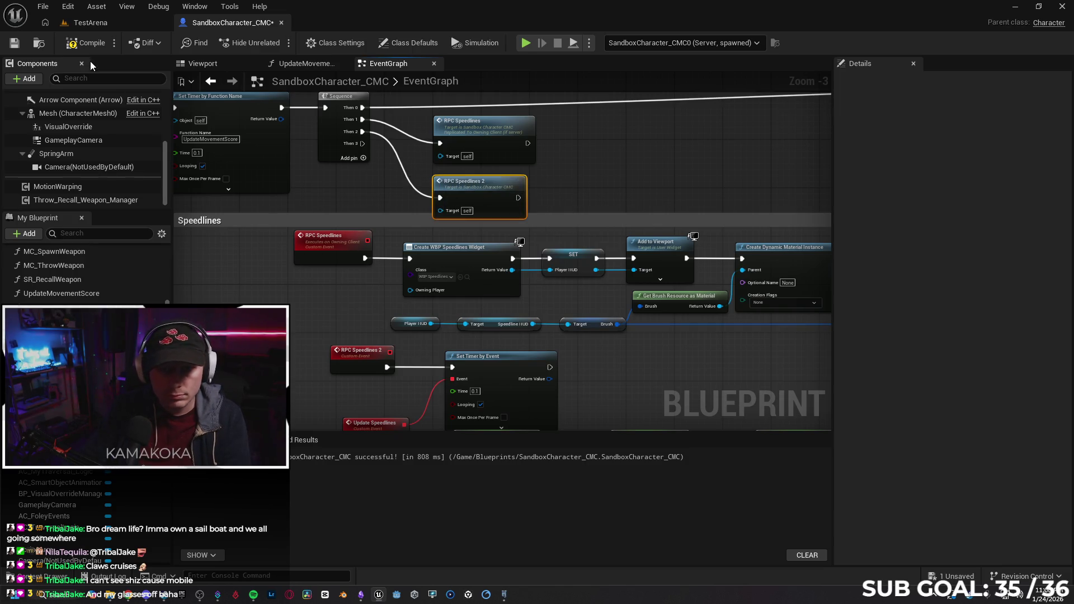
pyautogui.press('F7')
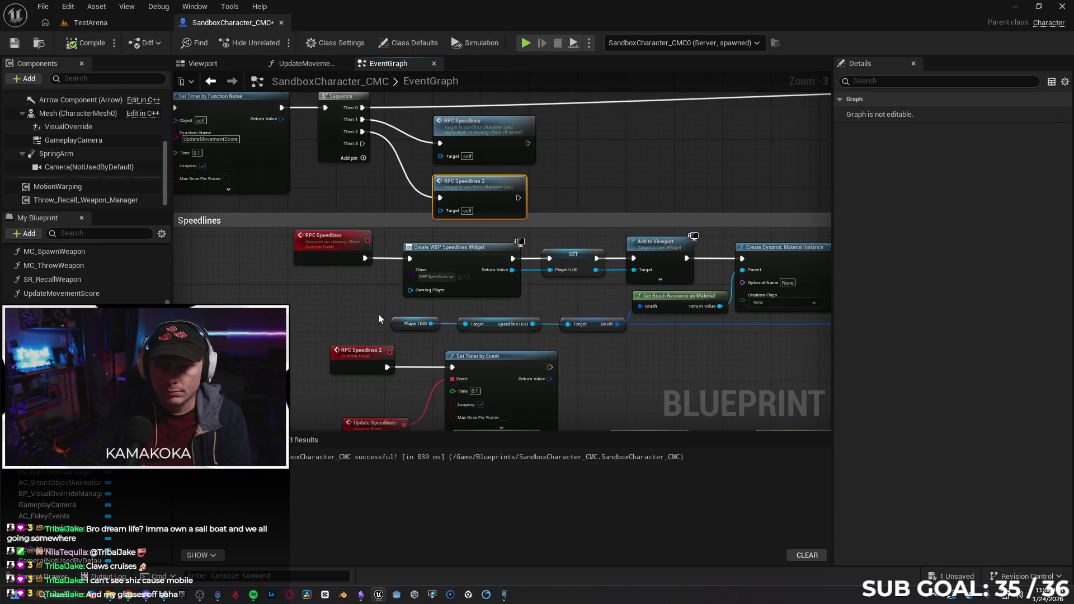
# Set RPC Speedlines and RPC Speedlines 2 to Run on Server, both Reliable.
pyautogui.click(376, 352)
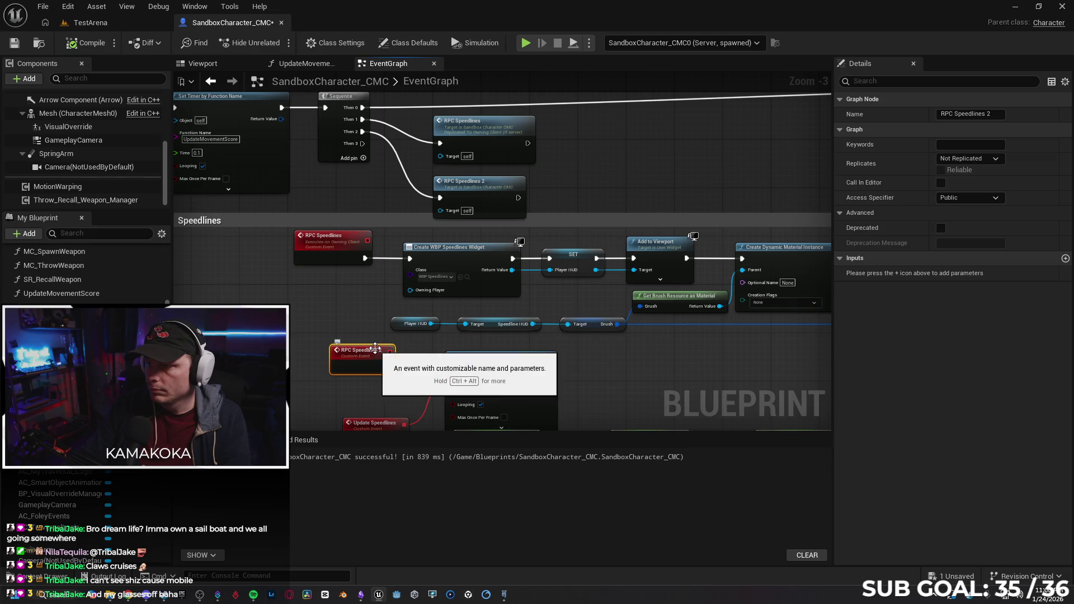
pyautogui.click(969, 159)
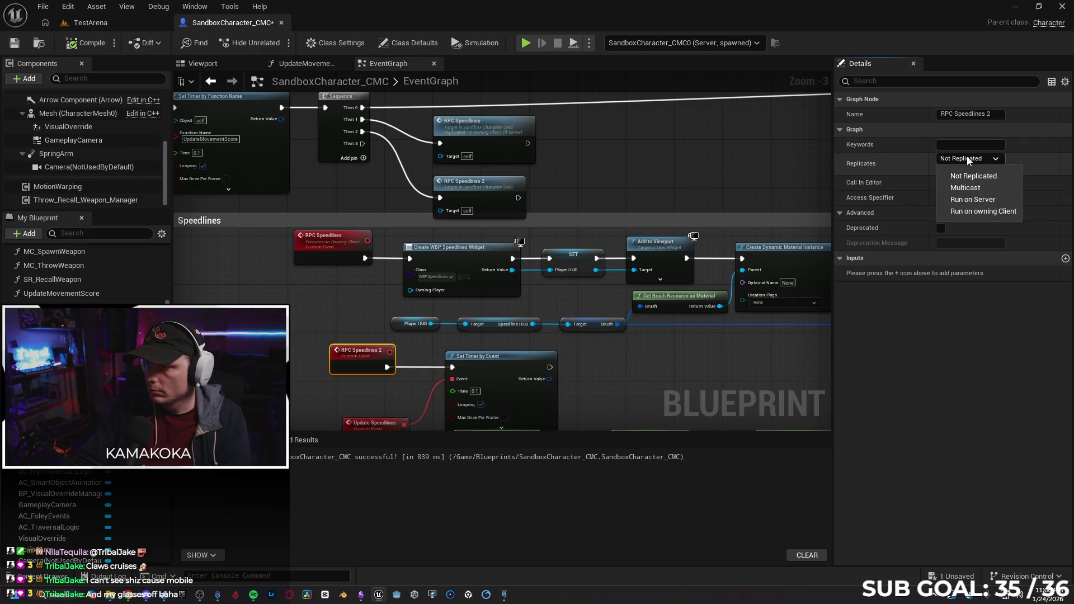
pyautogui.click(986, 199)
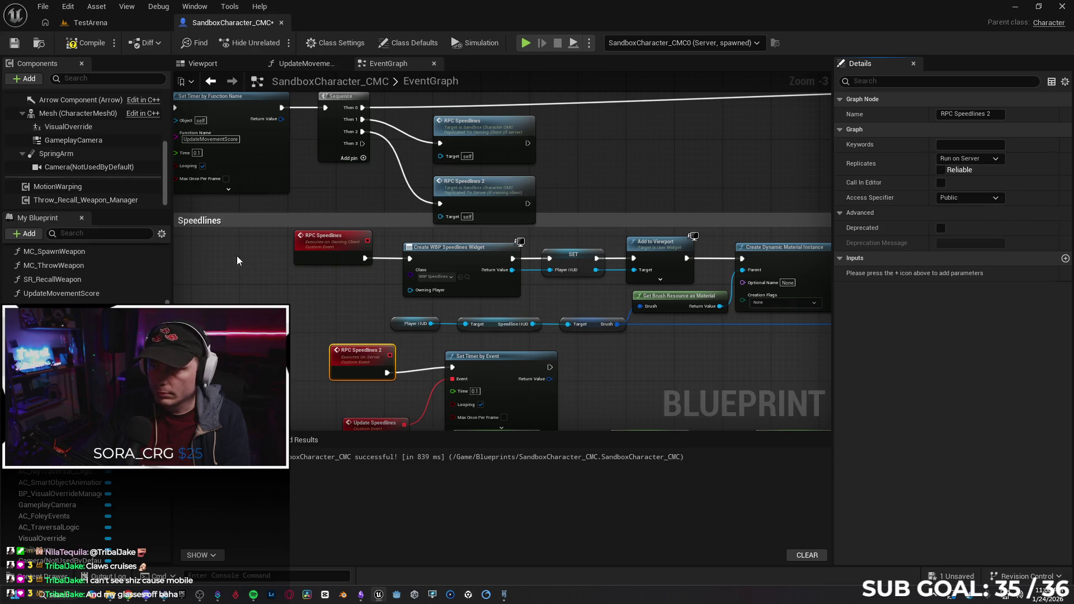
pyautogui.click(325, 253)
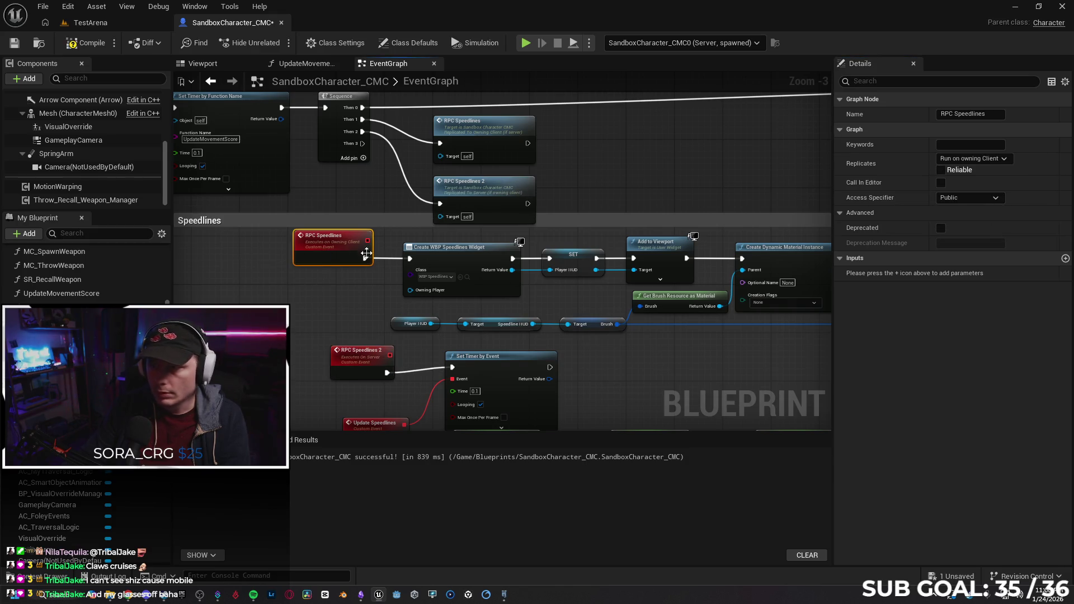
pyautogui.click(988, 160)
pyautogui.click(973, 200)
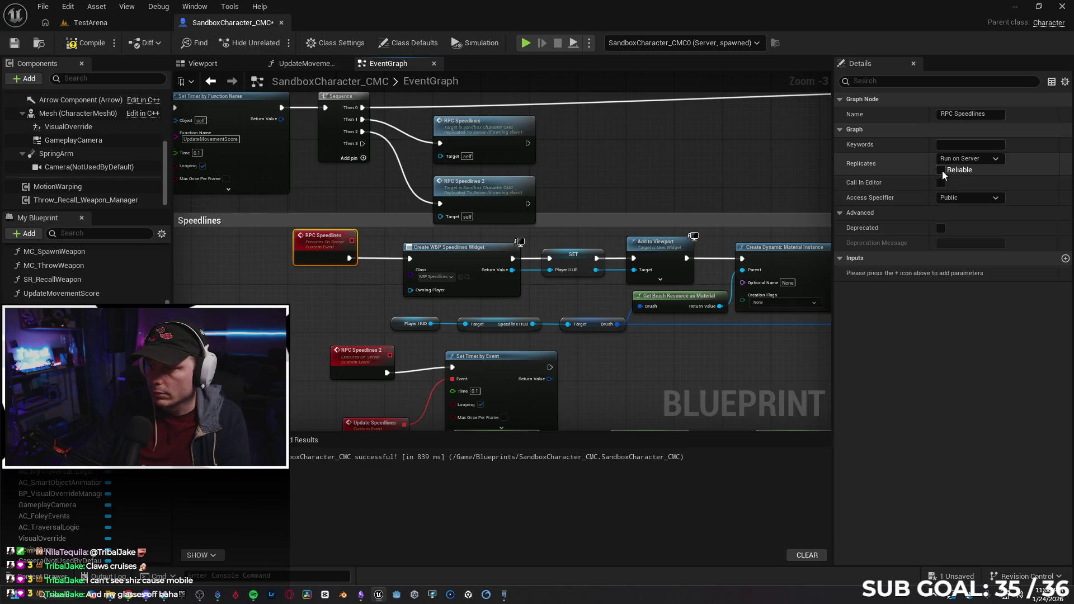
pyautogui.click(941, 170)
pyautogui.click(338, 353)
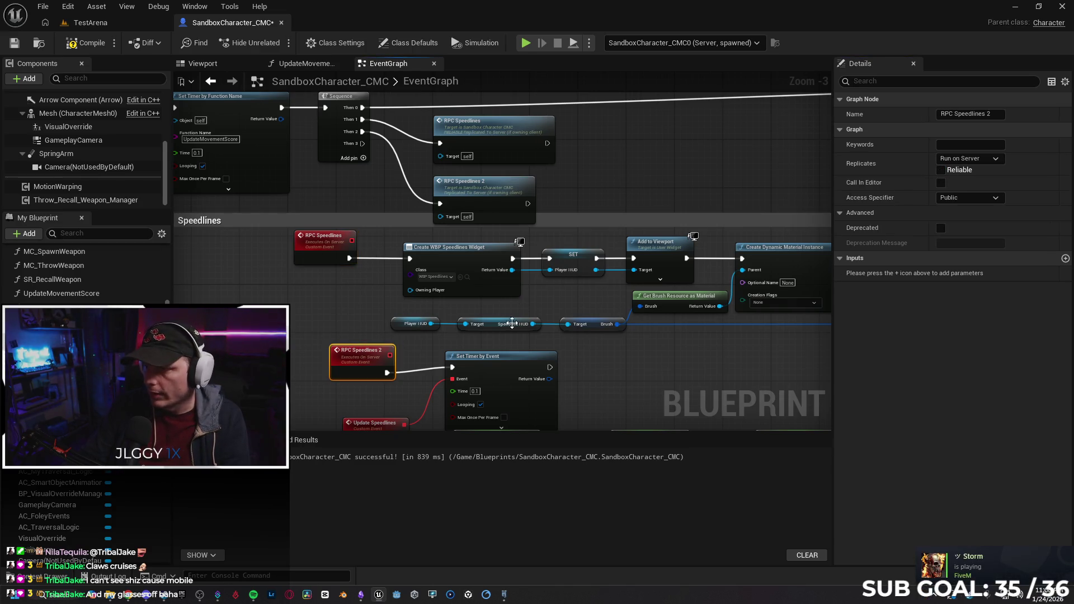
pyautogui.click(941, 170)
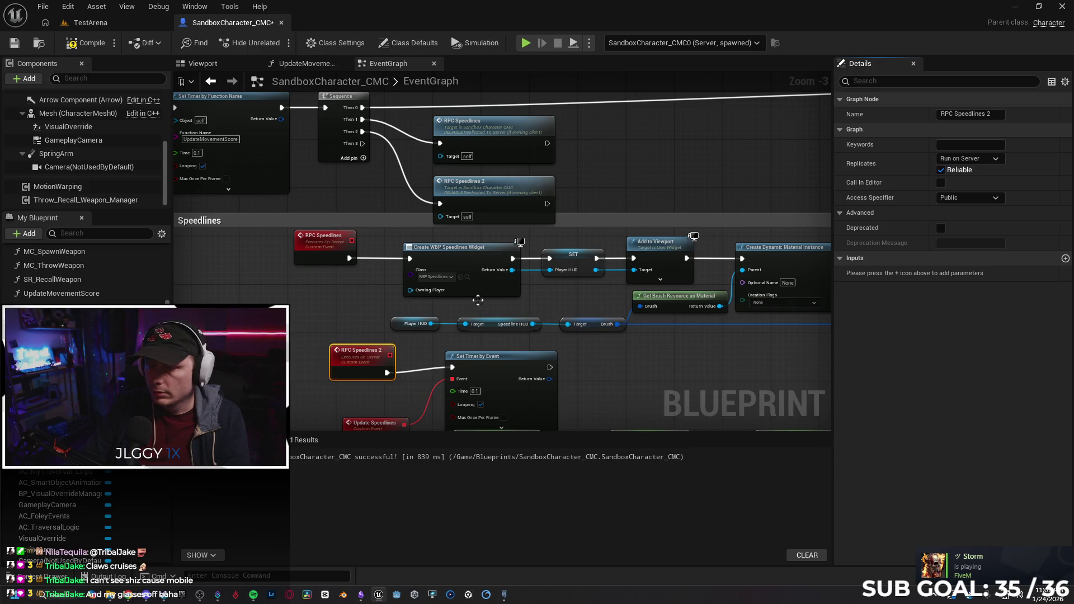
pyautogui.click(536, 293)
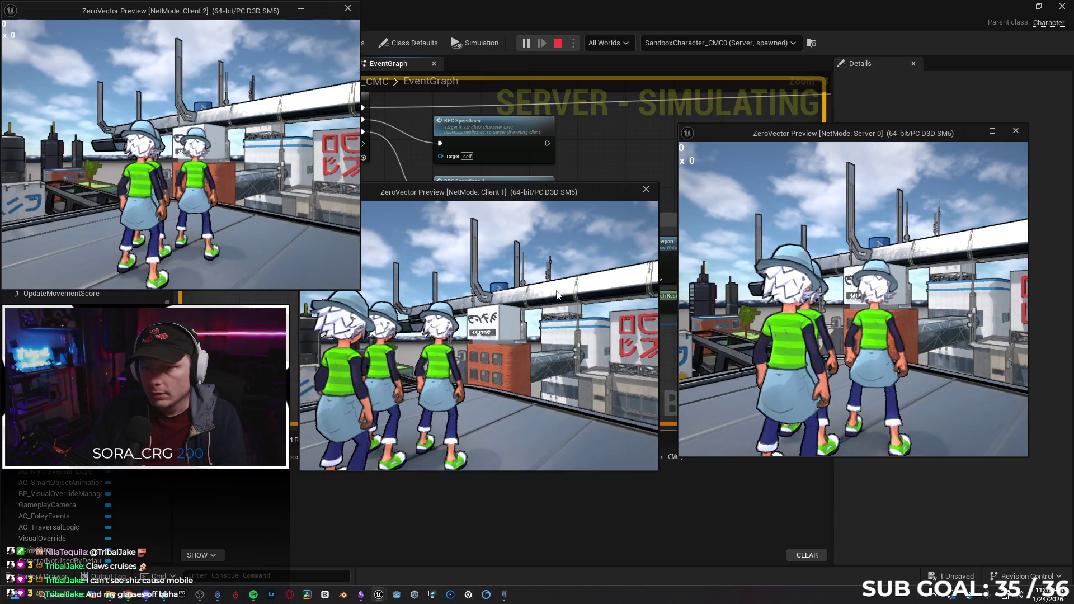
# Play-test by running the Client 1 character forward and turning, then end the session.
pyautogui.click(479, 336)
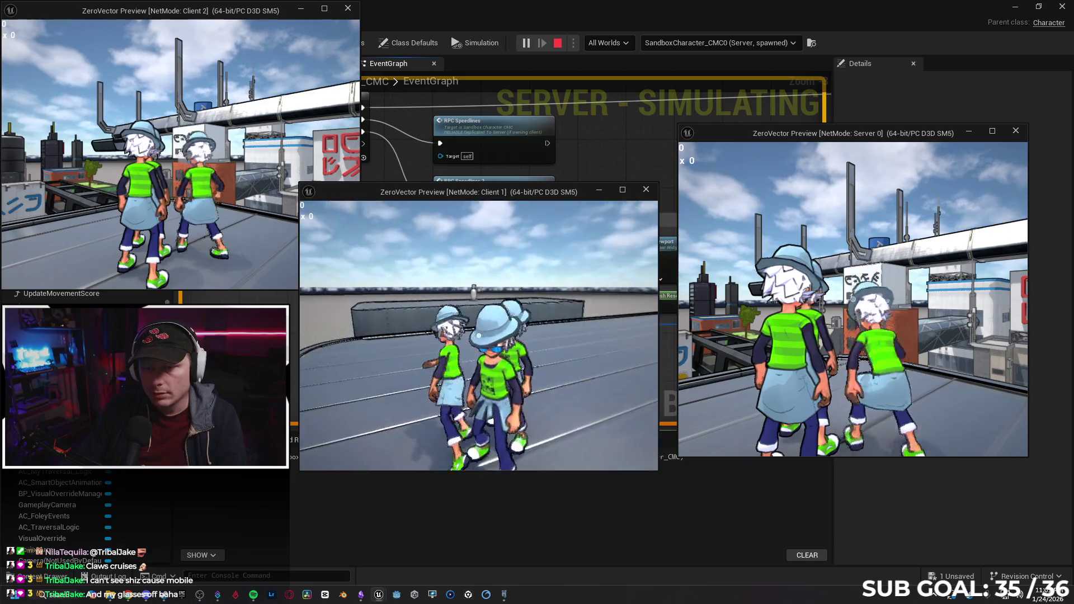
pyautogui.press('w')
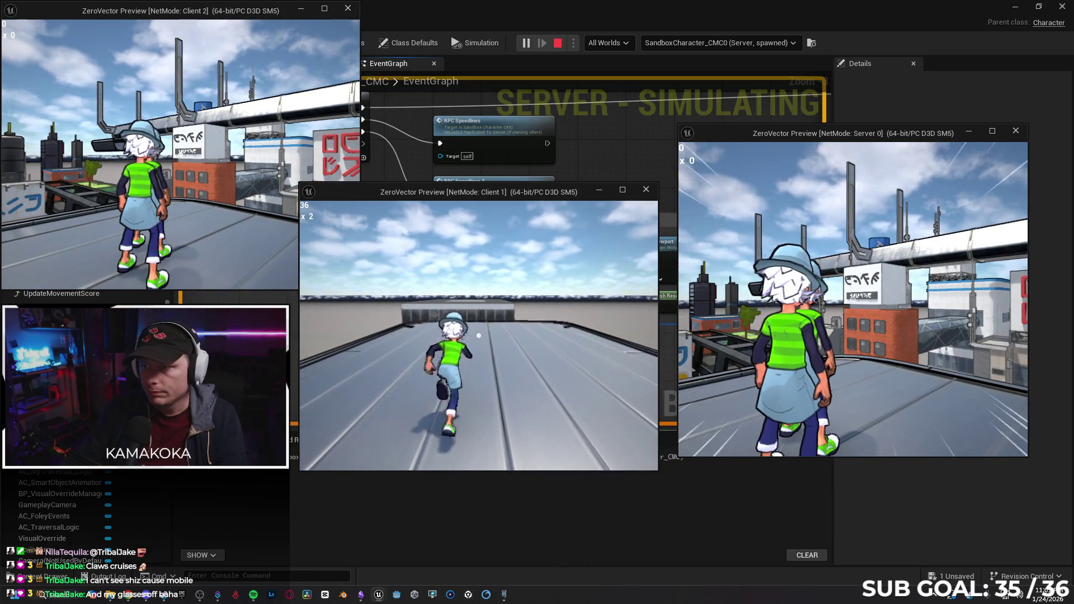
pyautogui.press('a')
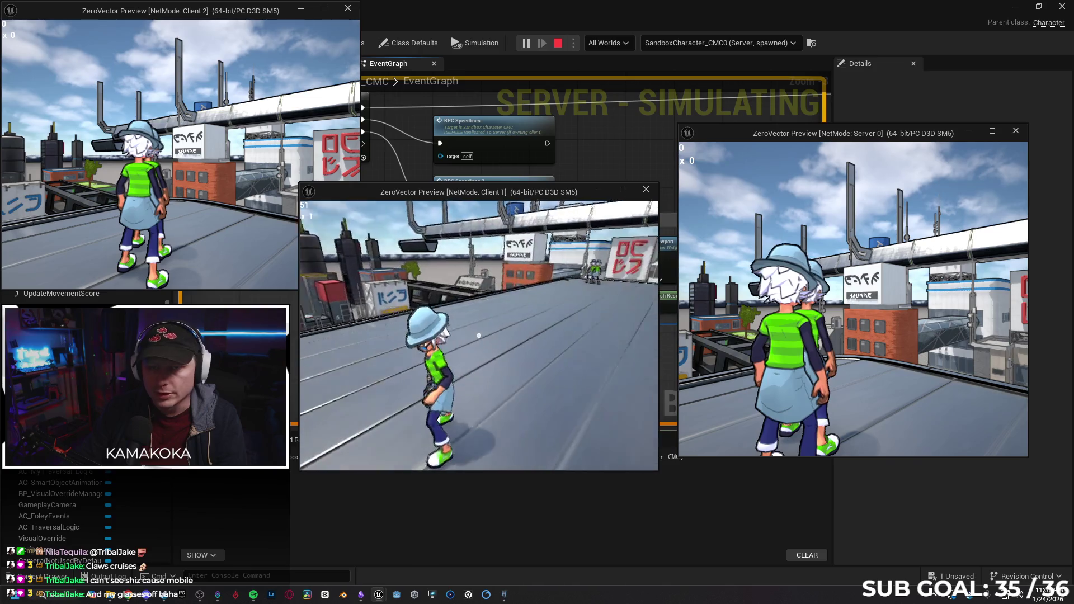
pyautogui.press('Escape')
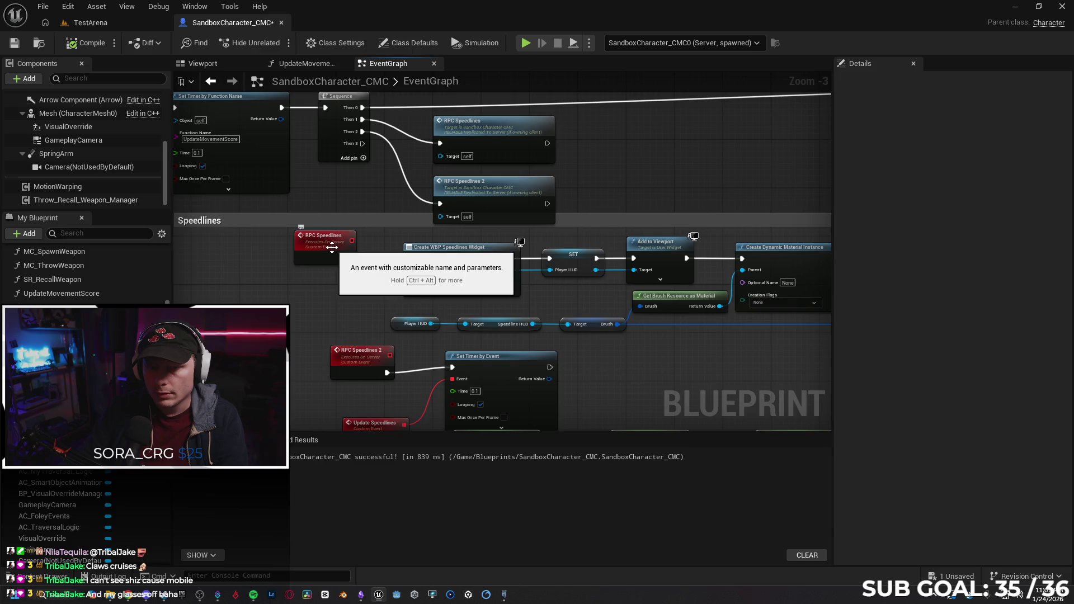
# Set RPC Speedlines and RPC Speedlines 2 to Run on owning Client.
pyautogui.click(310, 256)
pyautogui.click(979, 160)
pyautogui.click(993, 211)
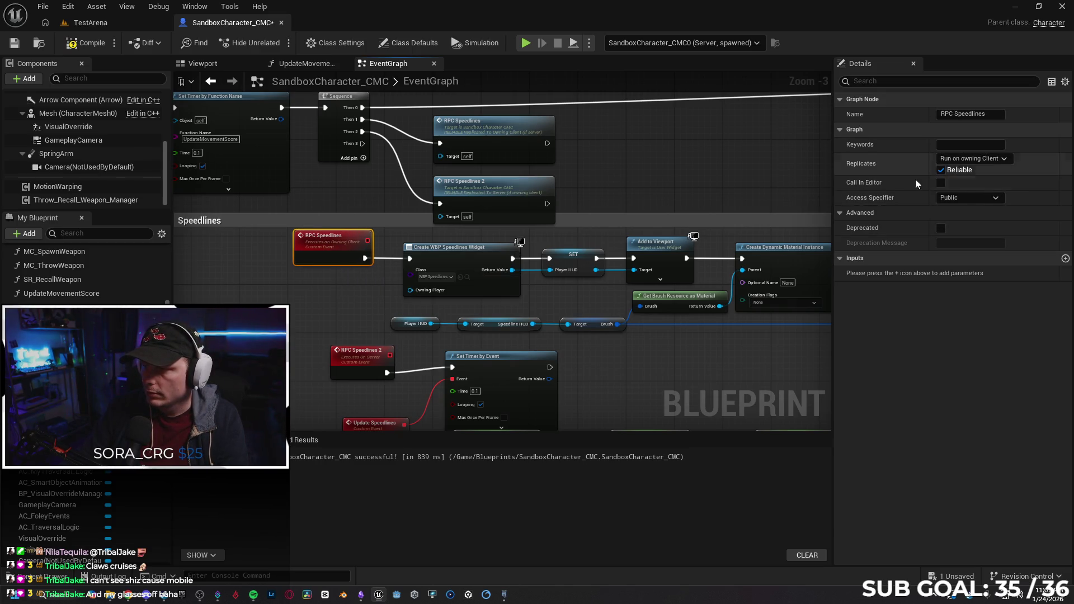
pyautogui.click(370, 353)
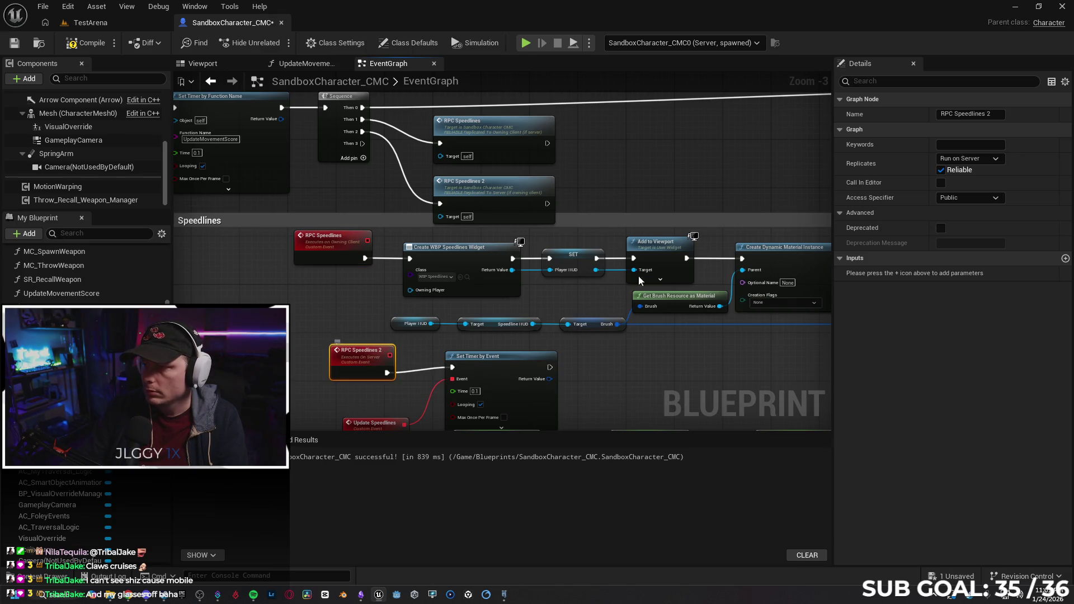
pyautogui.click(970, 159)
pyautogui.click(974, 216)
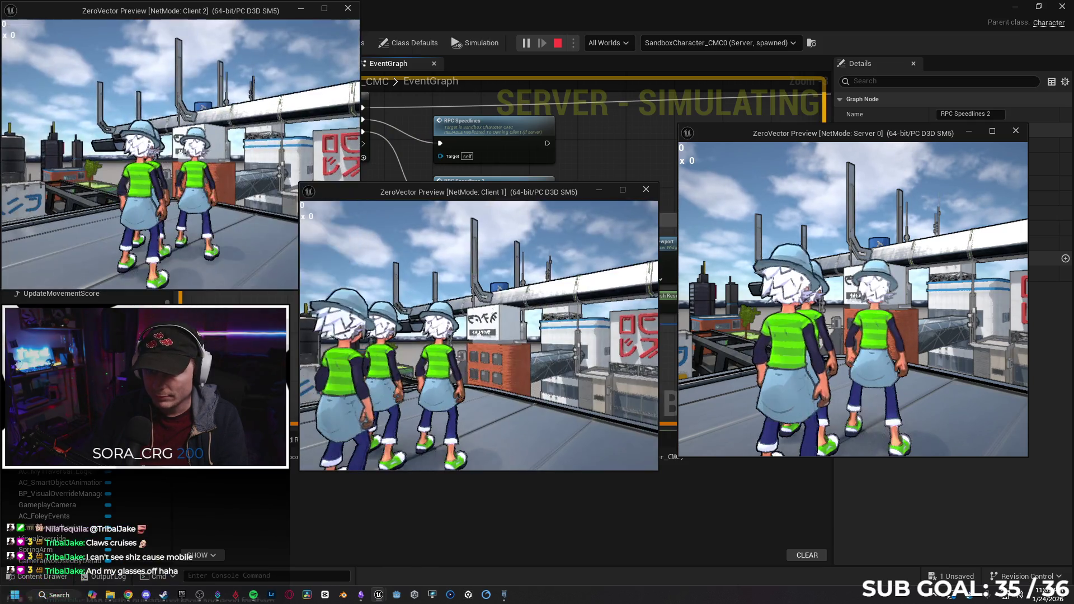
# Play-test by running the character forward and left, then end the session.
pyautogui.press('w')
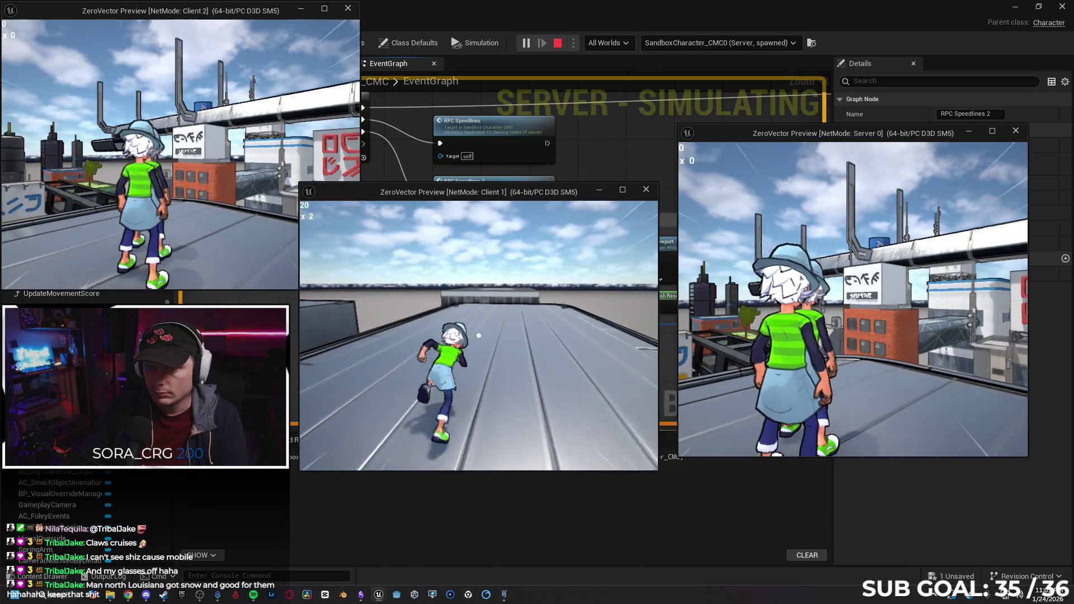
pyautogui.press('a')
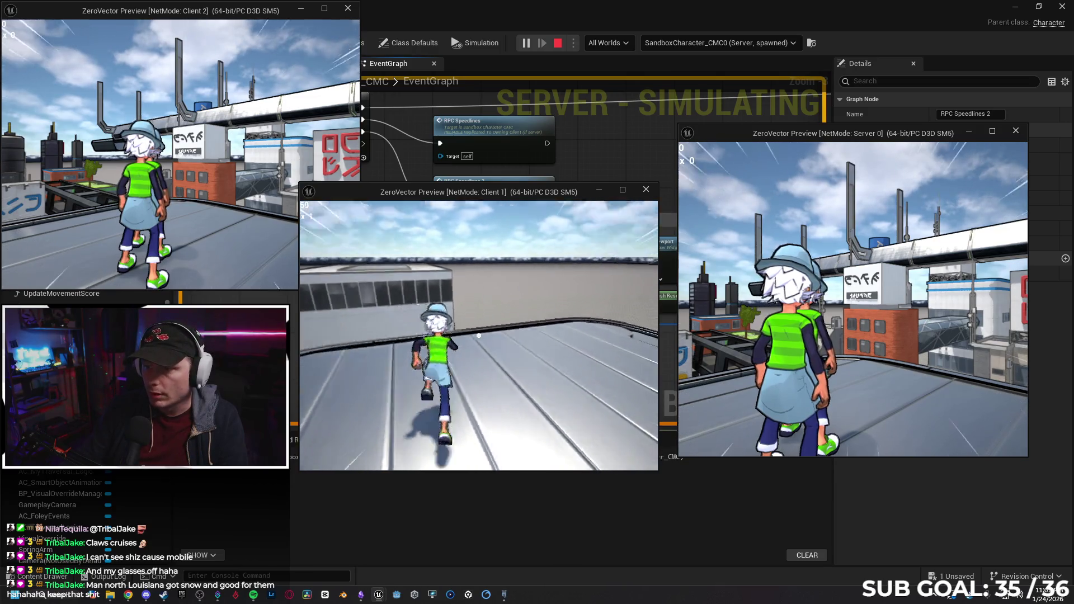
pyautogui.press('w')
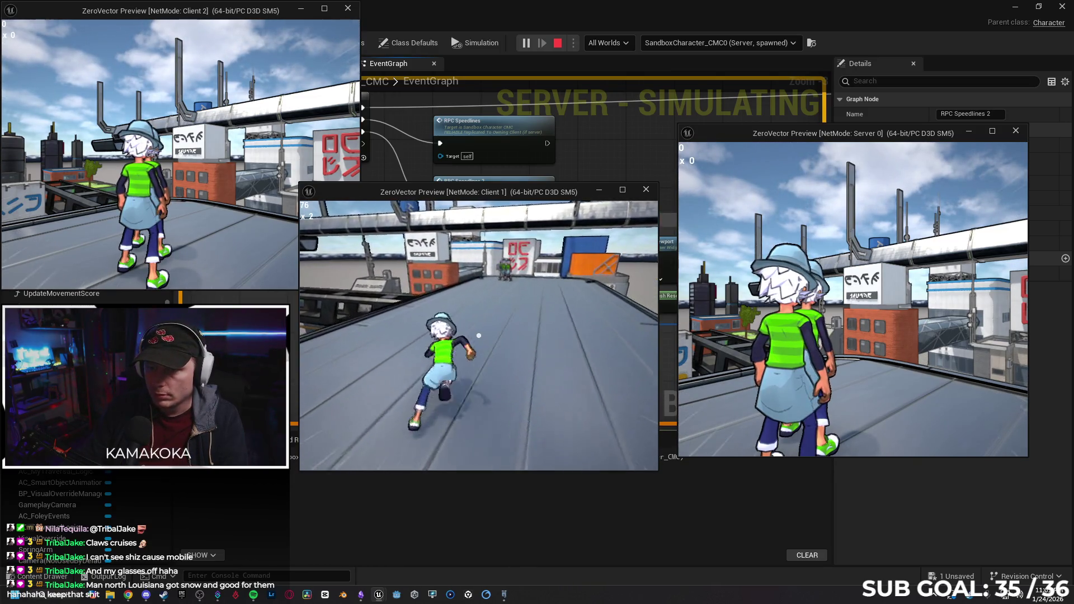
pyautogui.press('Escape')
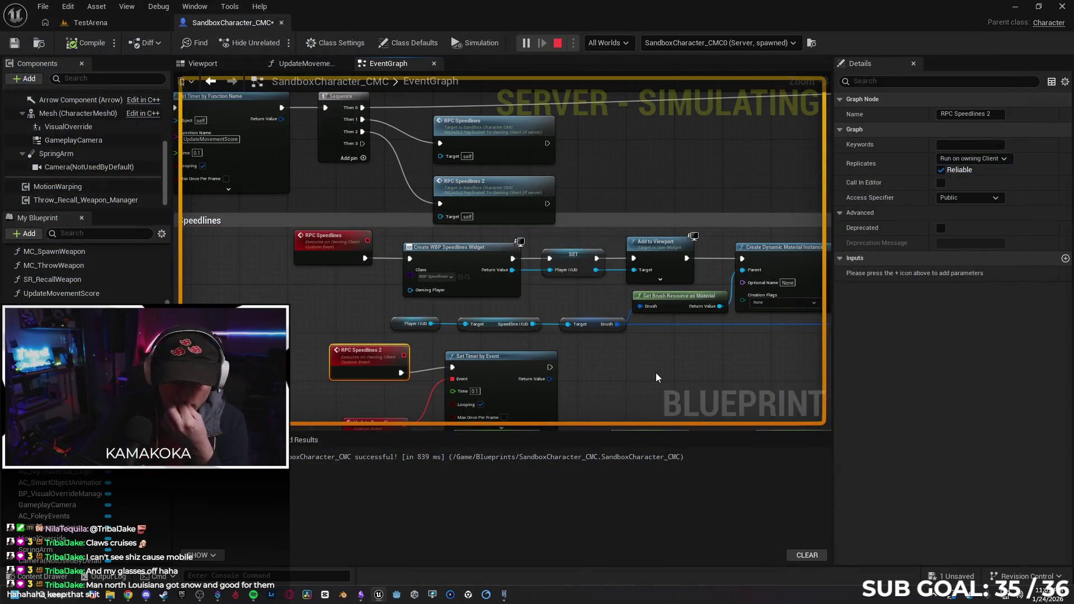
pyautogui.click(343, 237)
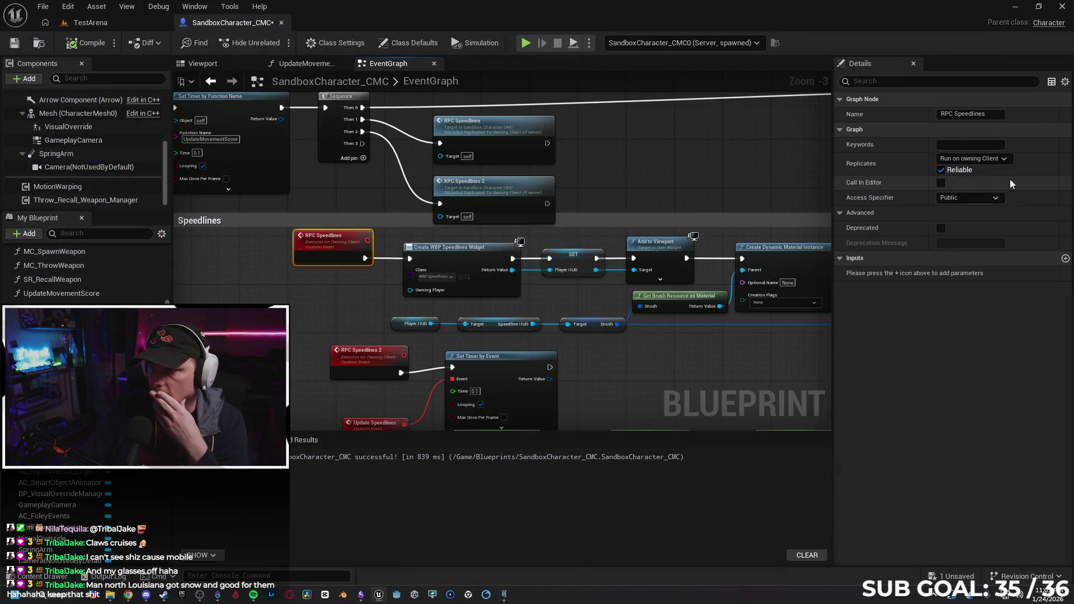
# Set both RPC Speedlines events to Multicast so they replicate to all.
pyautogui.click(994, 162)
pyautogui.press('Escape')
pyautogui.click(994, 159)
pyautogui.click(965, 178)
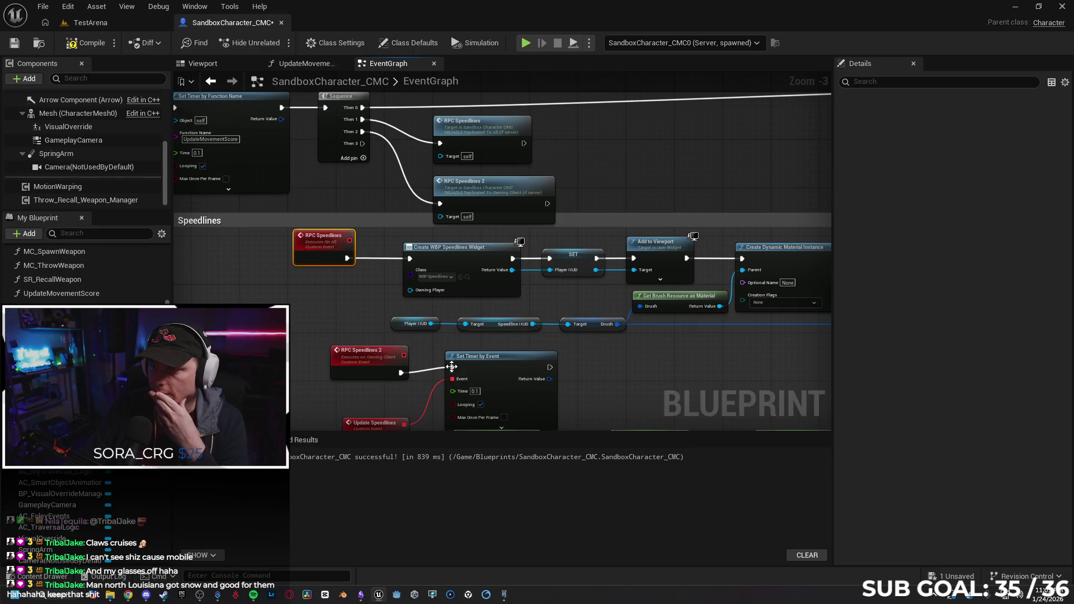
pyautogui.click(364, 352)
pyautogui.click(983, 157)
pyautogui.click(985, 185)
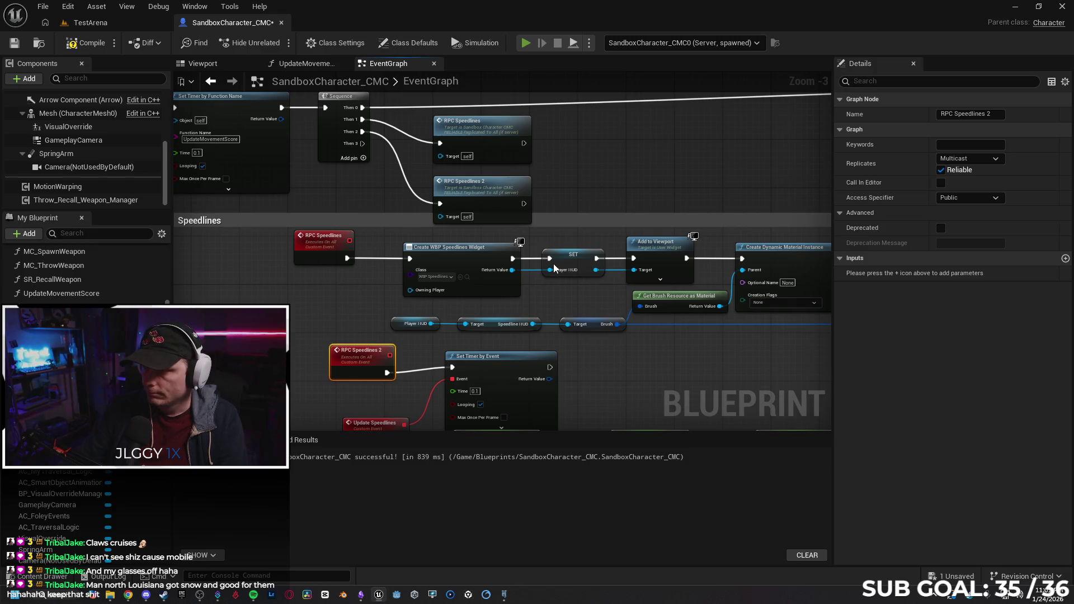
# Start a multiplayer session, run Client 1 forward, then stop it.
pyautogui.hotkey('alt', 'p')
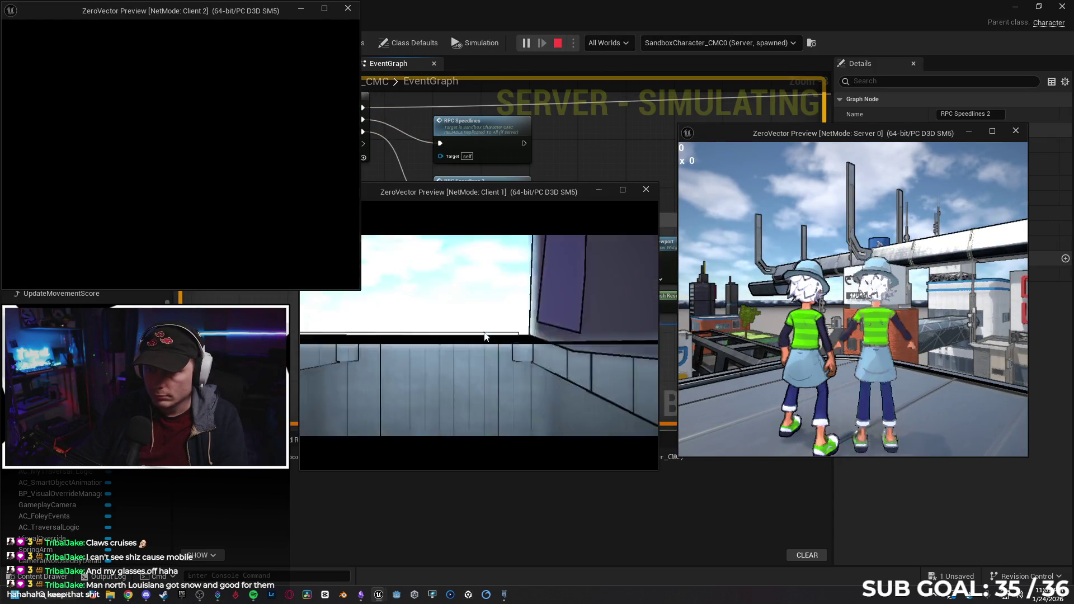
pyautogui.click(499, 304)
pyautogui.press('w')
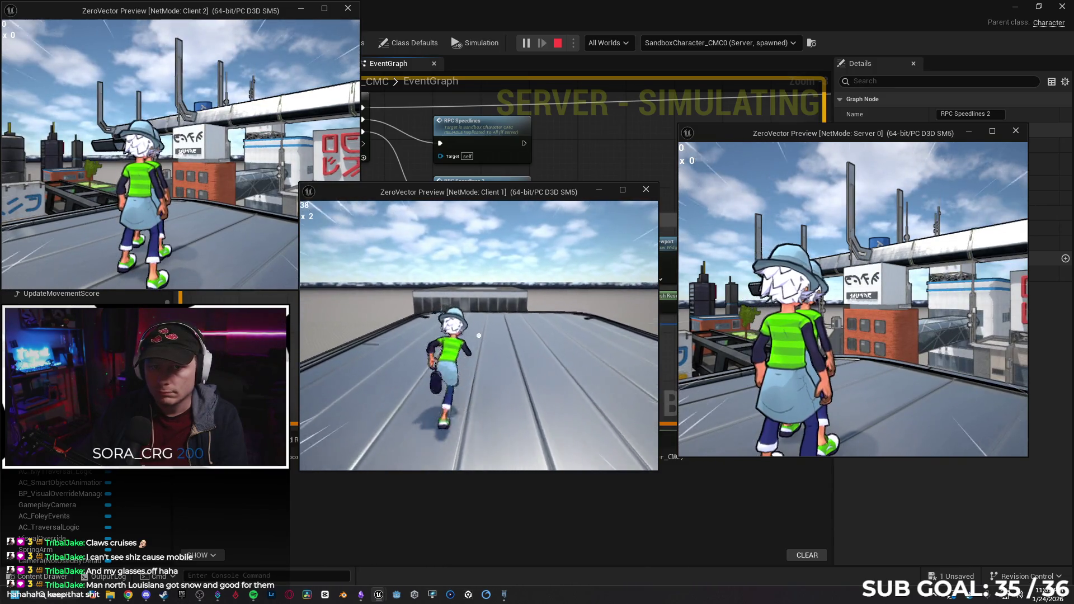
pyautogui.hotkey('alt', 'Tab')
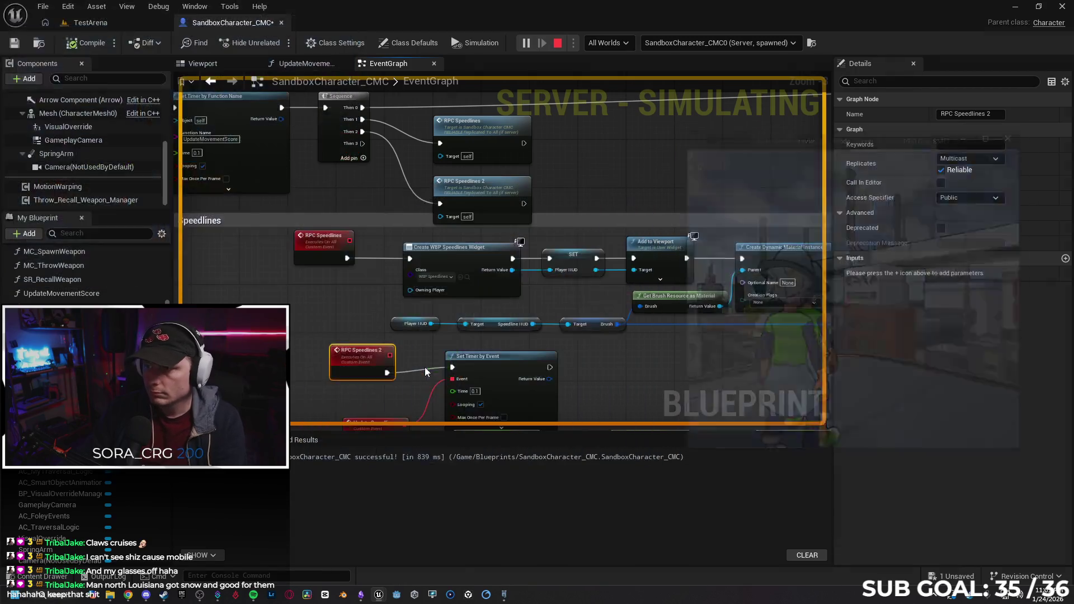
pyautogui.press('Escape')
# Set RPC Speedlines 2's access specifier to Private, leaving RPC Speedlines unchanged.
pyautogui.click(976, 198)
pyautogui.click(974, 224)
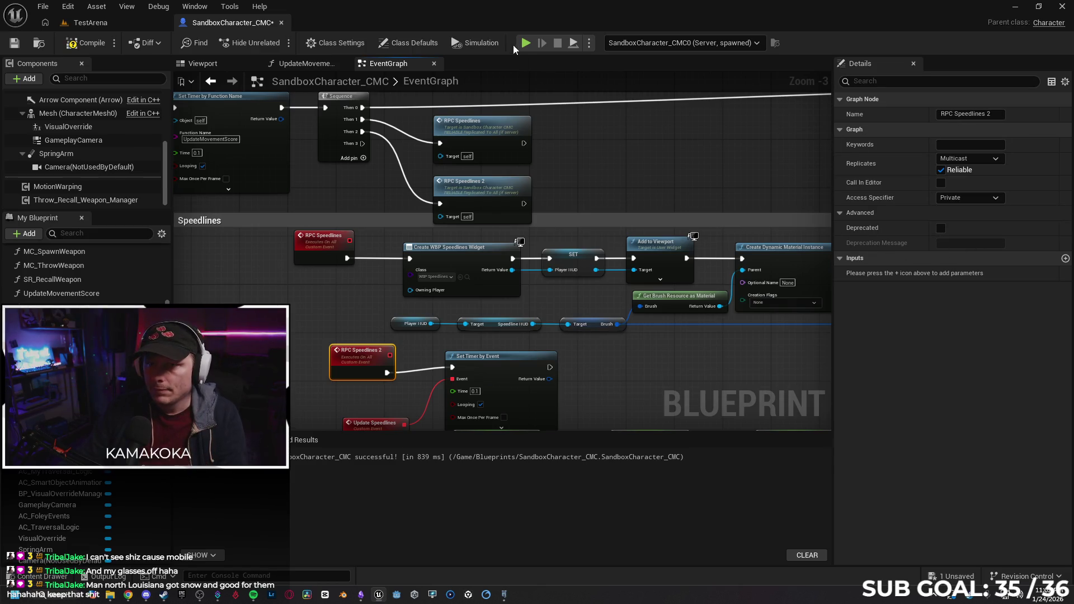
pyautogui.click(319, 244)
pyautogui.click(944, 199)
pyautogui.click(955, 226)
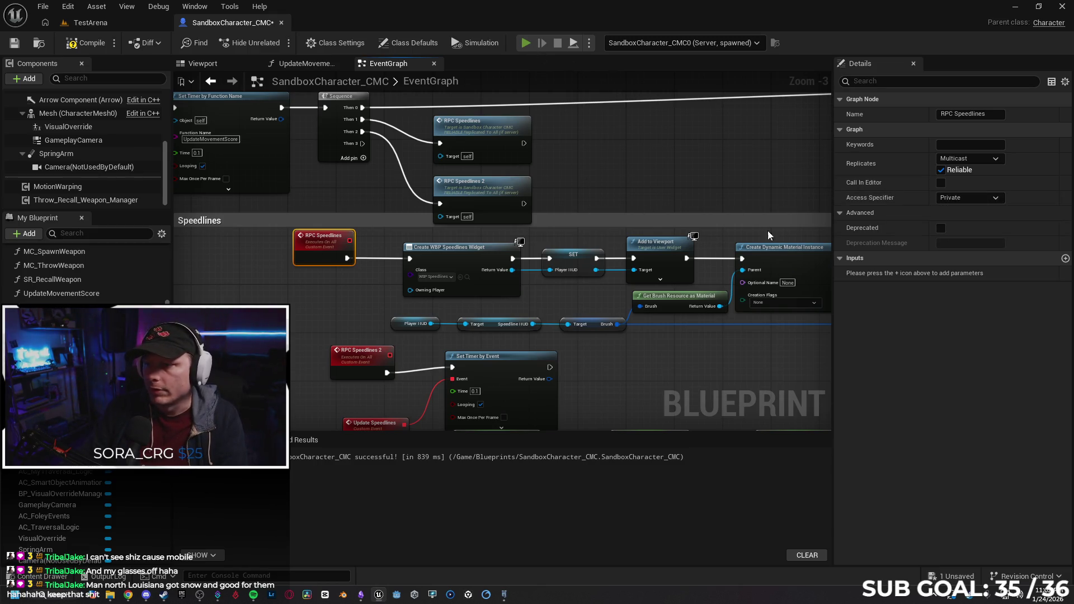
# Play-test again, running and sliding with Client 1, then end the session.
pyautogui.hotkey('alt', 'p')
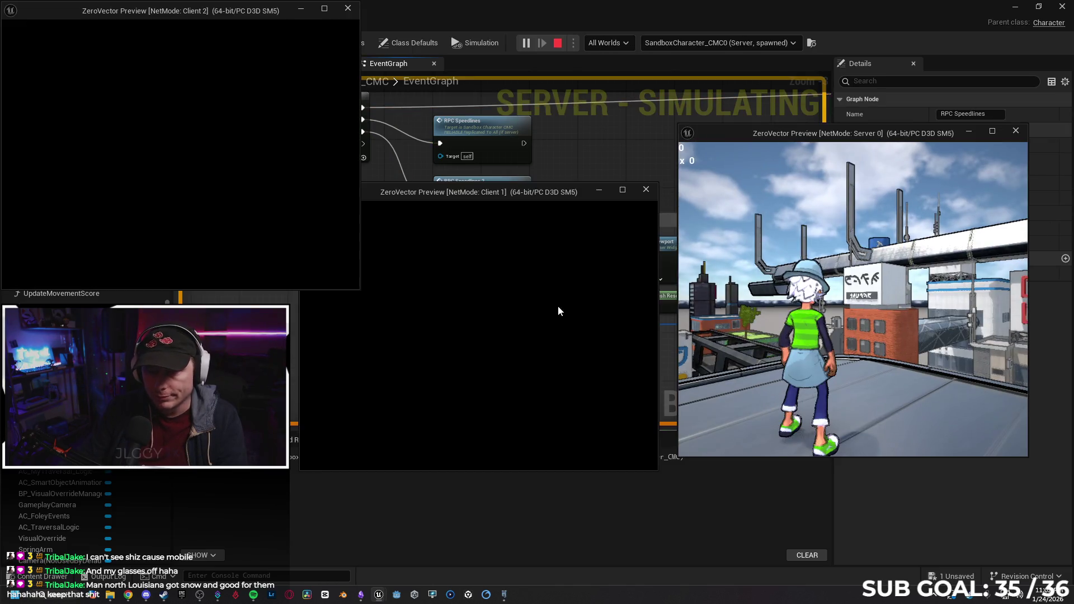
pyautogui.click(528, 309)
pyautogui.press('w')
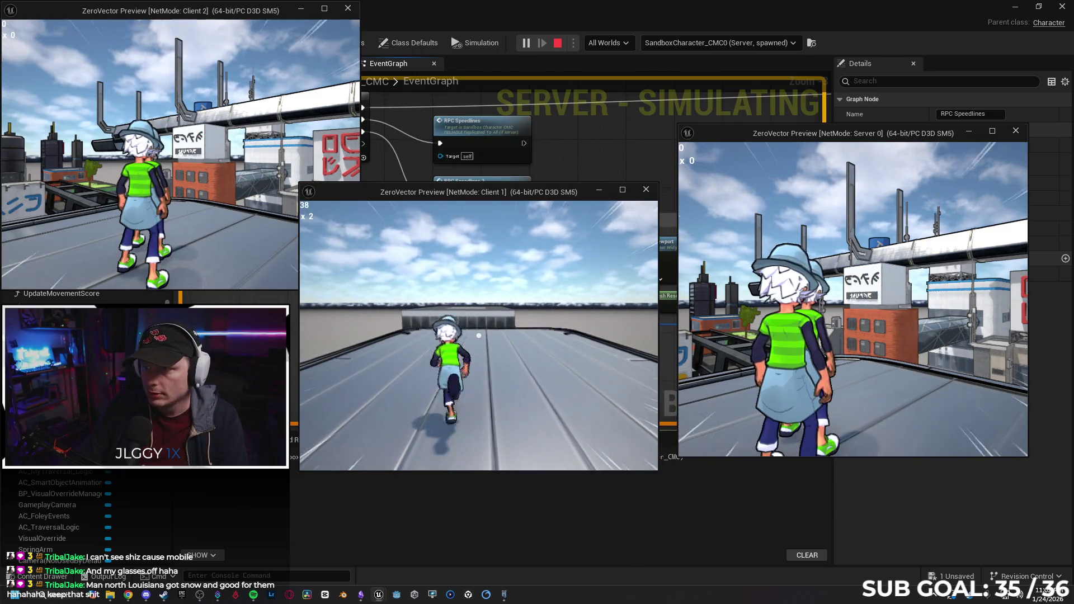
pyautogui.press('ctrl')
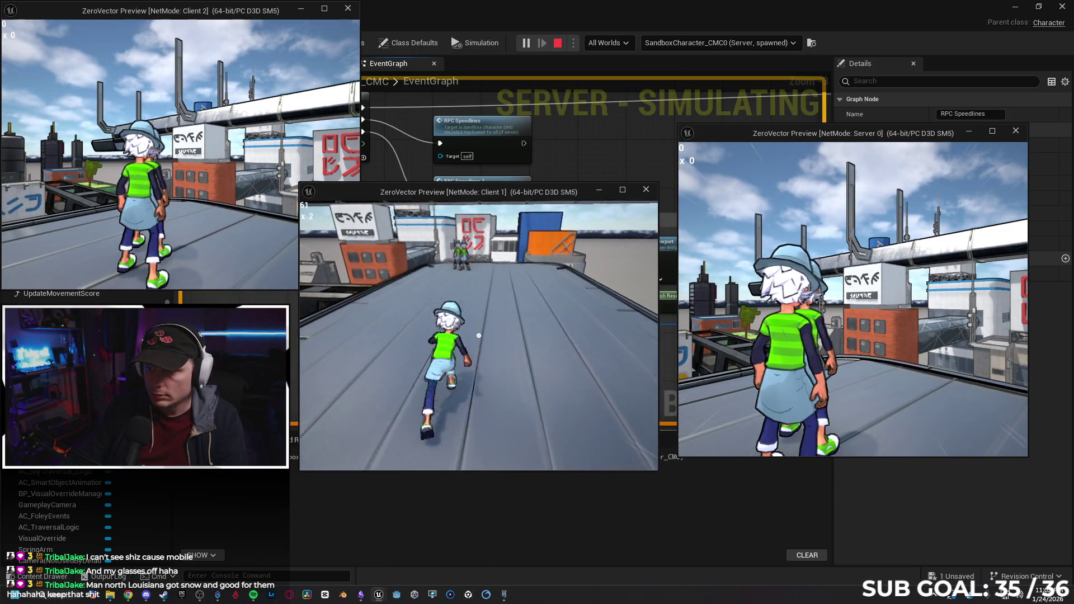
pyautogui.press('Escape')
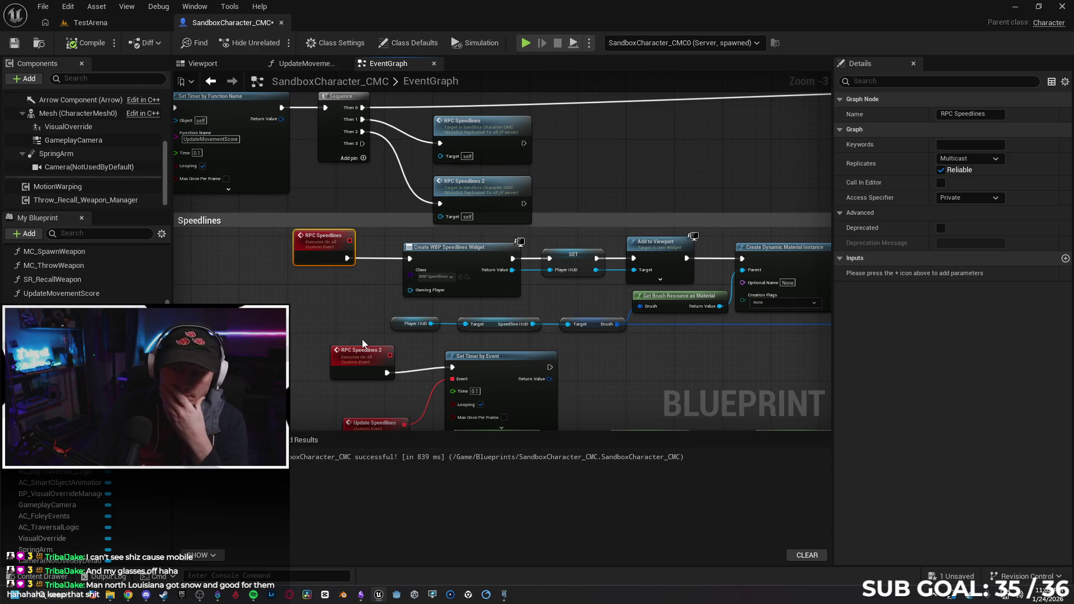
# Make RPC Speedlines and RPC Speedlines 2 both Public and unreliable.
pyautogui.moveTo(363, 344)
pyautogui.mouseDown()
pyautogui.moveTo(501, 364)
pyautogui.moveTo(347, 327)
pyautogui.mouseUp()
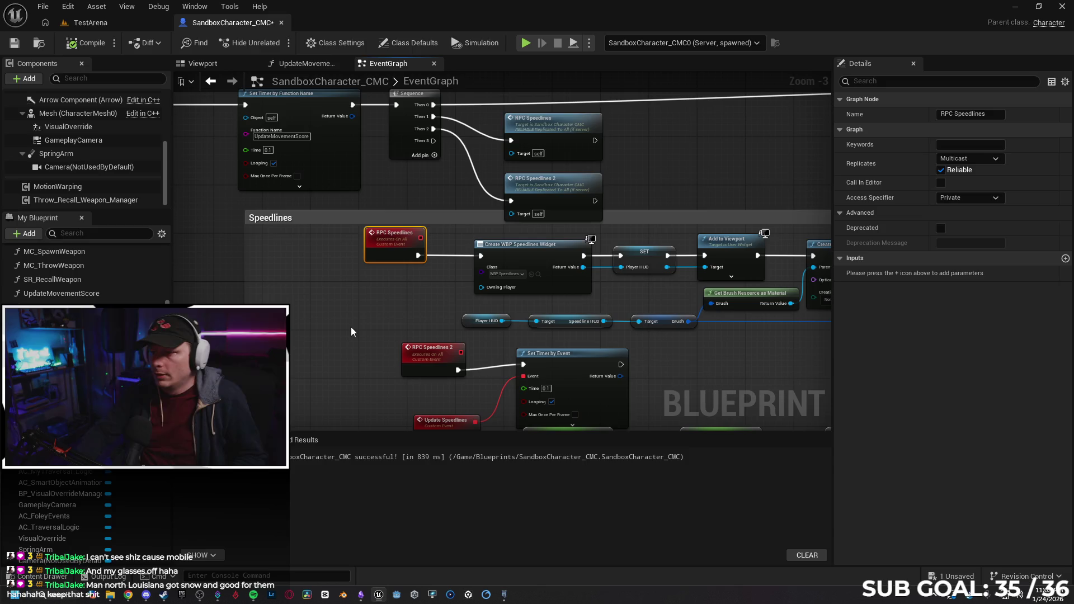
pyautogui.click(978, 199)
pyautogui.click(976, 207)
pyautogui.click(941, 170)
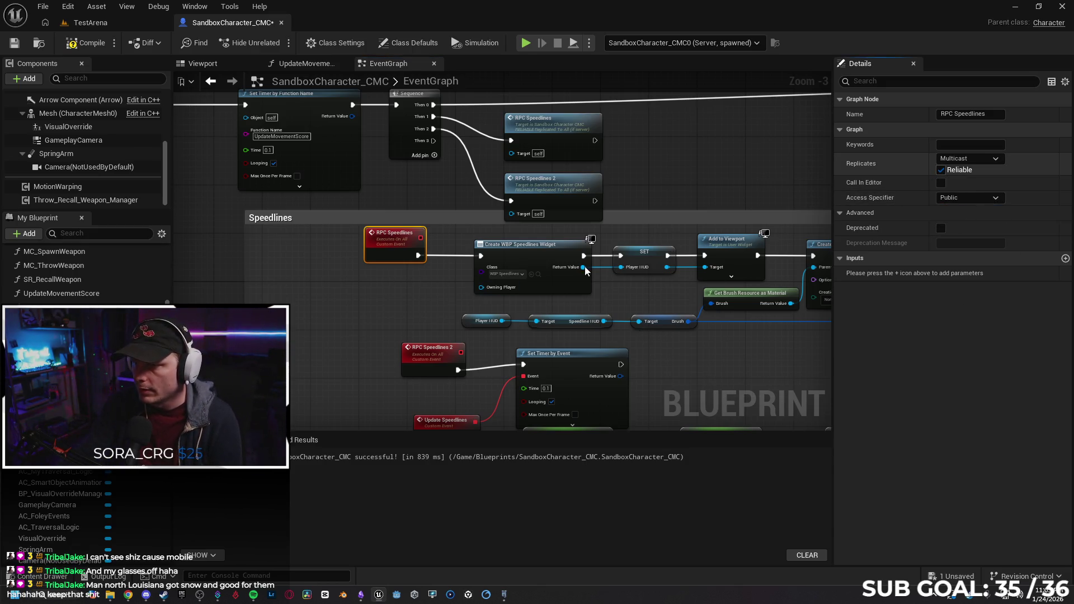
pyautogui.click(424, 370)
pyautogui.click(971, 197)
pyautogui.click(955, 226)
pyautogui.click(942, 170)
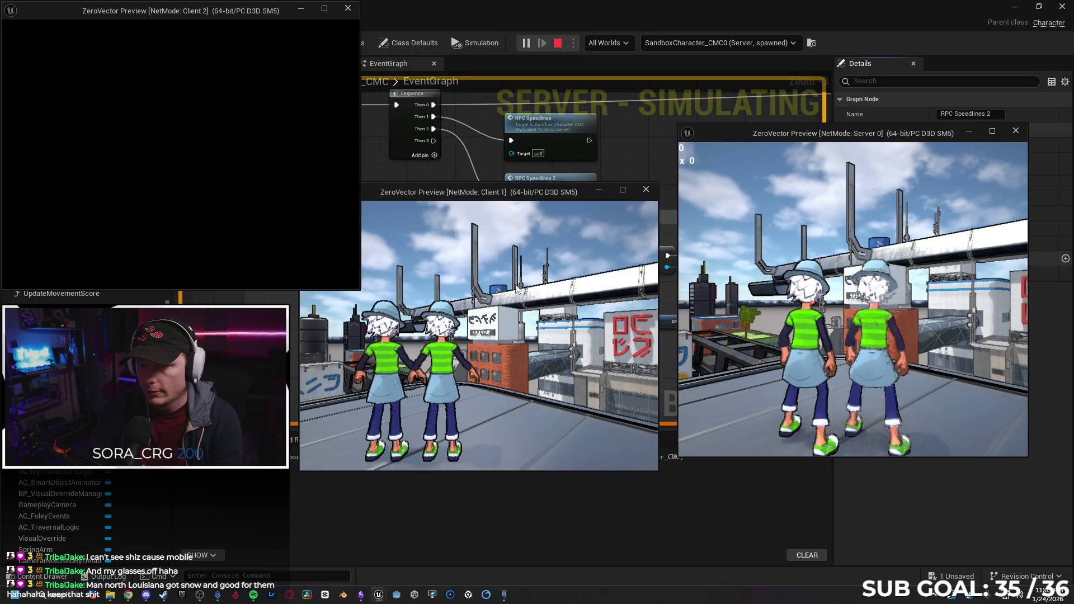
# Play-test by running Client 1 forward, stop the session, and switch to the browser.
pyautogui.click(520, 288)
pyautogui.press('w')
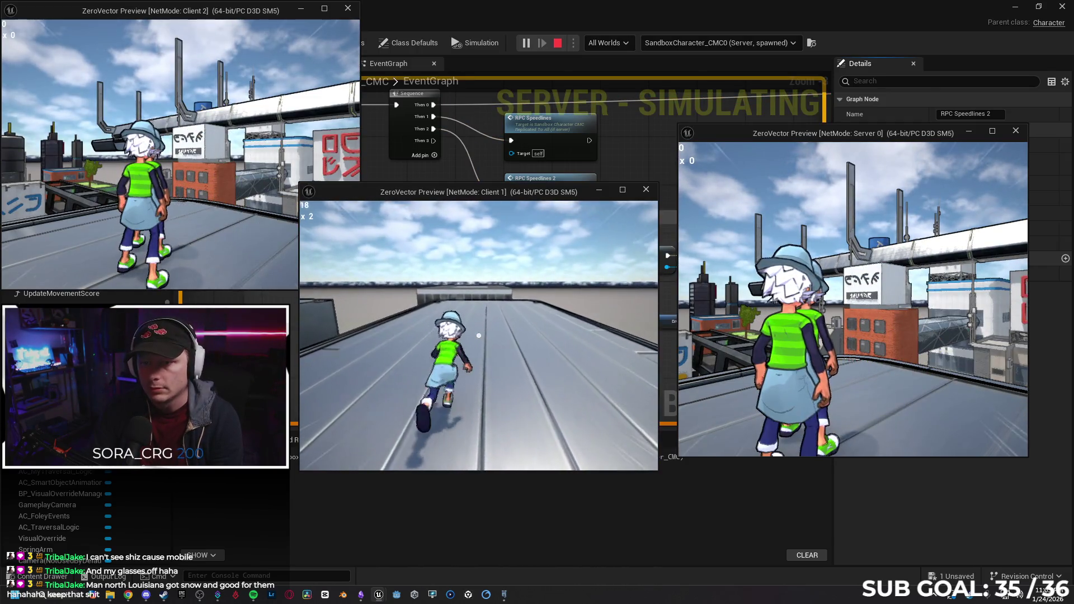
pyautogui.hotkey('alt', 'Tab')
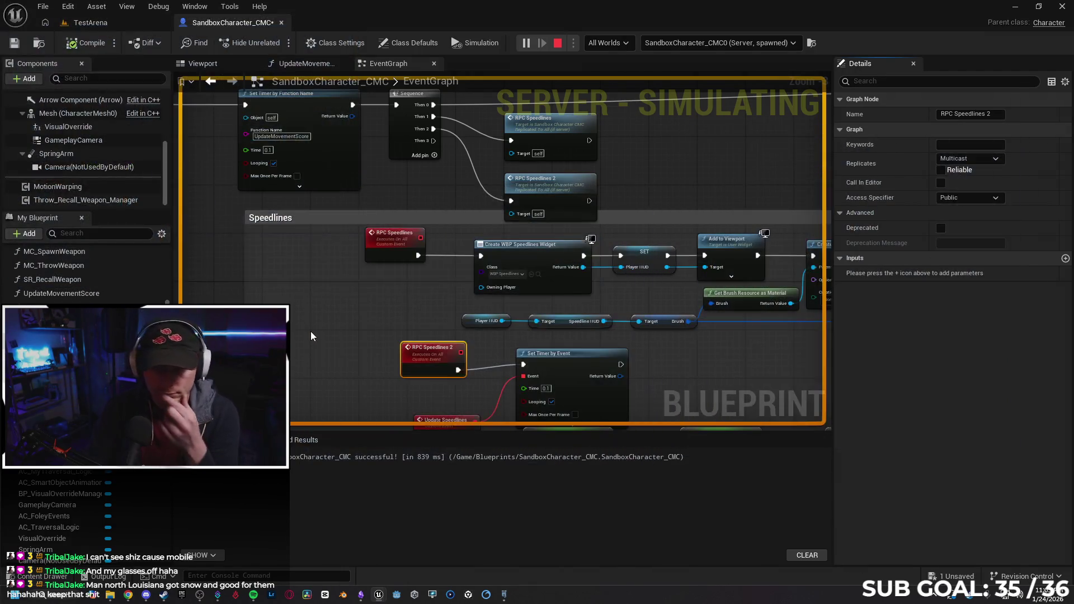
pyautogui.press('Escape')
pyautogui.moveTo(364, 318); pyautogui.dragTo(361, 336)
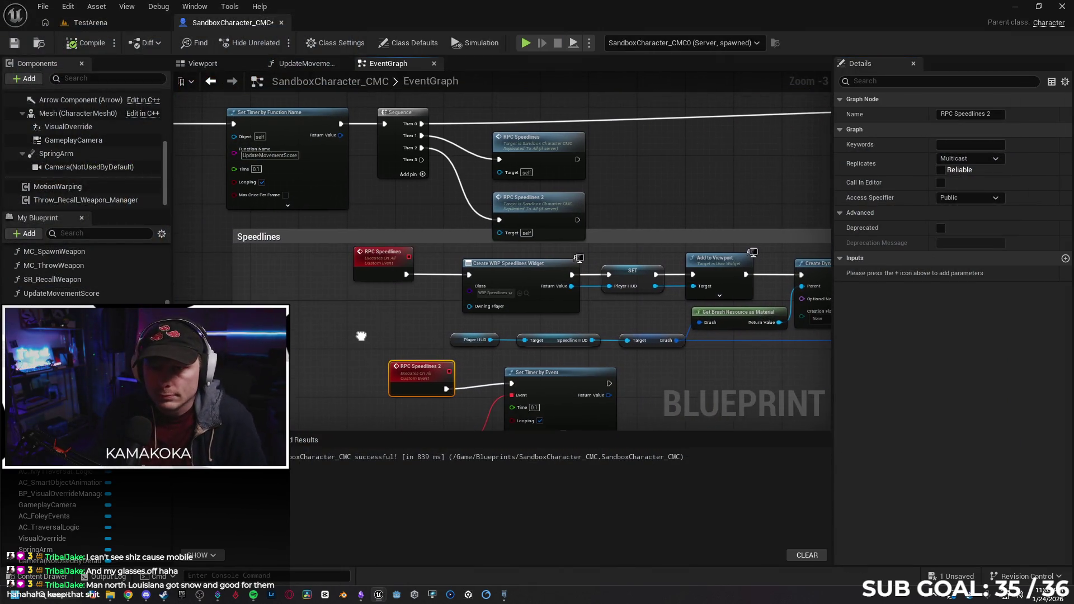
pyautogui.hotkey('alt', 'Tab')
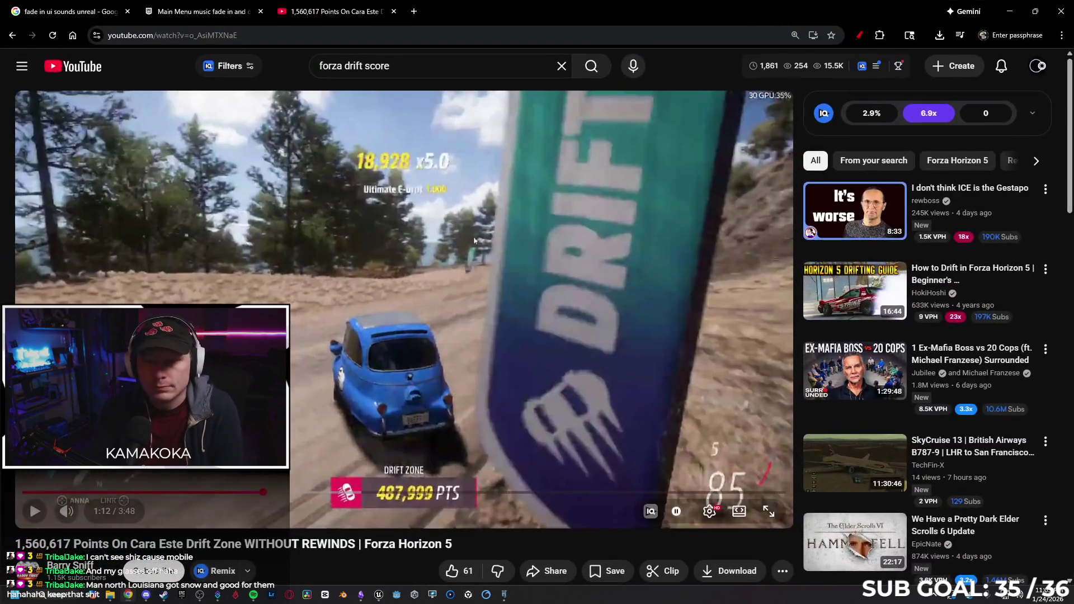
# Open Google Gemini and draft 'i have a UI feature that adds speedlines to the players hud...'.
pyautogui.click(106, 11)
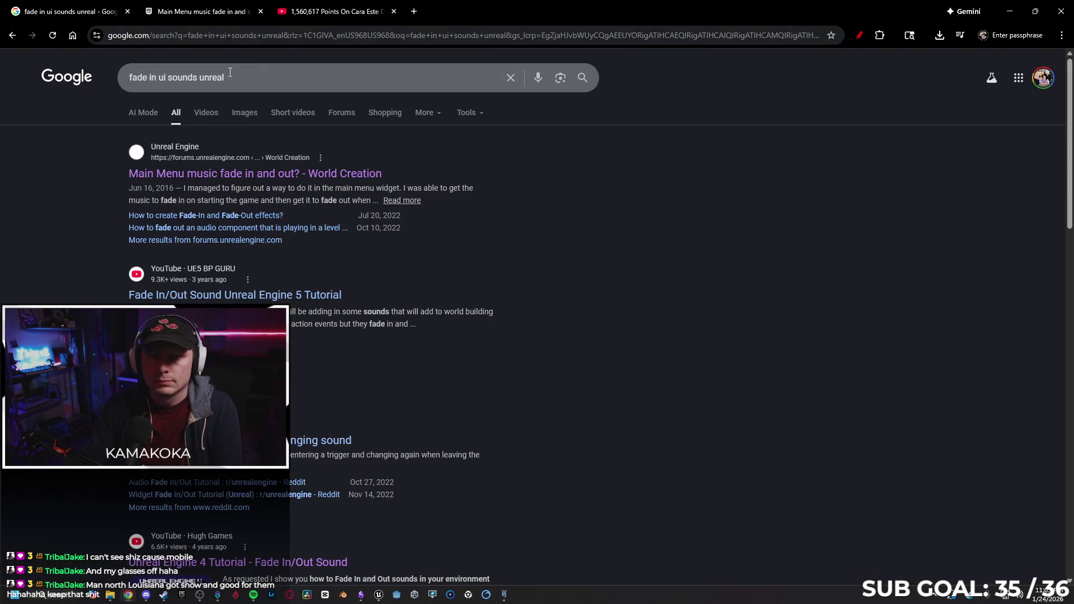
pyautogui.click(273, 38)
pyautogui.write('gme')
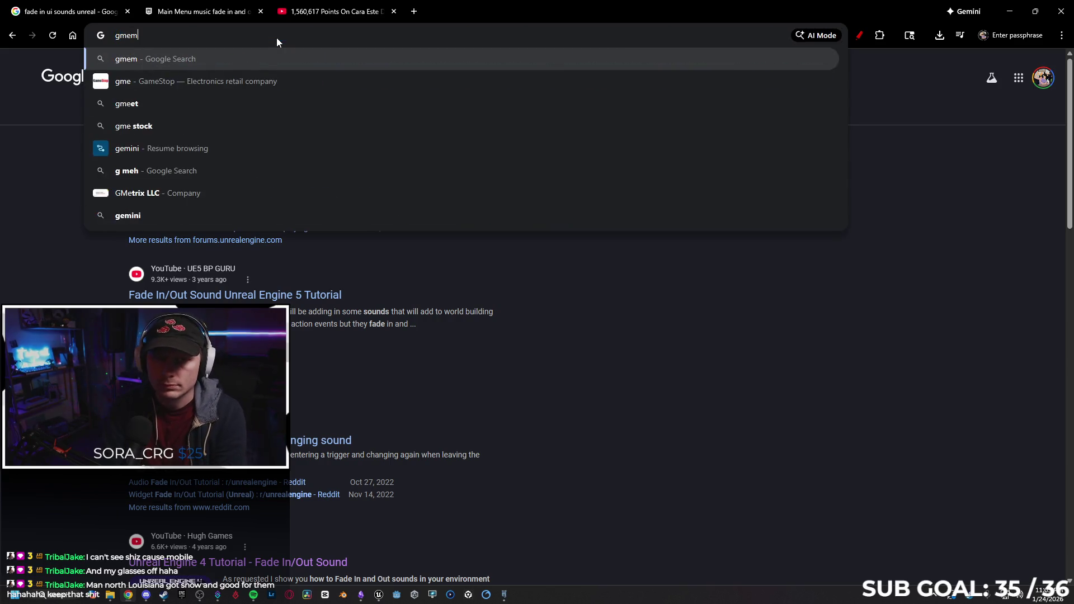
pyautogui.press('Down')
pyautogui.press('Return')
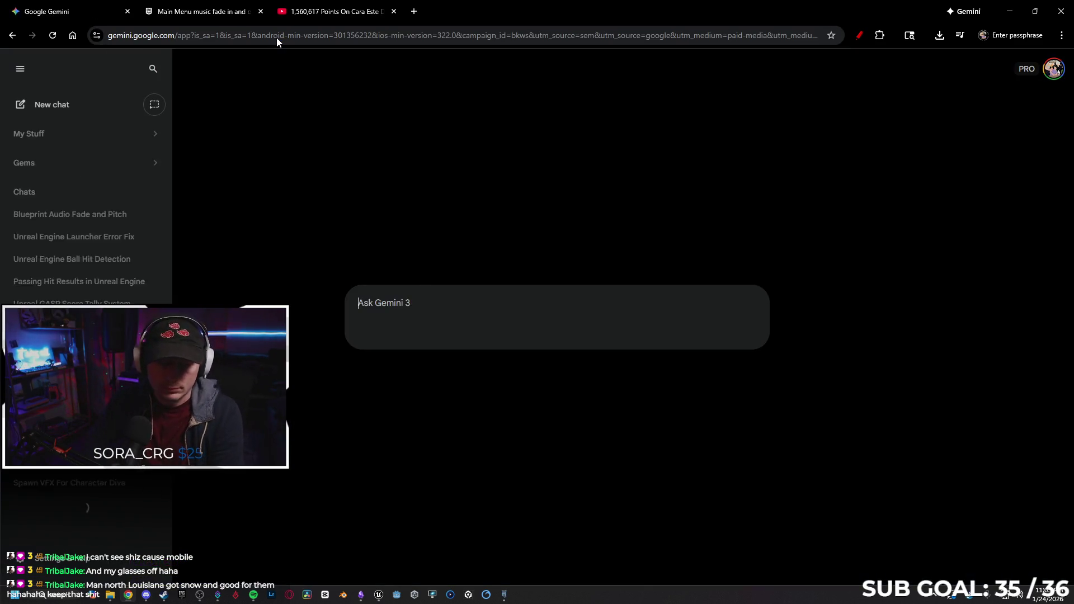
pyautogui.write('i')
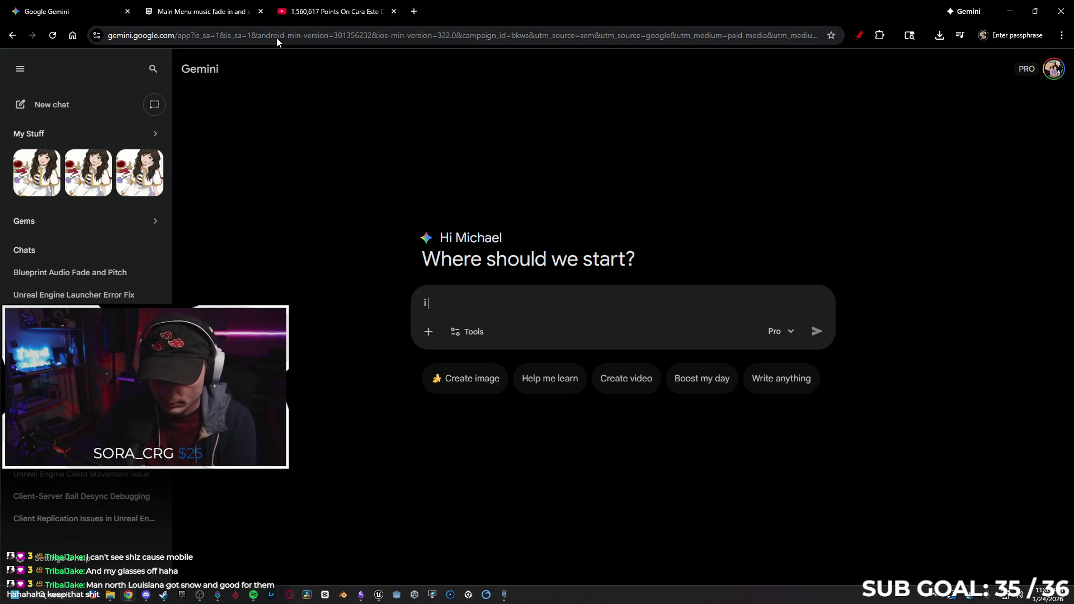
pyautogui.write(' have a U')
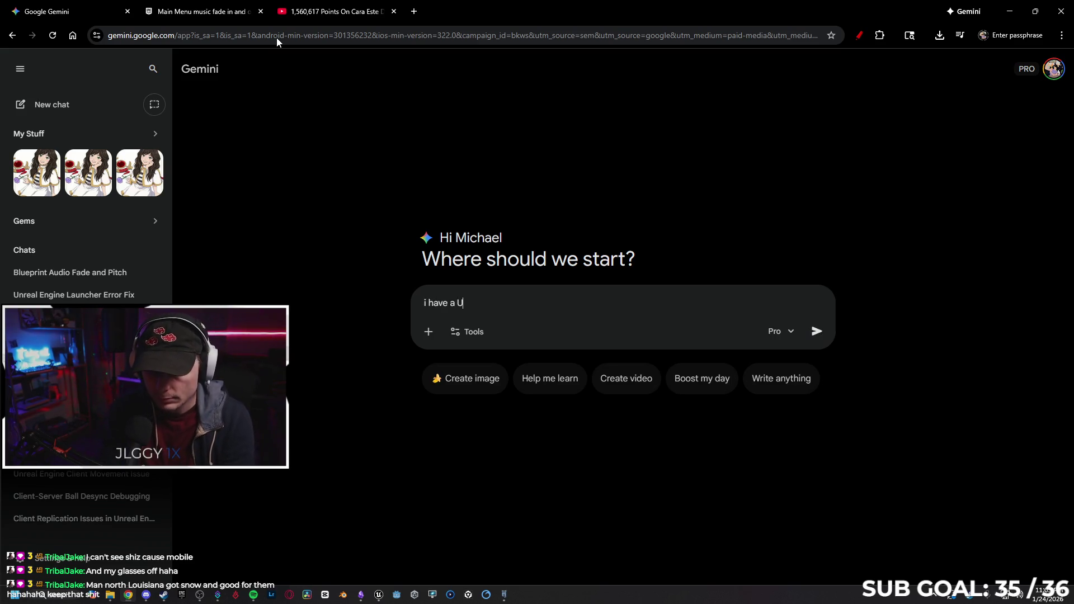
pyautogui.write('I feature that adds speedlines to the ply')
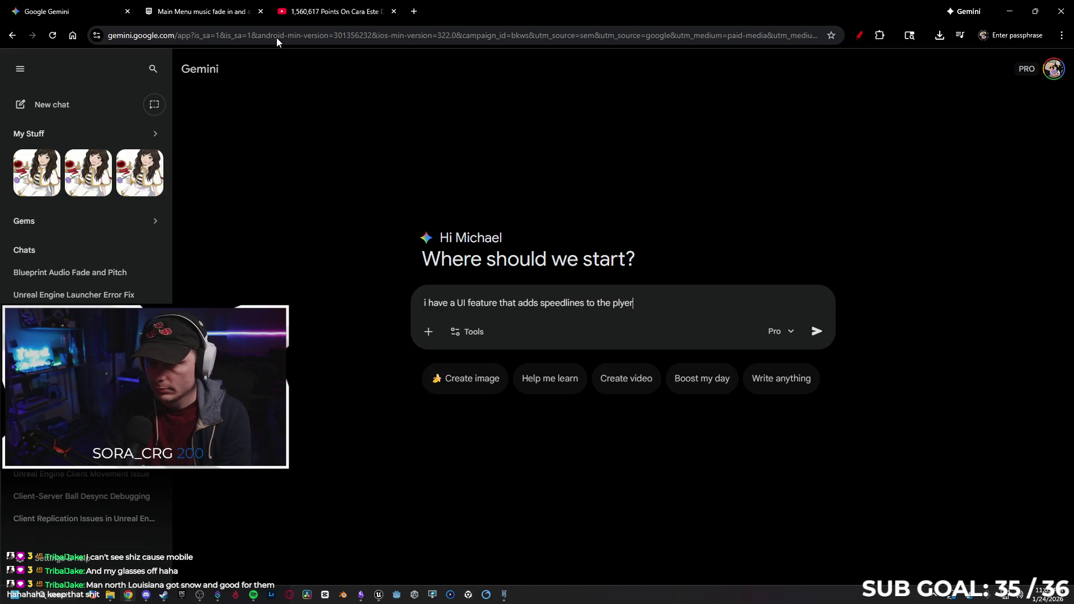
pyautogui.press('BackSpace')
pyautogui.write('ayers hud')
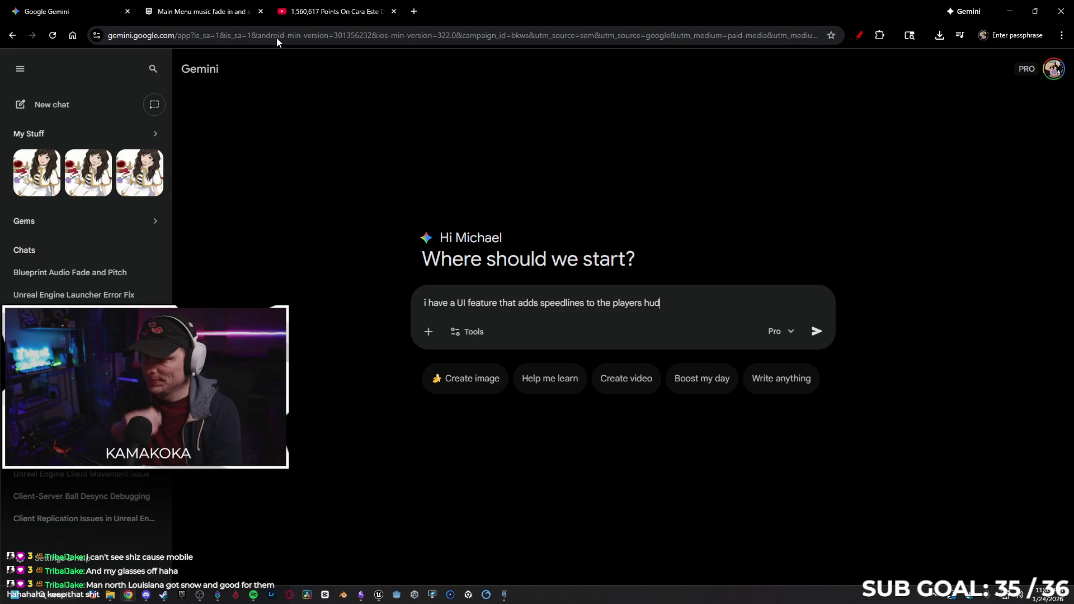
pyautogui.write(', but whemn')
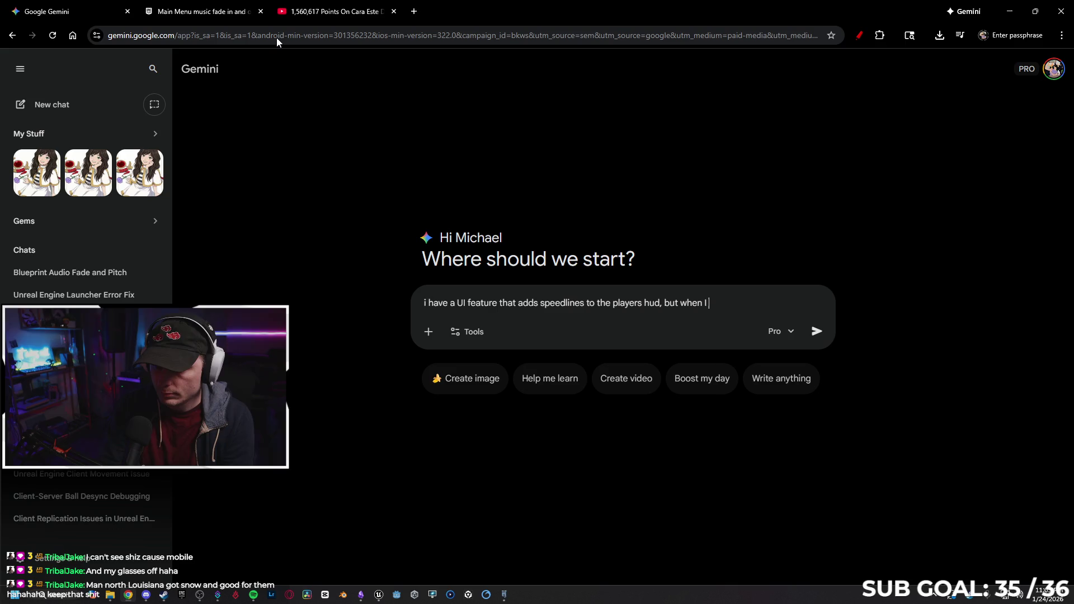
pyautogui.write('e it')
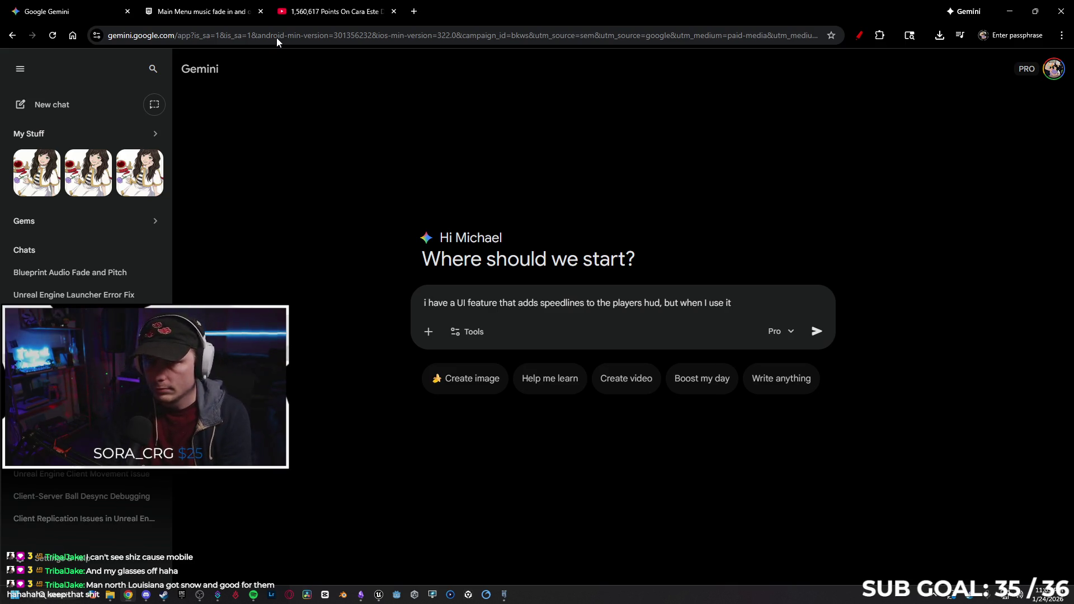
# Close the forum post and YouTube tabs and minimize Chrome.
pyautogui.click(217, 6)
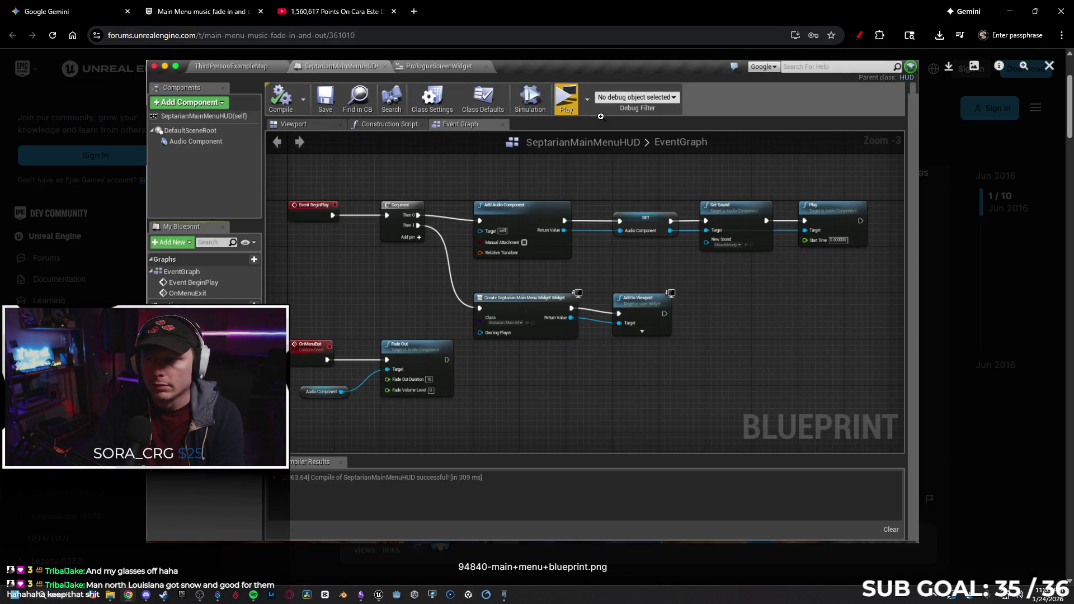
pyautogui.click(261, 11)
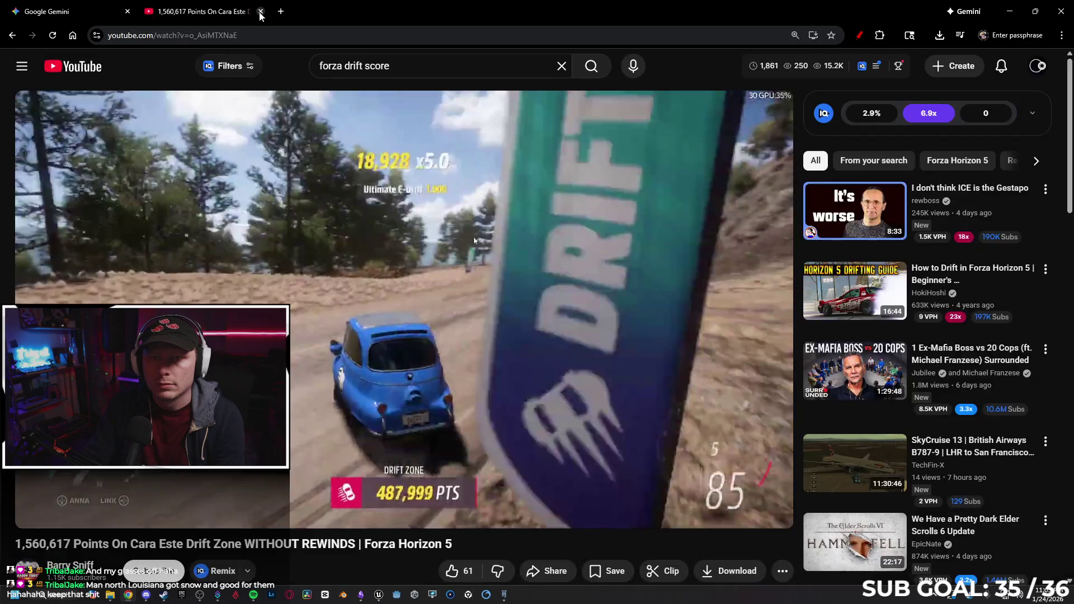
pyautogui.click(260, 11)
pyautogui.click(1010, 11)
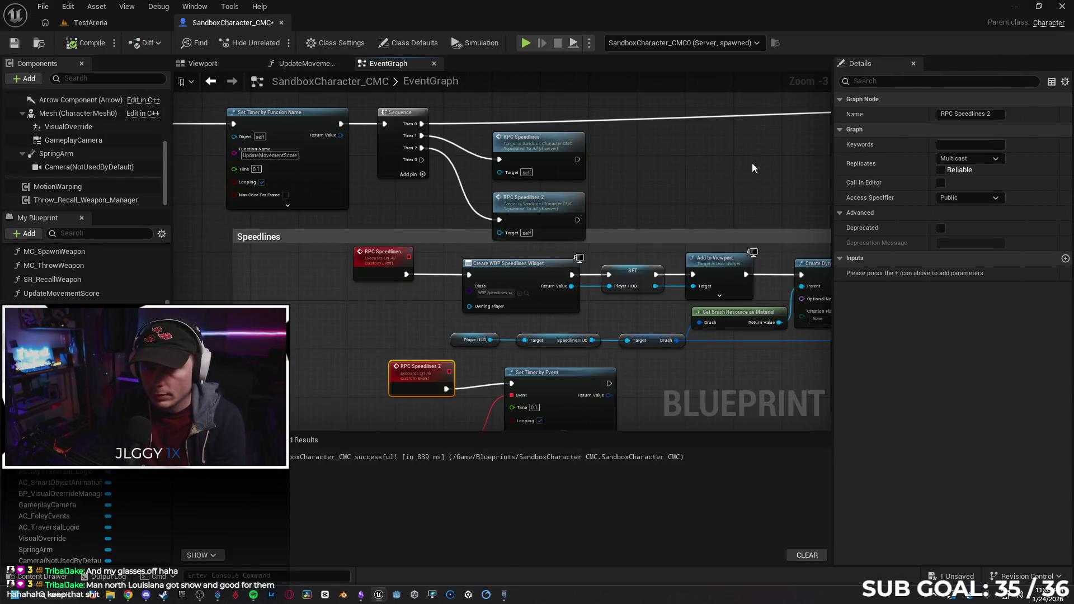
# Delete the RPC Speedlines and RPC Speedlines 2 call nodes and their custom events.
pyautogui.click(535, 142)
pyautogui.press('Delete')
pyautogui.click(497, 218)
pyautogui.press('Delete')
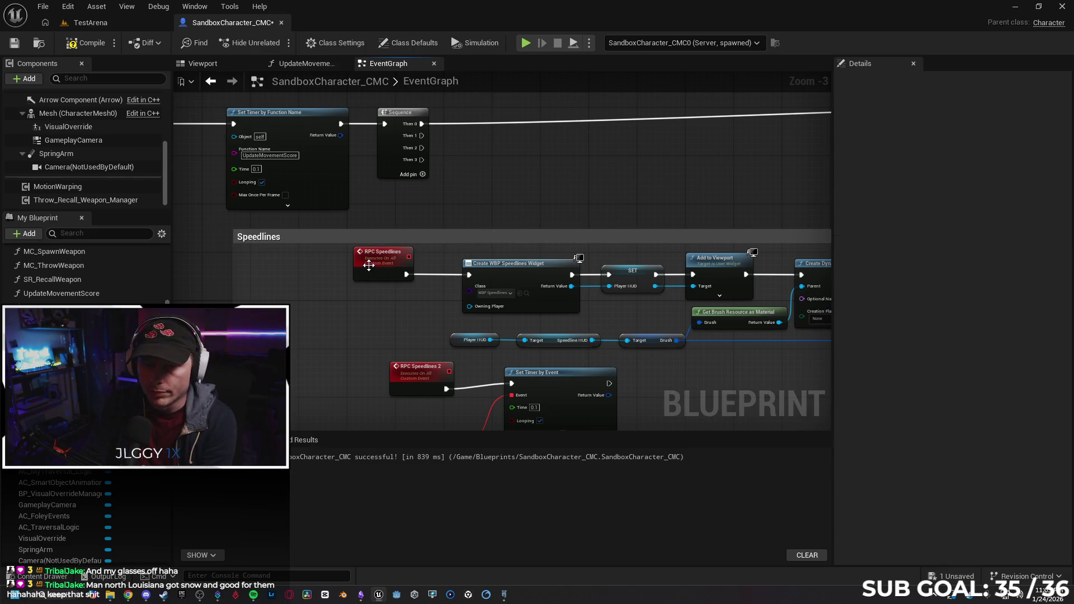
pyautogui.click(374, 267)
pyautogui.press('Delete')
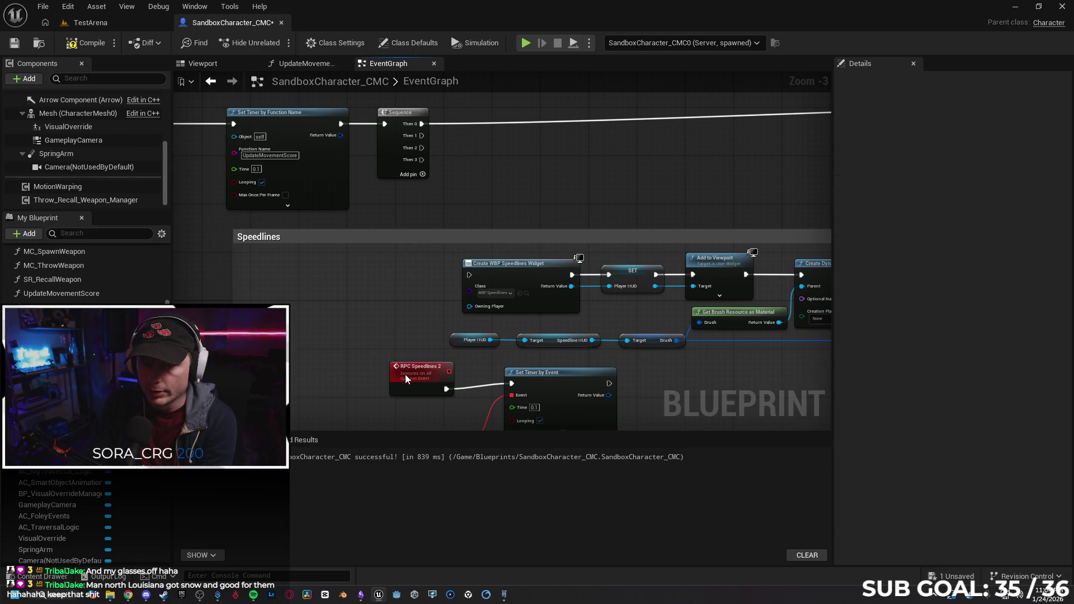
pyautogui.click(411, 372)
pyautogui.press('Delete')
# Wire Sequence Then 1 to Create WBP Speedlines Widget and Then 2 to Set Timer by Event, then start a multiplayer test.
pyautogui.moveTo(420, 139)
pyautogui.mouseDown()
pyautogui.moveTo(481, 214)
pyautogui.moveTo(469, 276)
pyautogui.moveTo(426, 216)
pyautogui.mouseUp()
pyautogui.moveTo(431, 99)
pyautogui.mouseDown()
pyautogui.moveTo(447, 126)
pyautogui.moveTo(411, 261)
pyautogui.moveTo(508, 354)
pyautogui.moveTo(521, 336)
pyautogui.mouseUp()
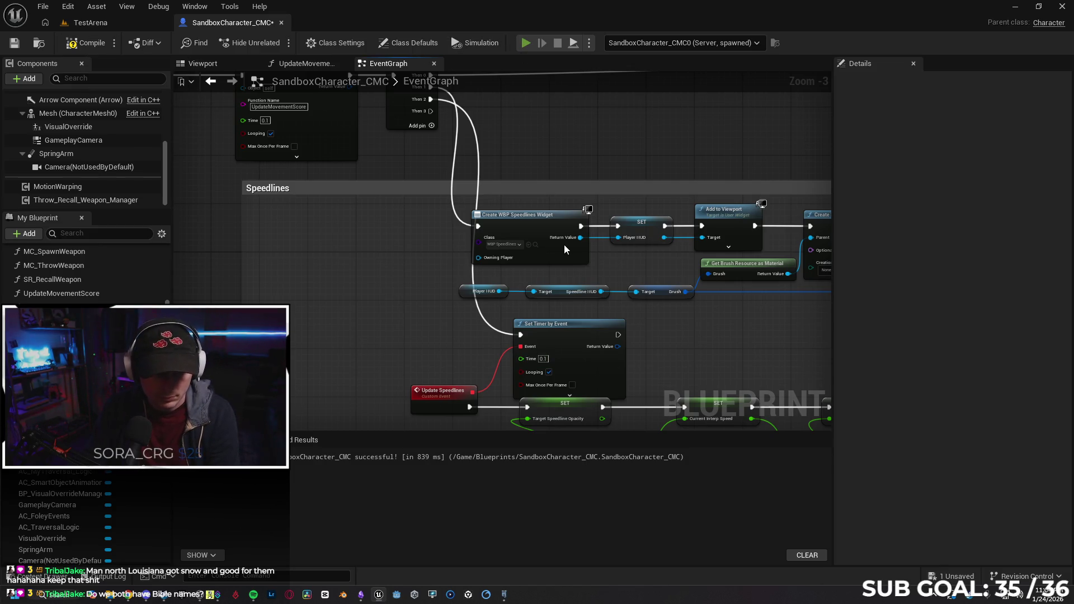
pyautogui.hotkey('alt', 'p')
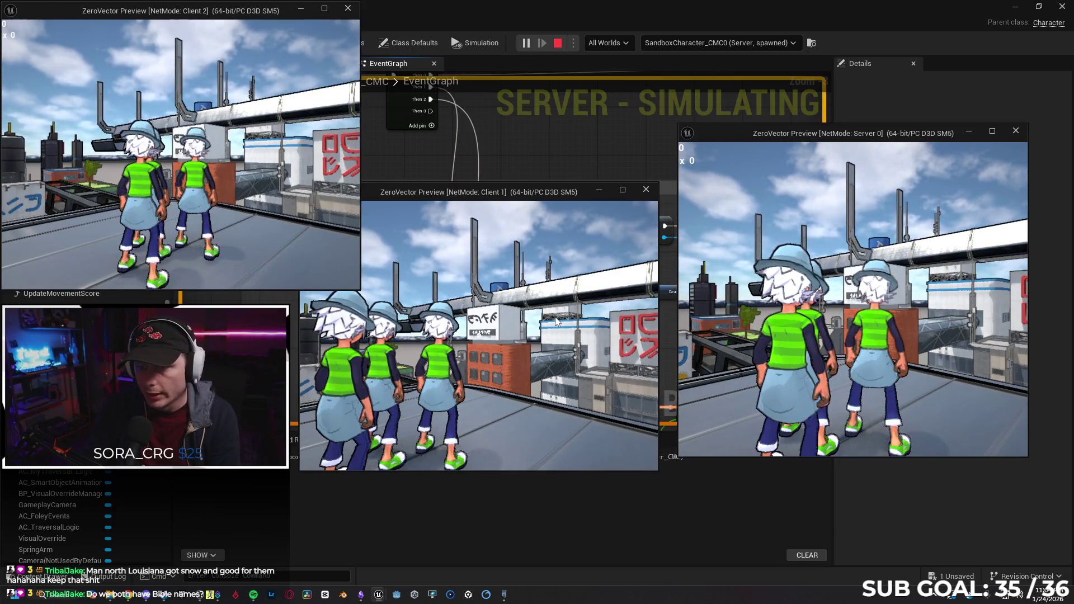
# Run the Client 1 character forward to check the speedlines, then end the play session.
pyautogui.click(463, 331)
pyautogui.press('w')
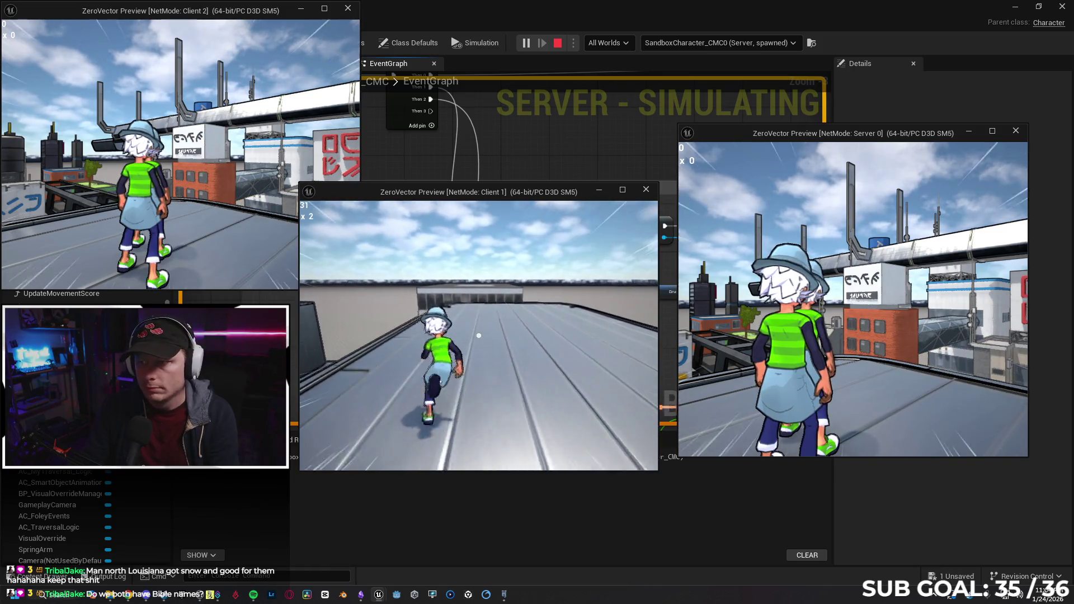
pyautogui.press('Escape')
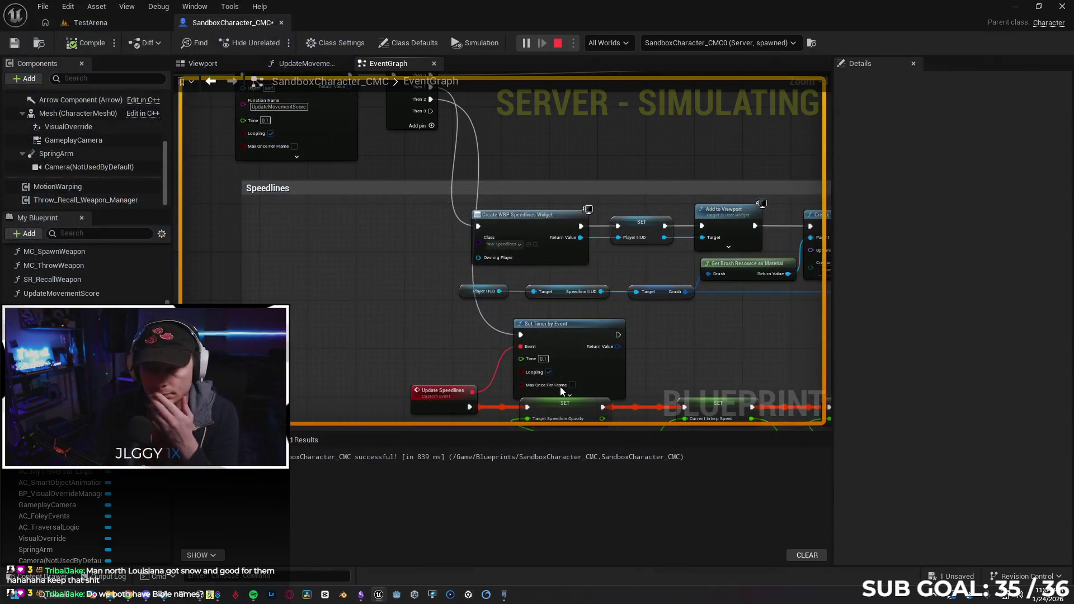
pyautogui.moveTo(425, 325); pyautogui.dragTo(413, 288)
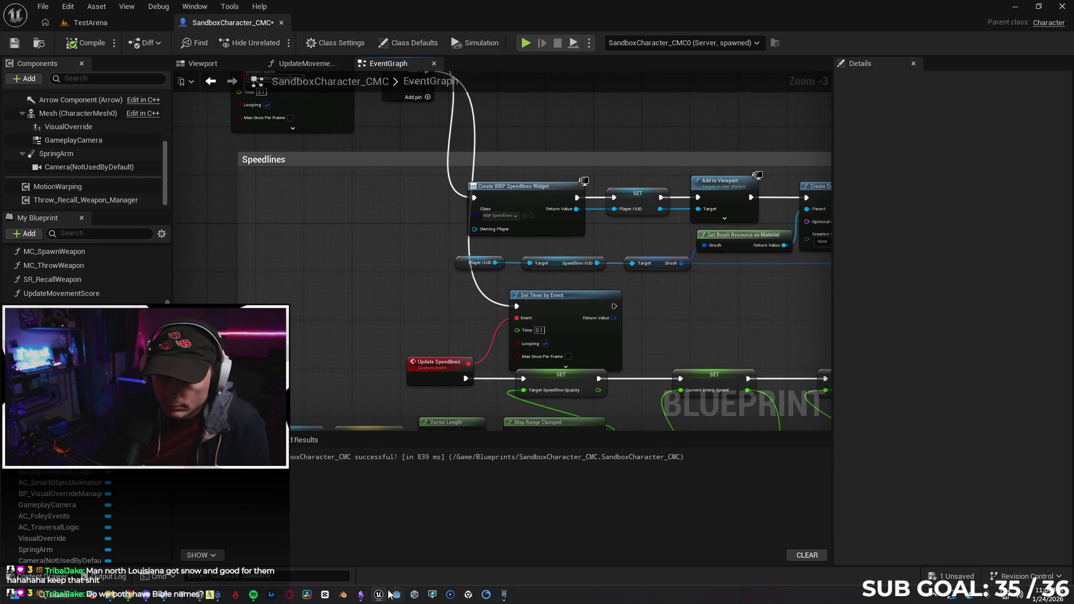
# Extend the Gemini prompt: speedlines appear on all clients and server; ask about specifying the owning player.
pyautogui.click(129, 598)
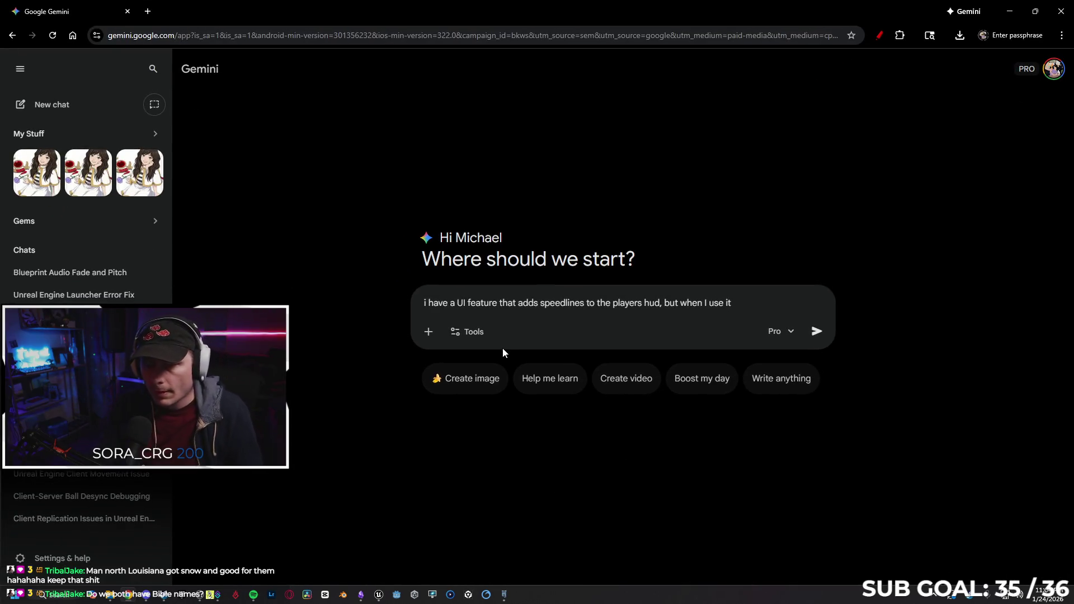
pyautogui.click(750, 301)
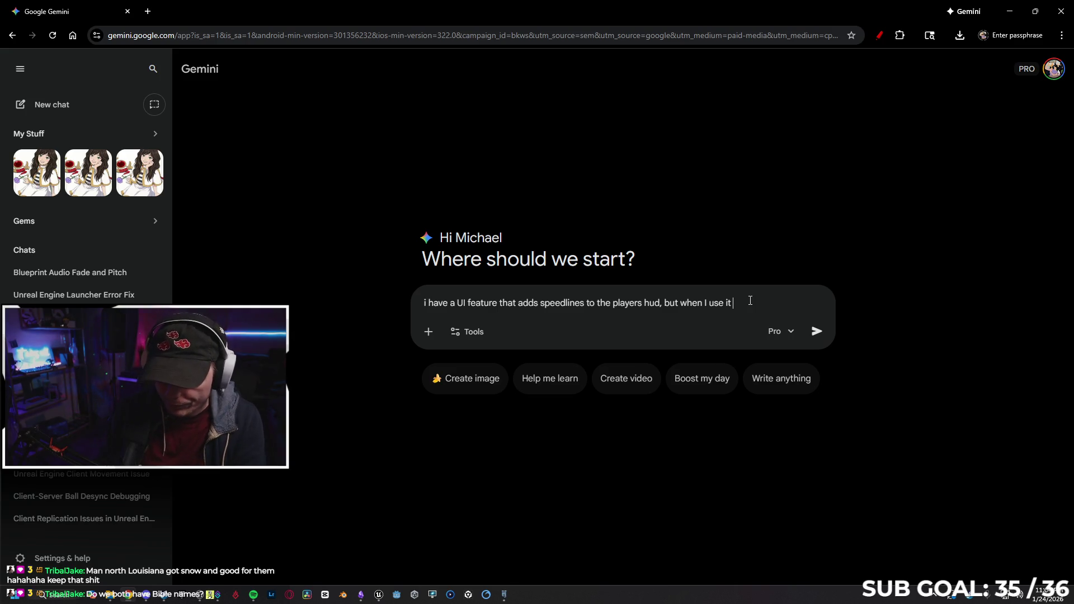
pyautogui.write('in multiplayer, it ')
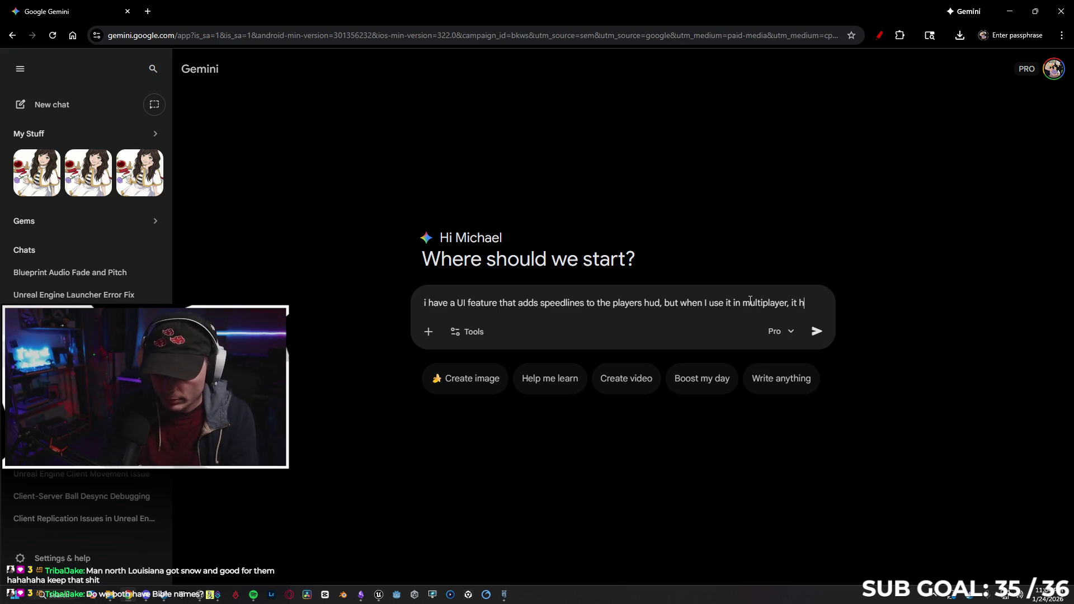
pyautogui.write('happens o')
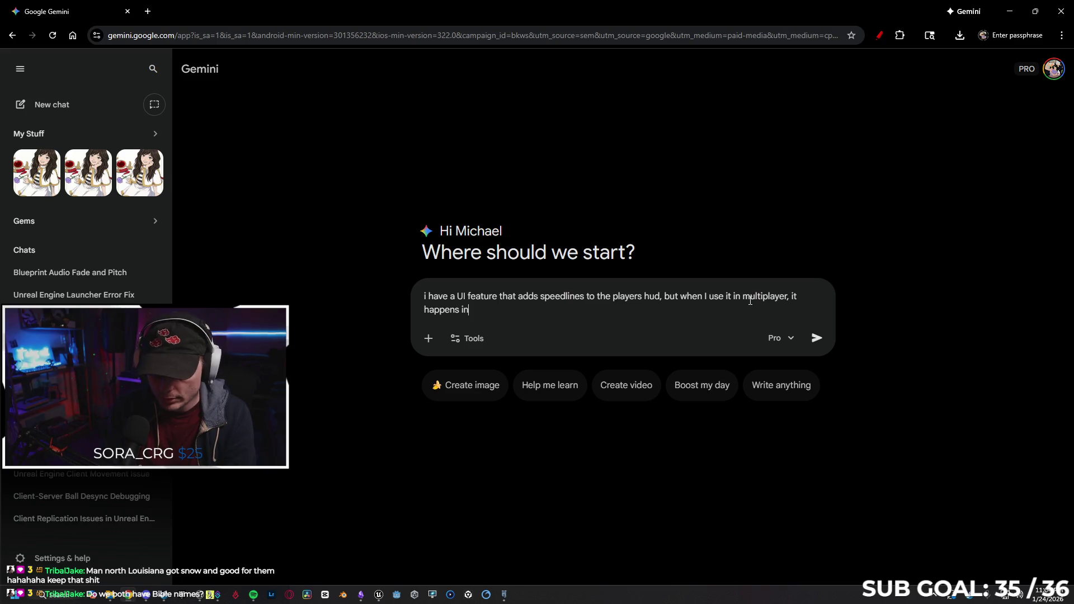
pyautogui.write('n all client')
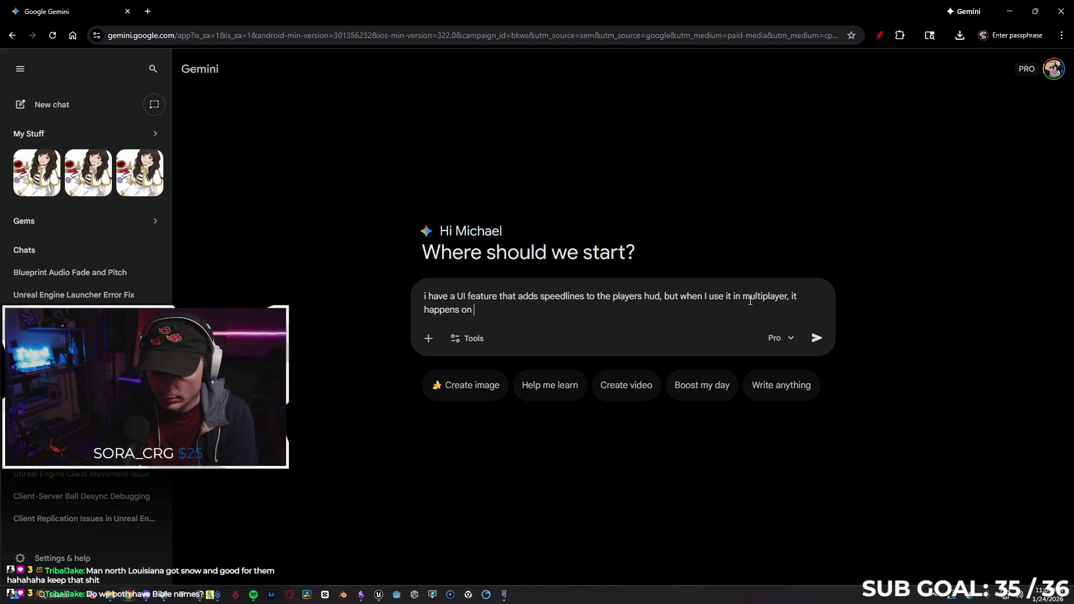
pyautogui.write('s a')
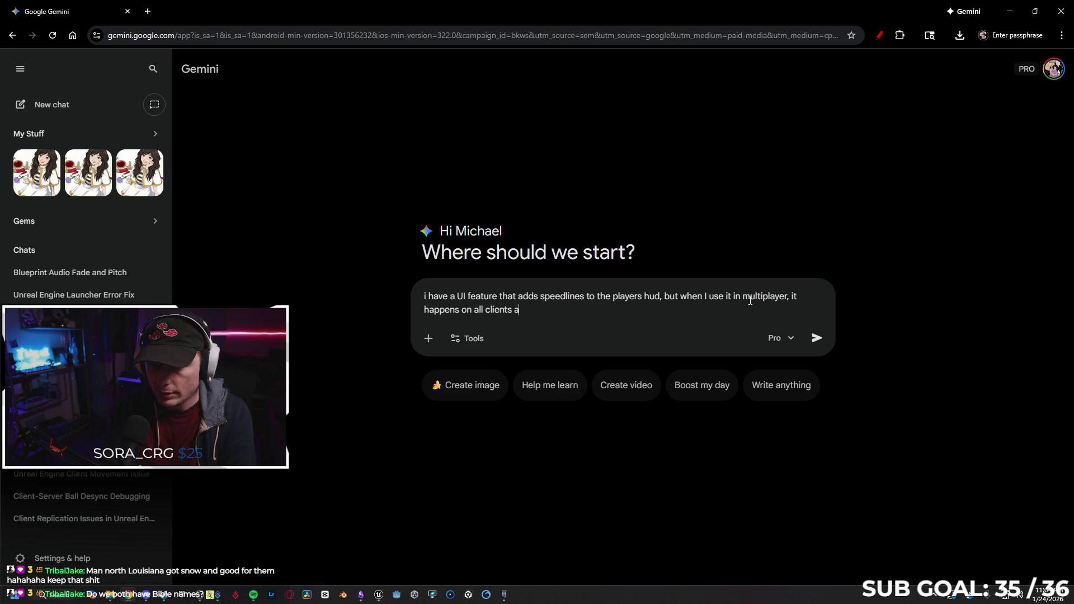
pyautogui.write('nd the server. The call')
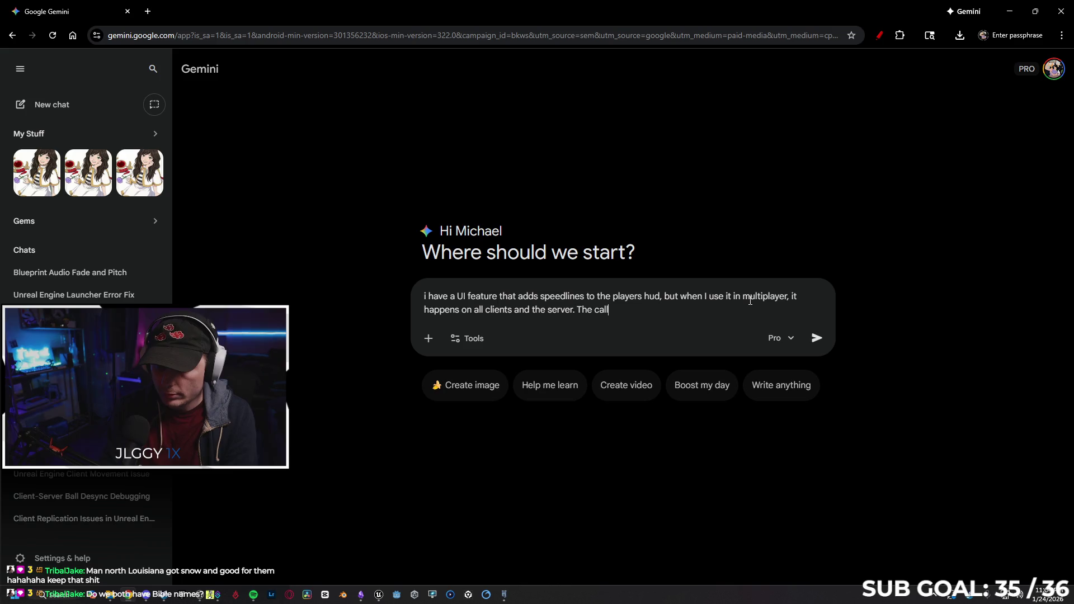
pyautogui.write(' to create the dy')
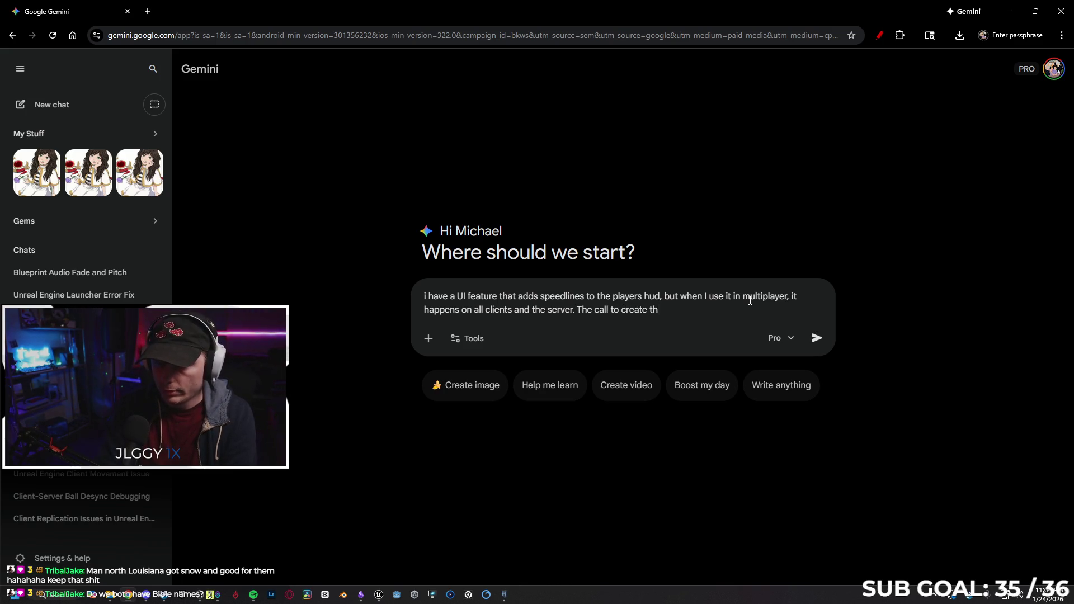
pyautogui.write('namic mesh and')
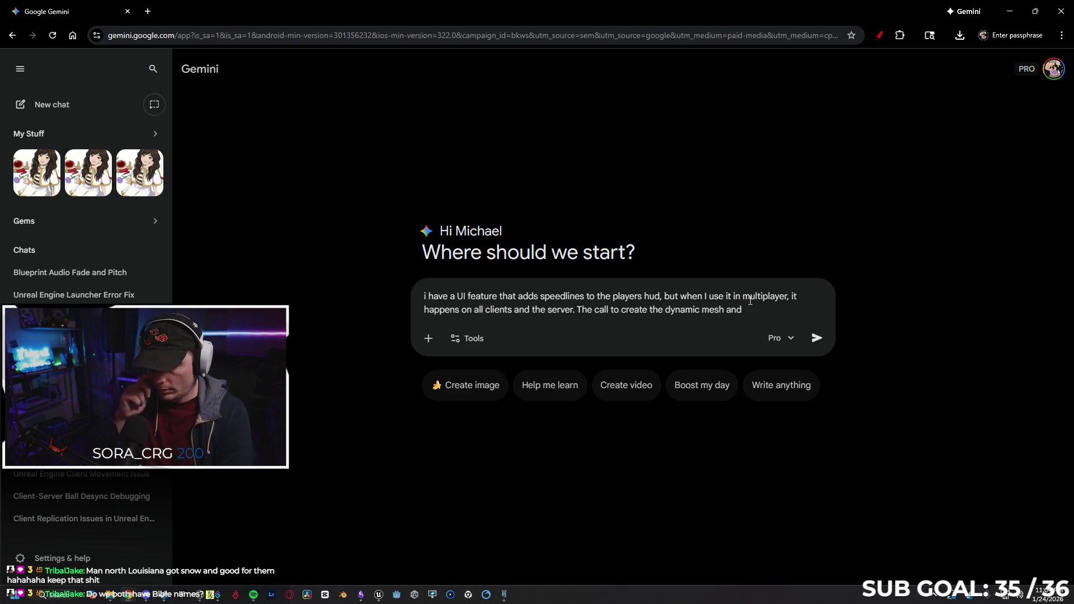
pyautogui.write(' update when ')
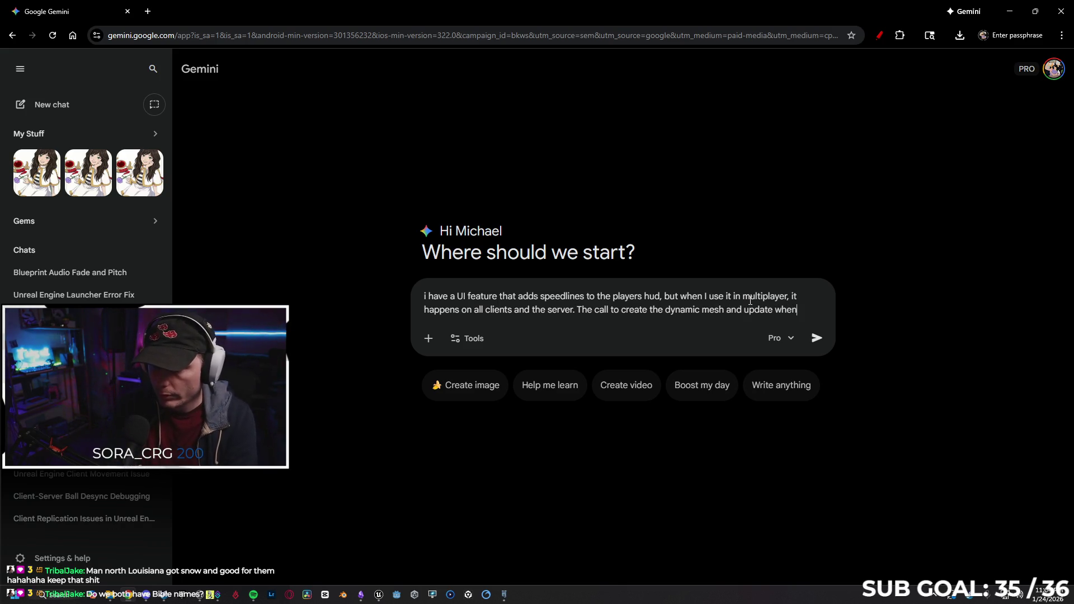
pyautogui.write('sprinting')
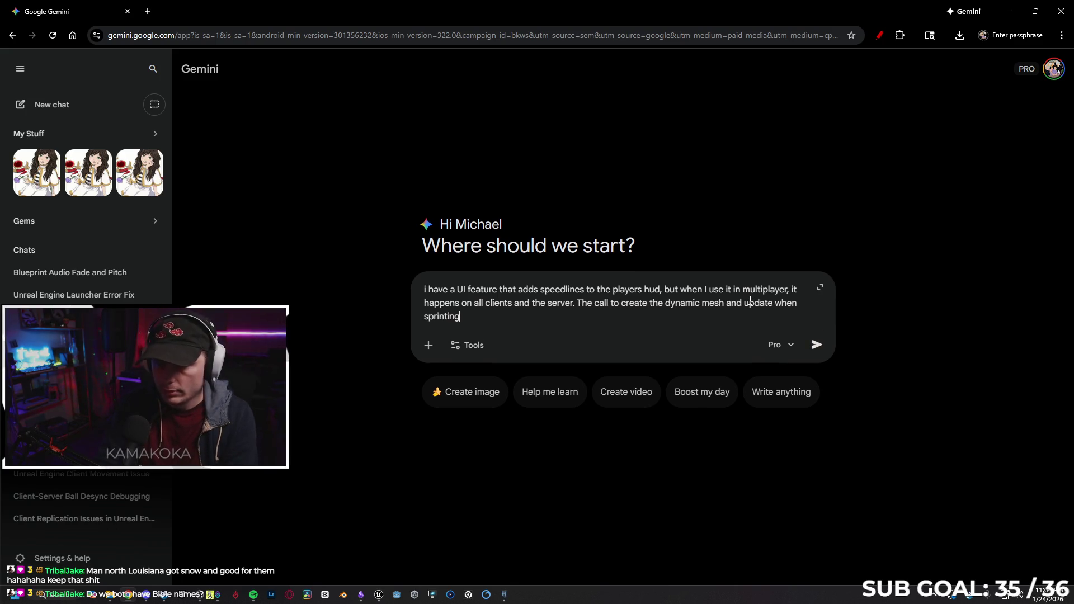
pyautogui.write(' happ')
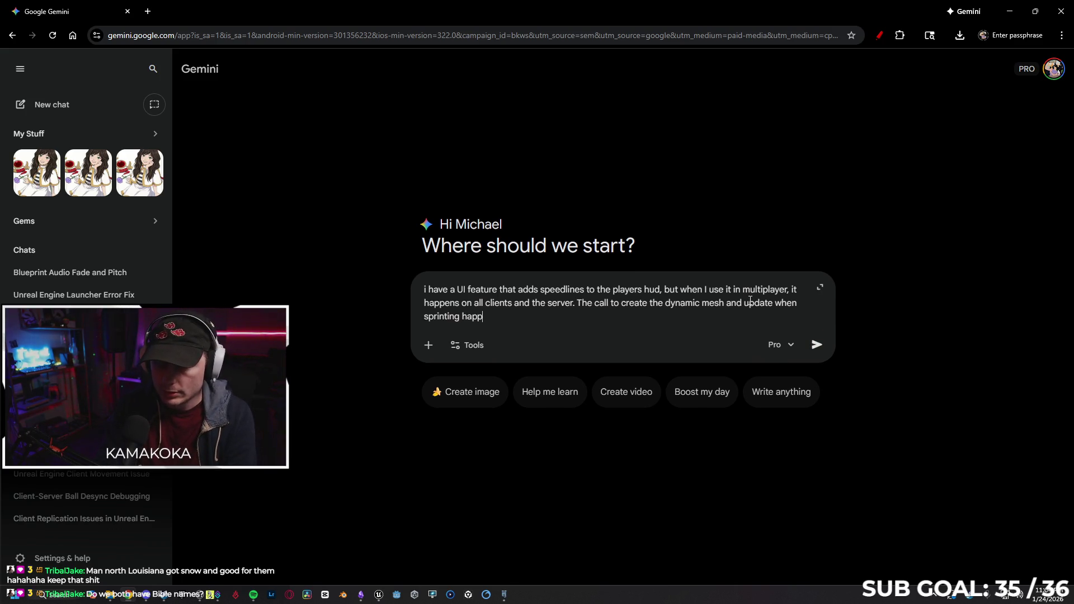
pyautogui.write('ens after evenm')
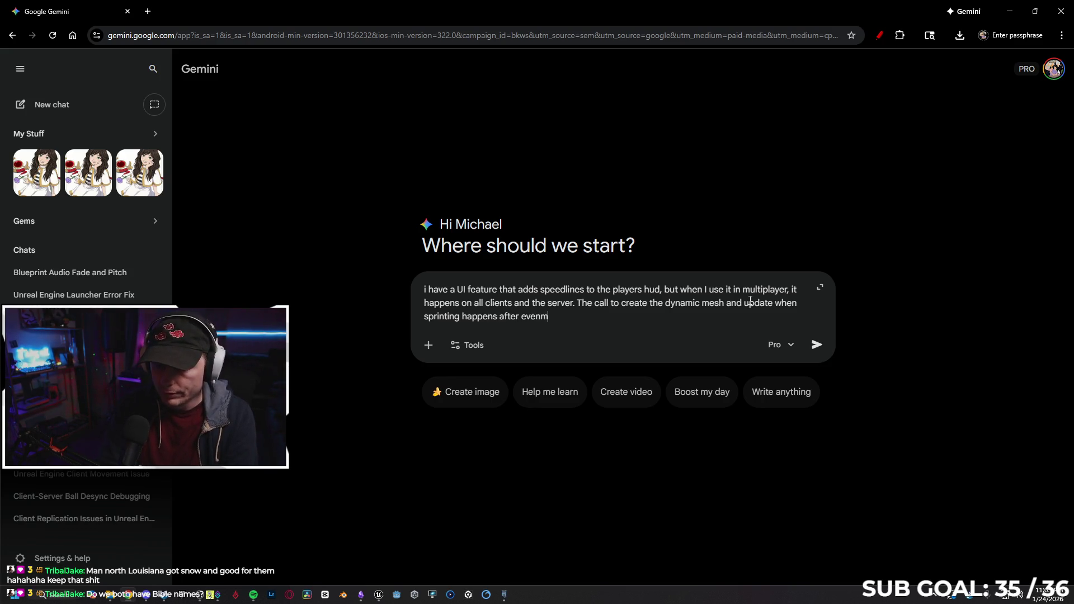
pyautogui.press('BackSpace')
pyautogui.write('t begin pl')
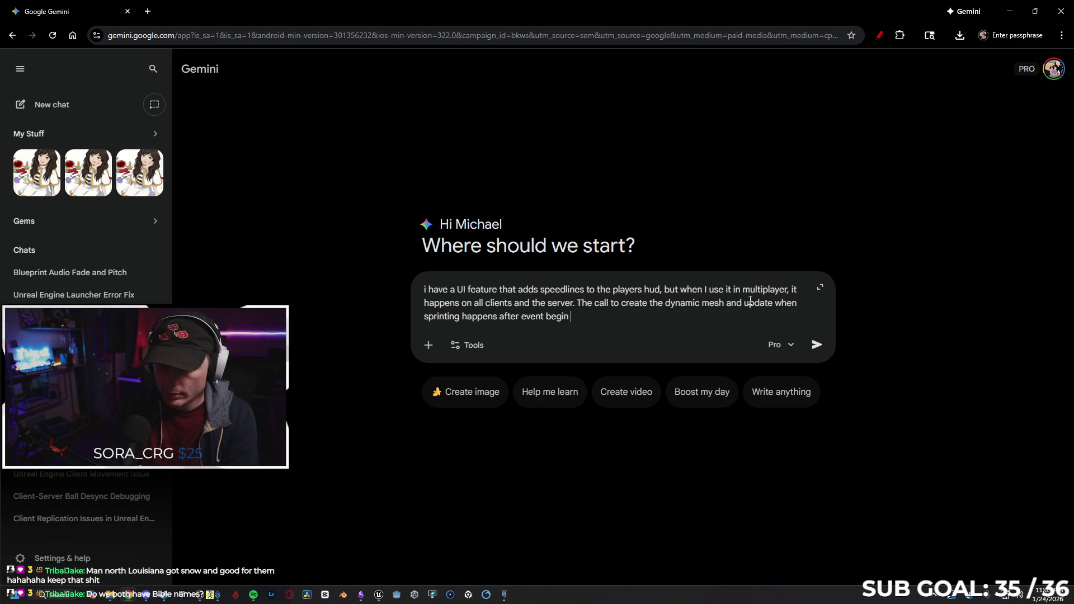
pyautogui.write('ay. ')
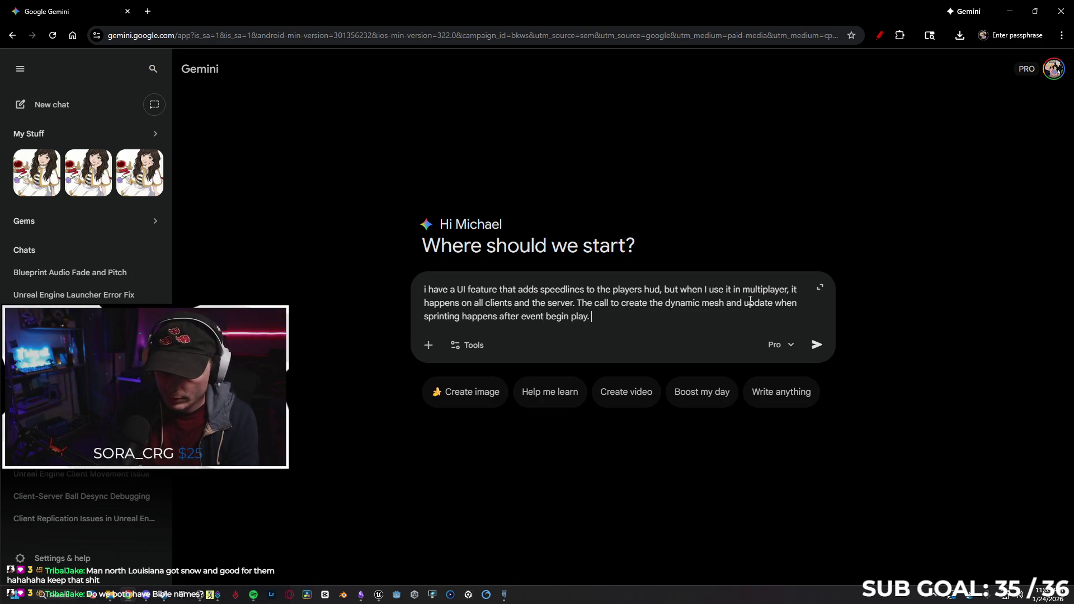
pyautogui.write('Is there a way I have t')
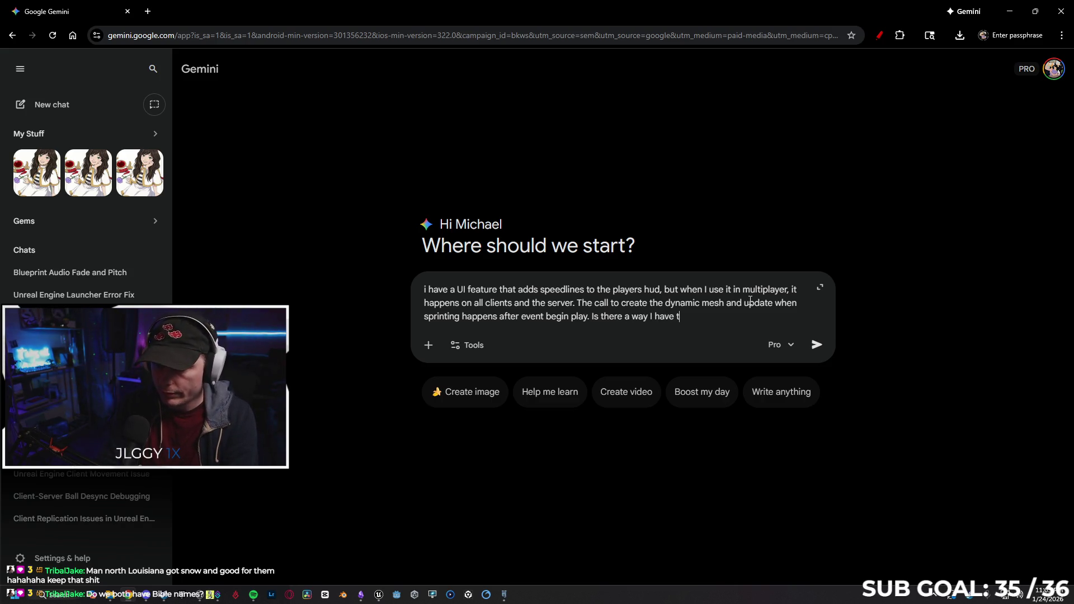
pyautogui.write('o spe')
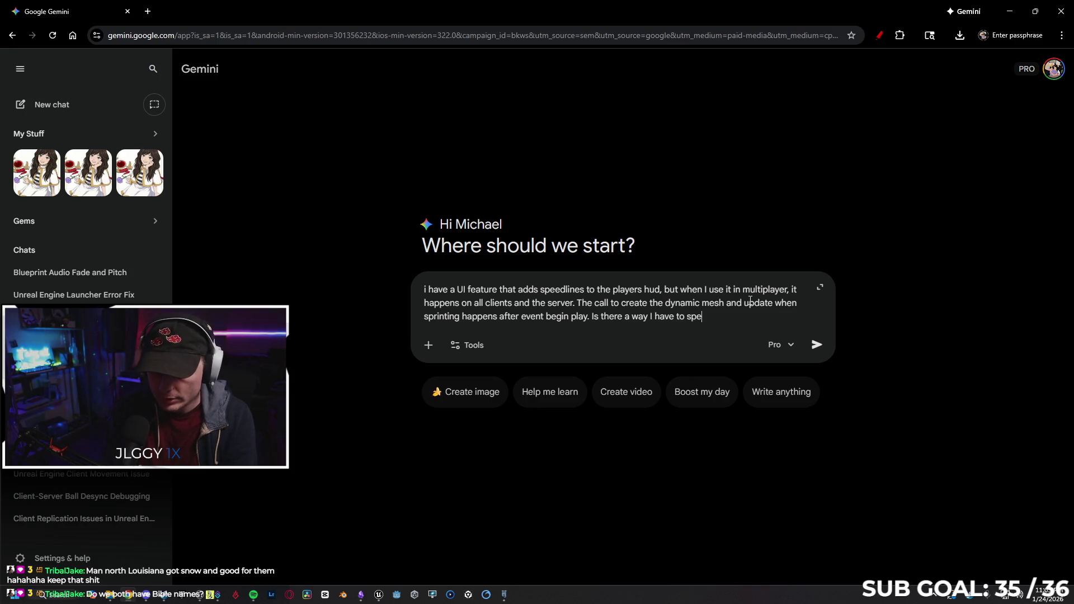
pyautogui.write('cifiy the')
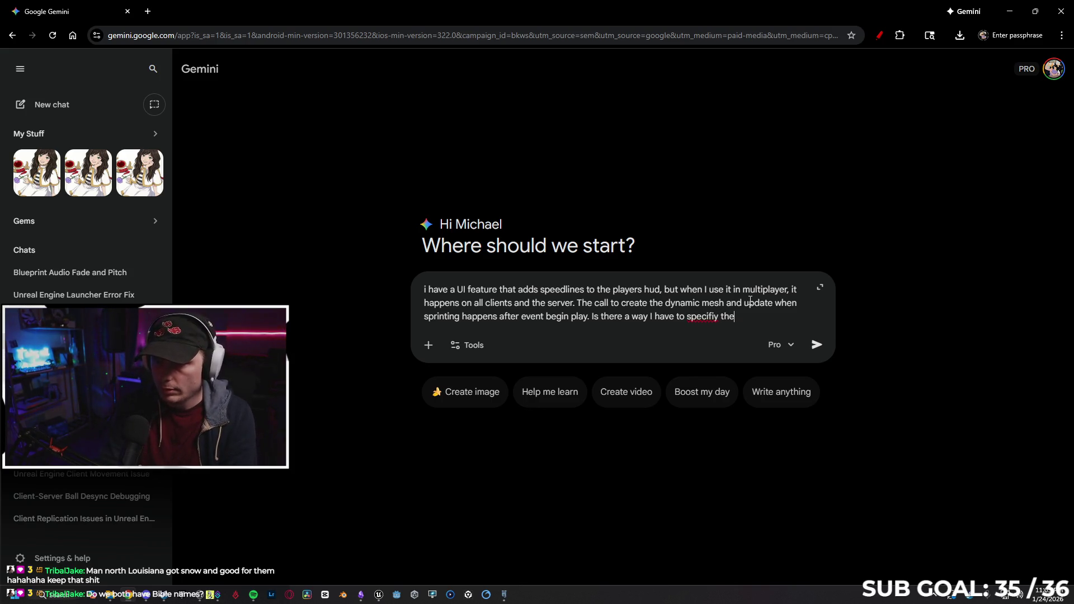
pyautogui.write(' owning player/clie')
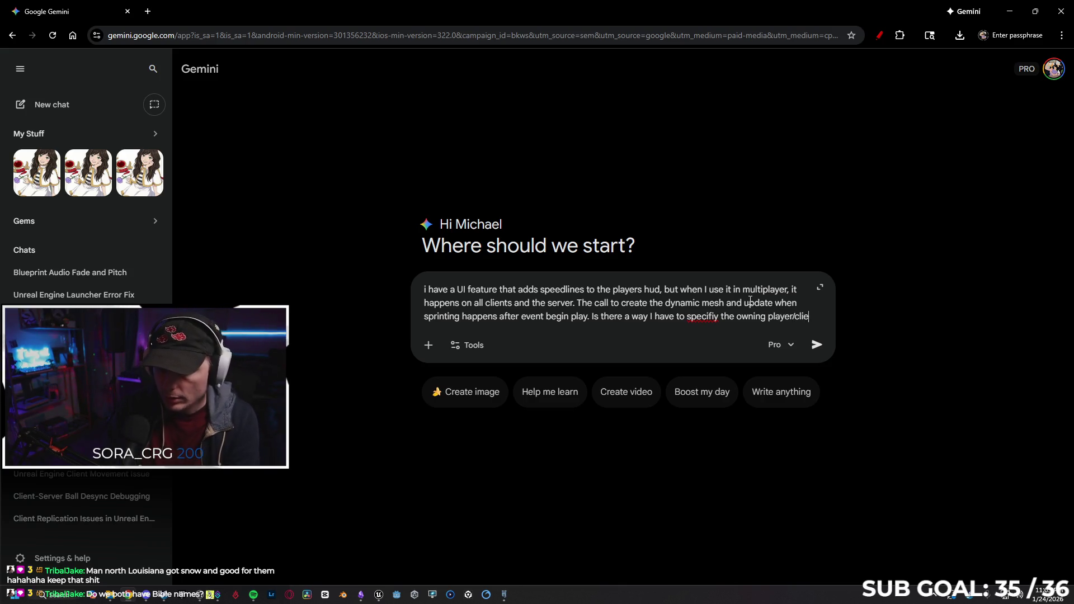
pyautogui.write('nt?')
# Correct 'specifiy' to 'specify', ask whether a replication method is needed, and send the question.
pyautogui.rightClick(700, 311)
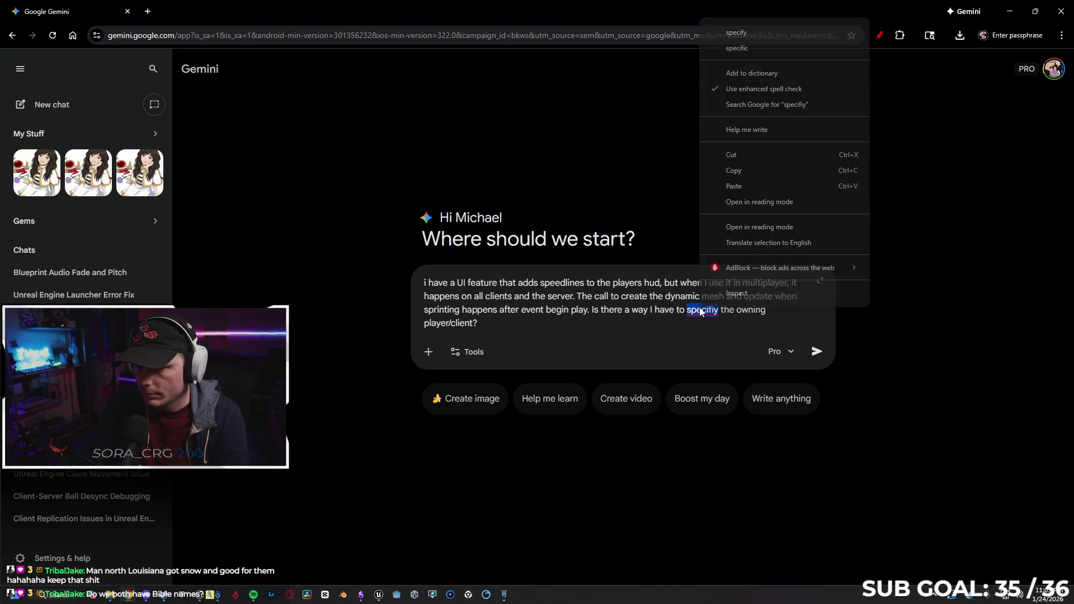
pyautogui.click(749, 35)
pyautogui.write('Is t')
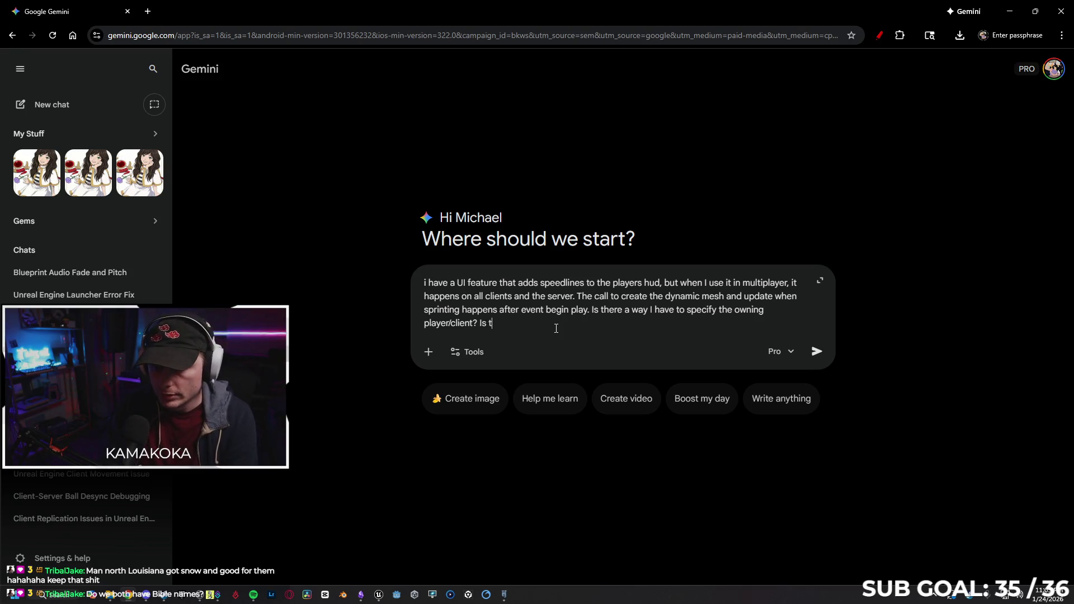
pyautogui.write('here a replication ')
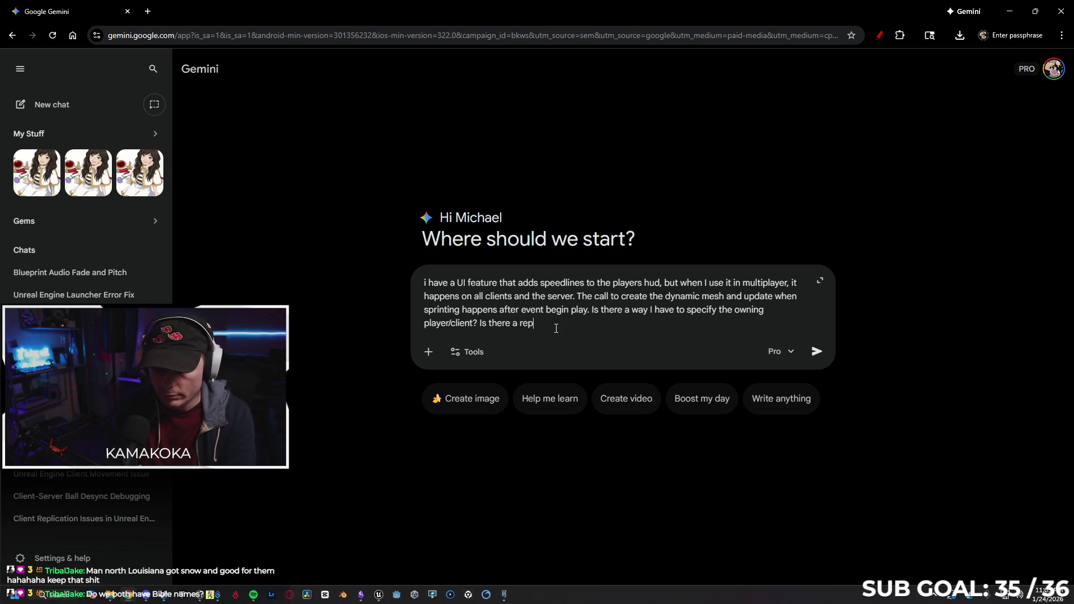
pyautogui.write('me')
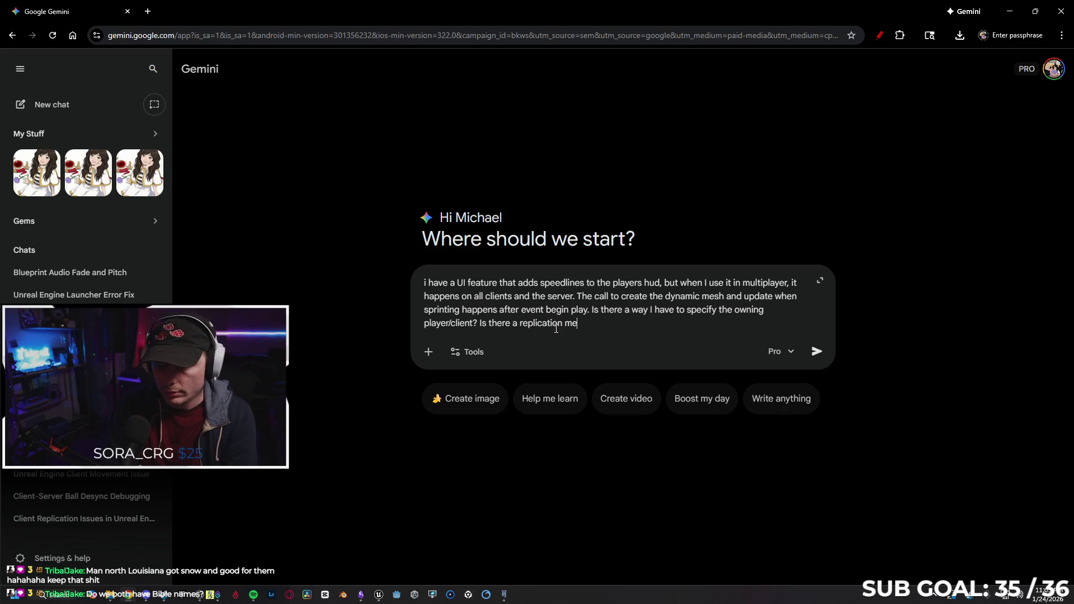
pyautogui.write('thod I need ')
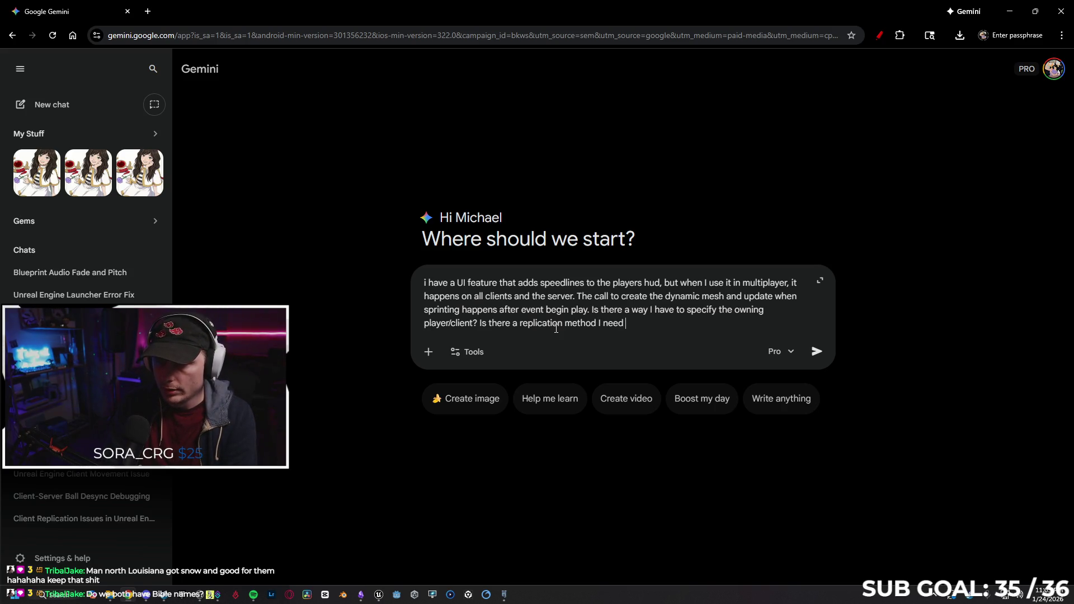
pyautogui.write('to find')
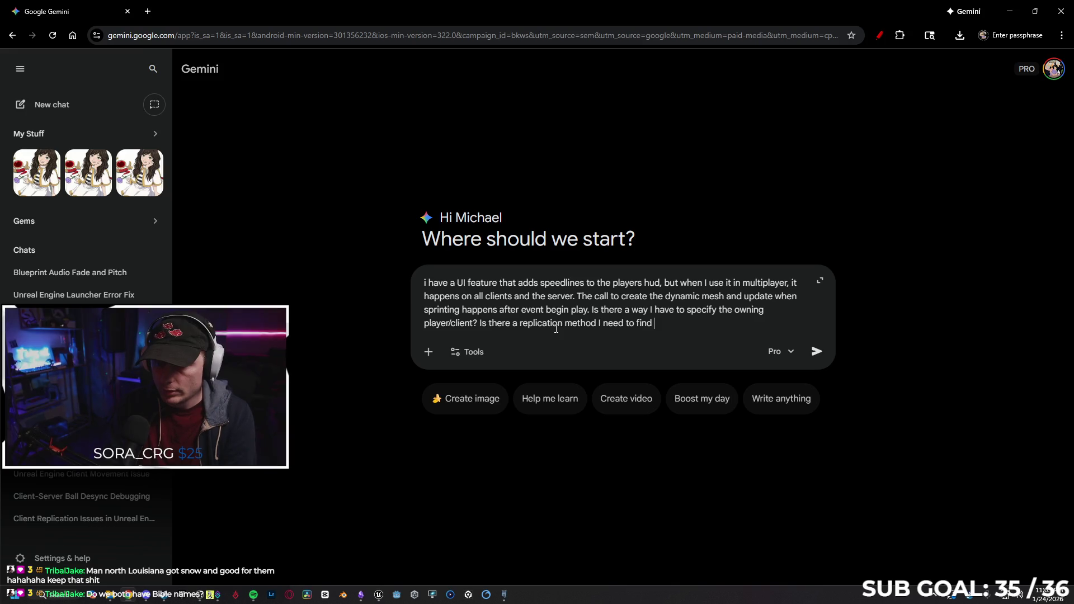
pyautogui.press('BackSpace')
pyautogui.press('BackSpace')
pyautogui.press('BackSpace')
pyautogui.write('use?')
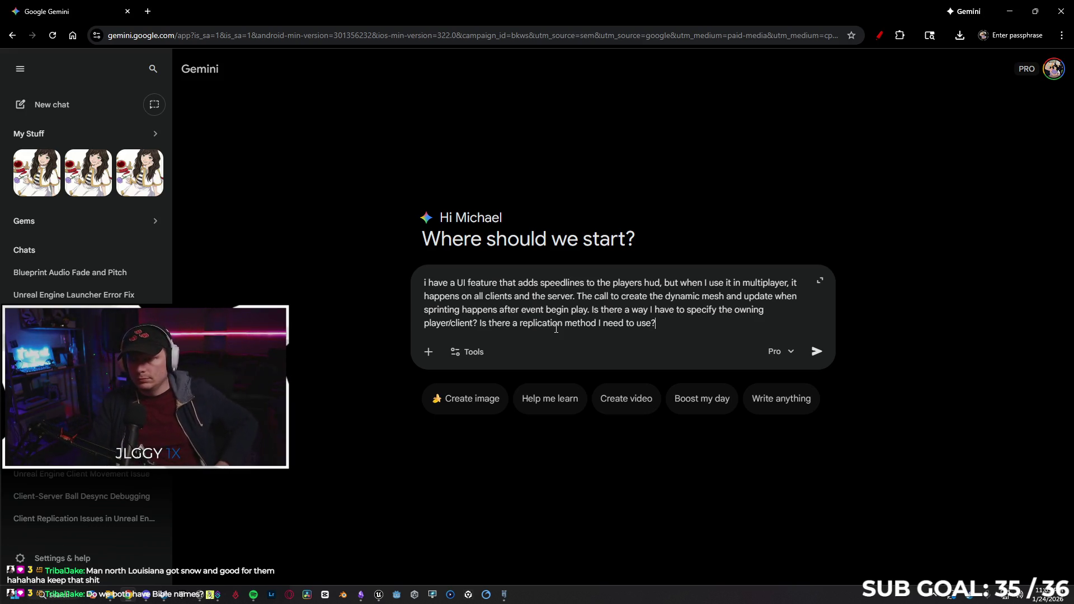
pyautogui.press('Return')
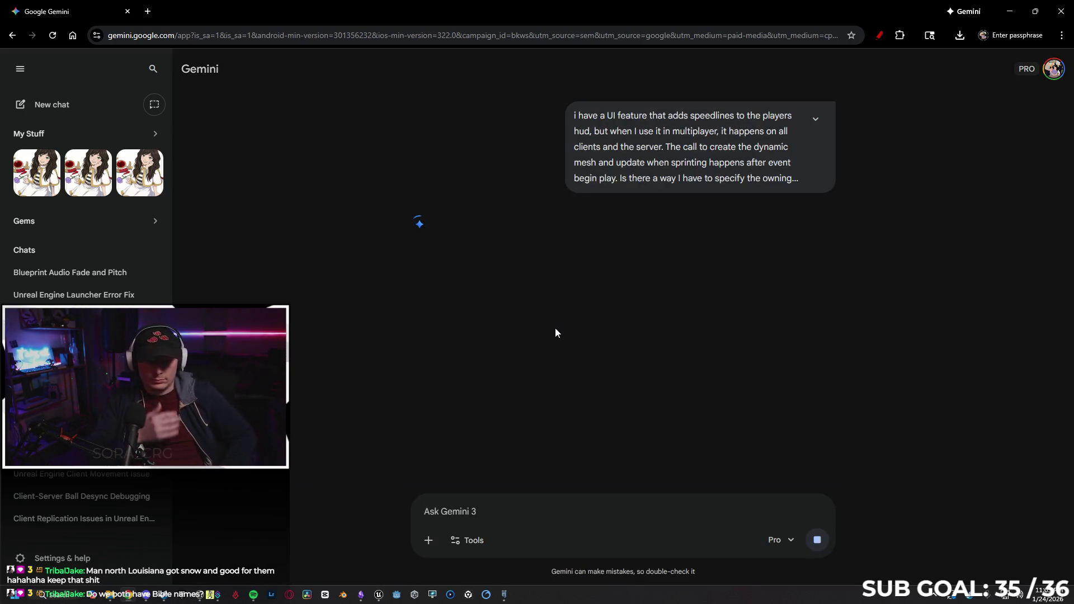
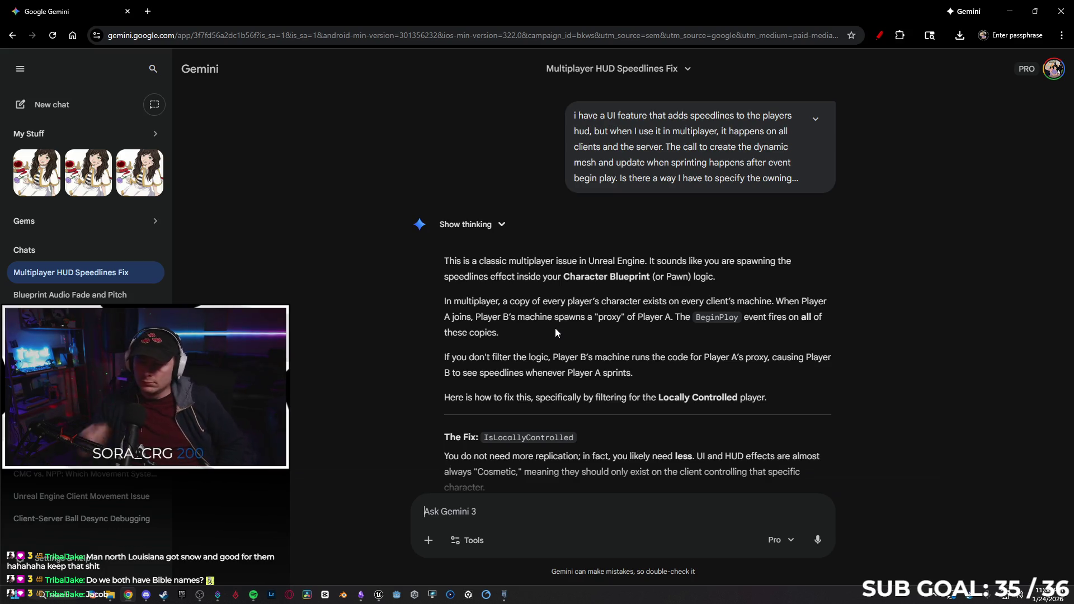
# Add an Is Locally Controlled node and a Branch ahead of the Speedlines widget creation.
pyautogui.scroll(-1, 592, 298)
pyautogui.scroll(-1, 449, 315)
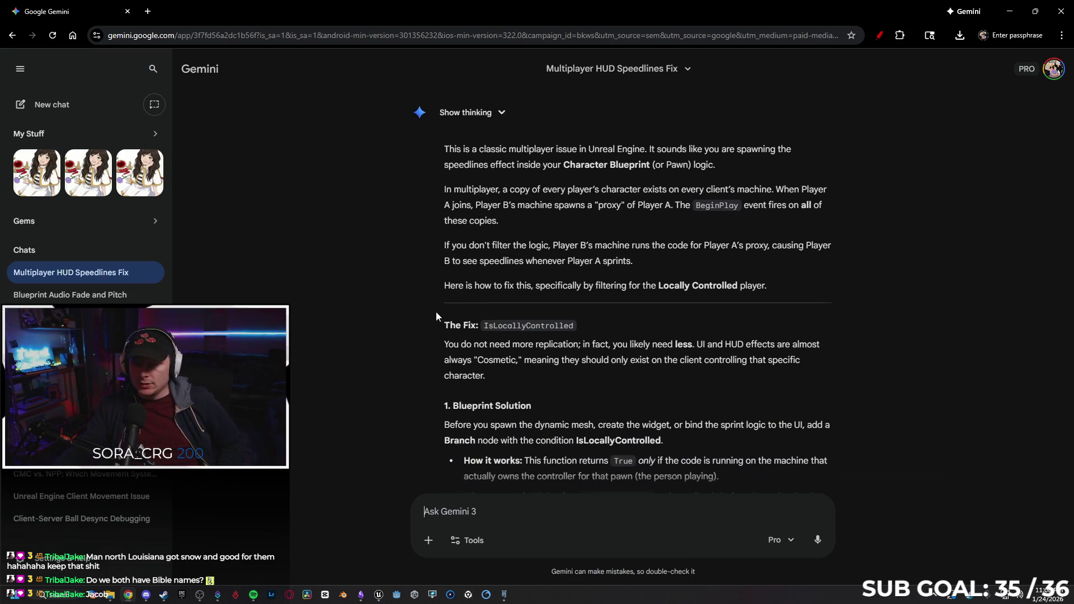
pyautogui.scroll(-1, 393, 322)
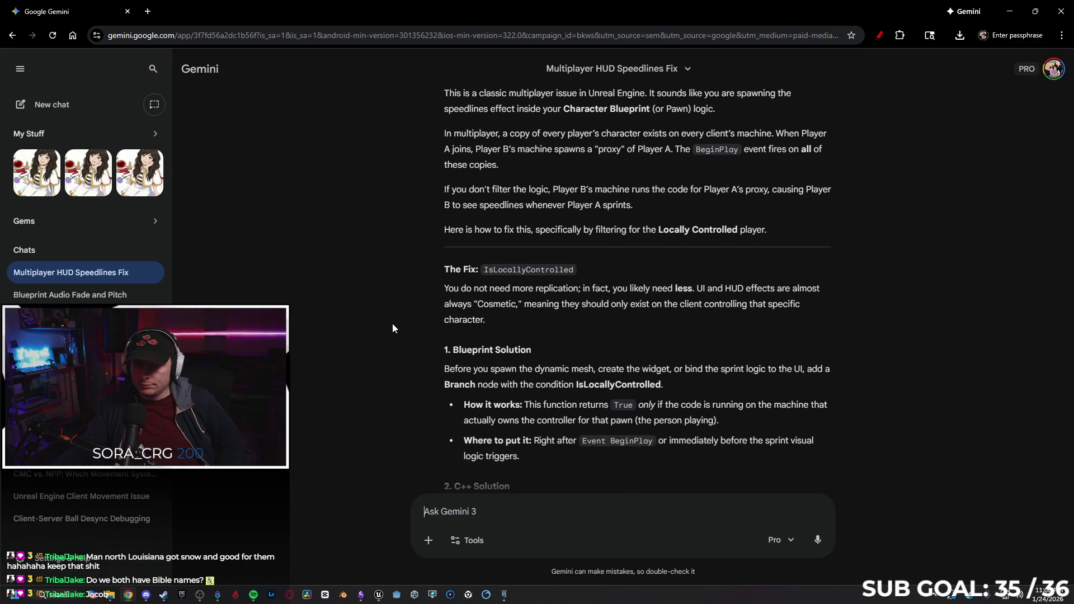
pyautogui.scroll(-1, 385, 327)
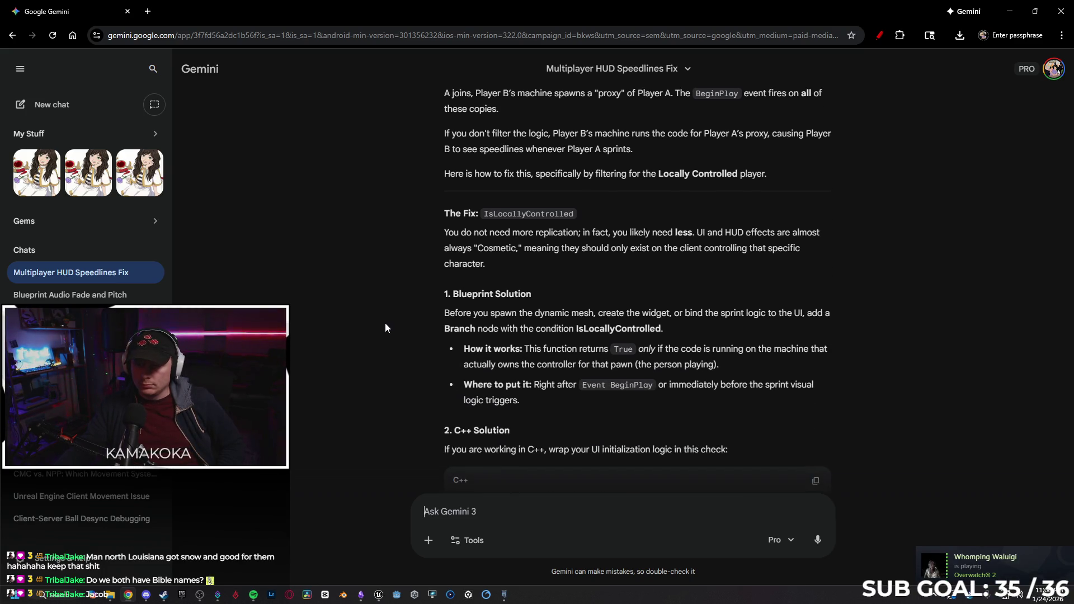
pyautogui.scroll(-1, 392, 318)
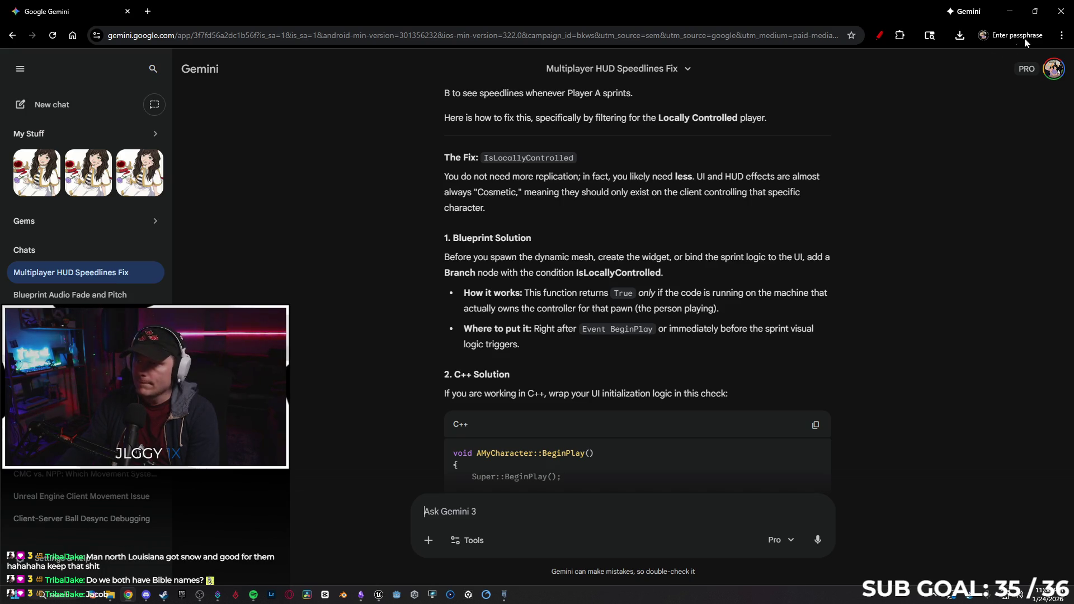
pyautogui.click(1010, 12)
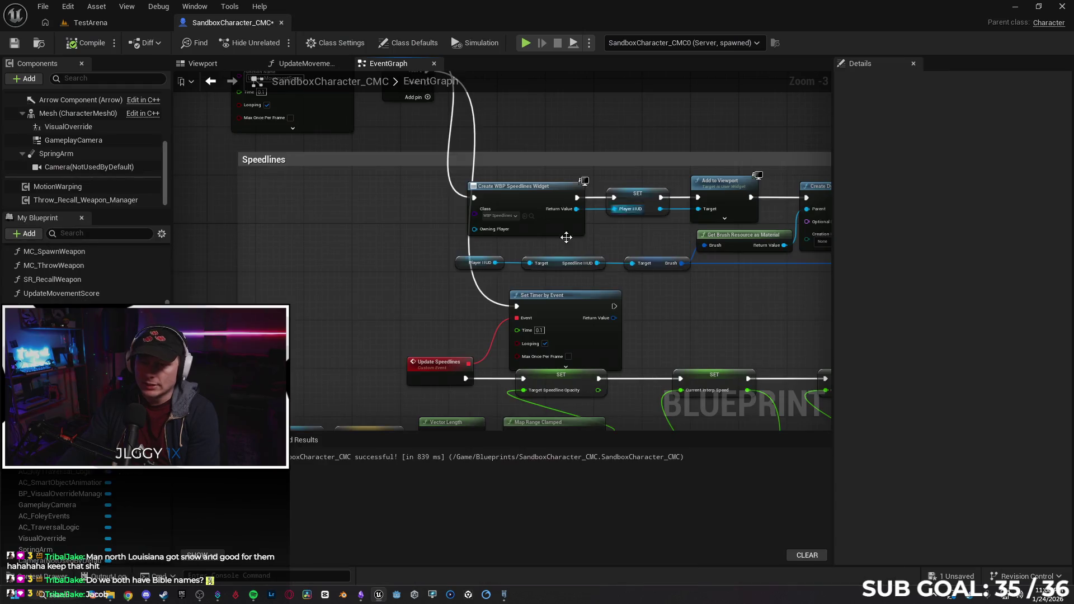
pyautogui.rightClick(391, 240)
pyautogui.write('is locally')
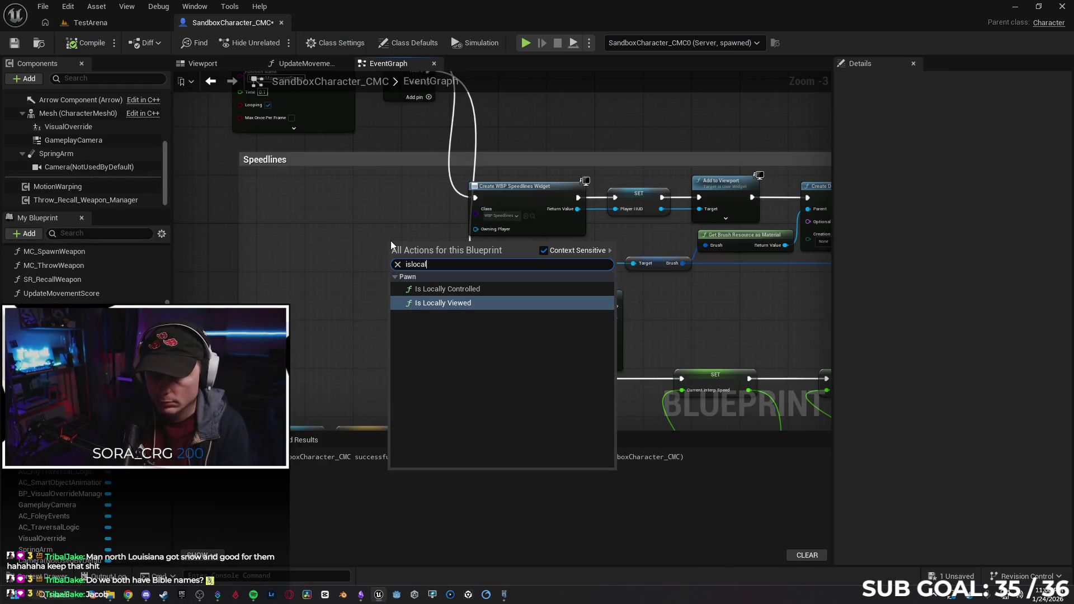
pyautogui.press('Return')
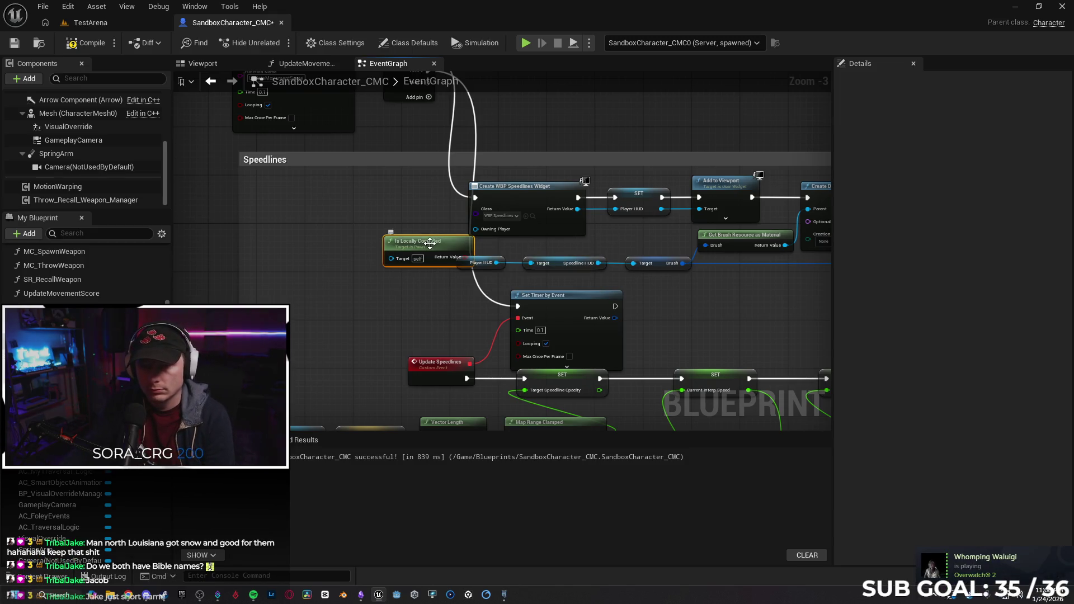
pyautogui.moveTo(390, 241); pyautogui.dragTo(306, 235)
pyautogui.press('b')
pyautogui.click(411, 179)
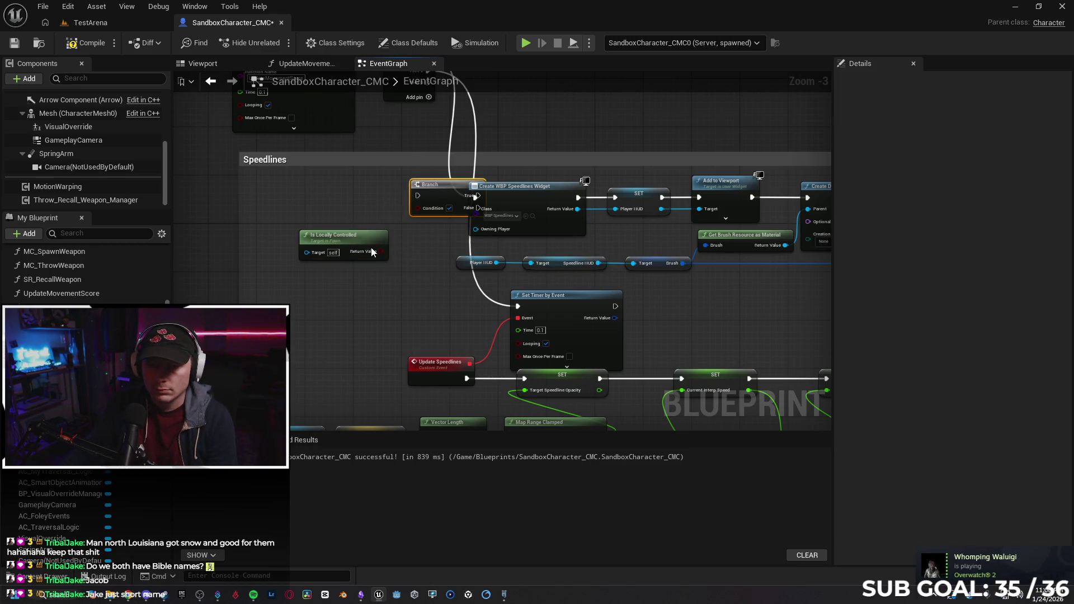
# Wire Is Locally Controlled and Sequence Then 1 into the Branch, compile, and start multiplayer play.
pyautogui.moveTo(382, 252); pyautogui.dragTo(428, 207)
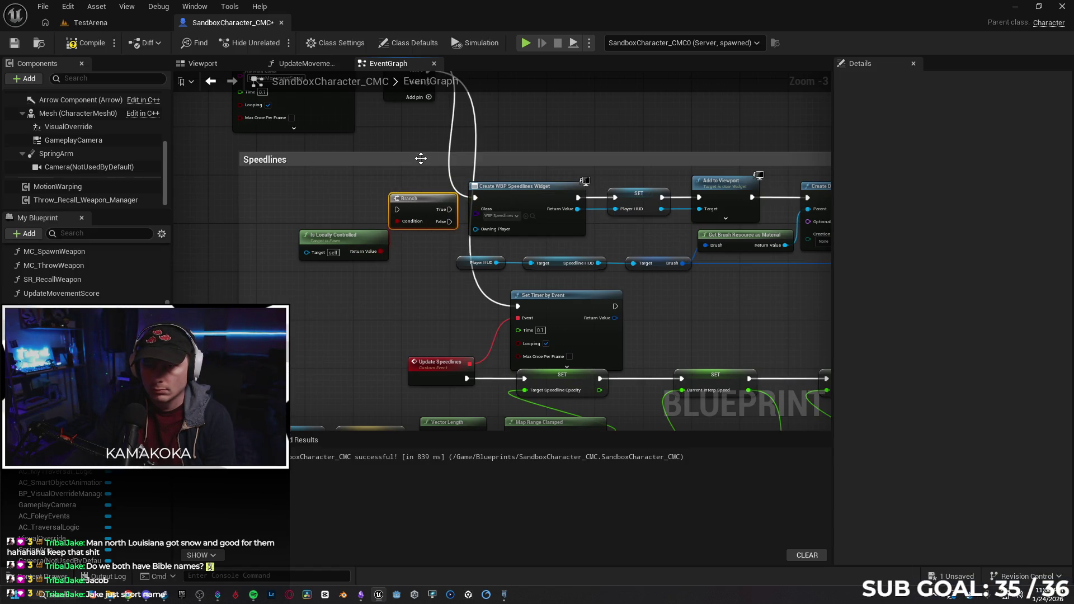
pyautogui.scroll(-1, 420, 161)
pyautogui.moveTo(408, 166); pyautogui.dragTo(411, 193)
pyautogui.moveTo(412, 251); pyautogui.dragTo(364, 217)
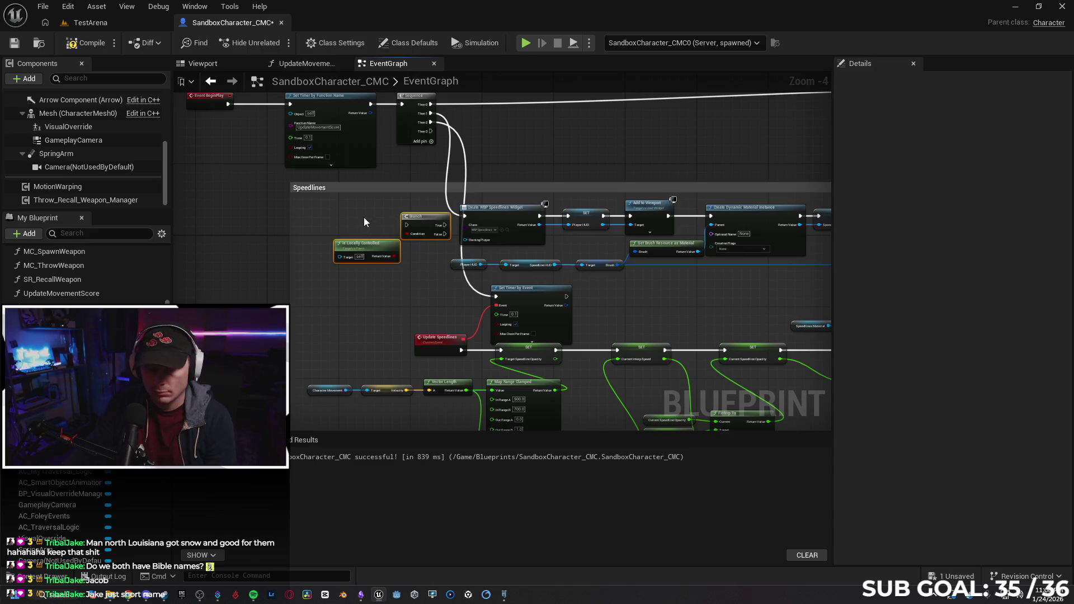
pyautogui.click(356, 300)
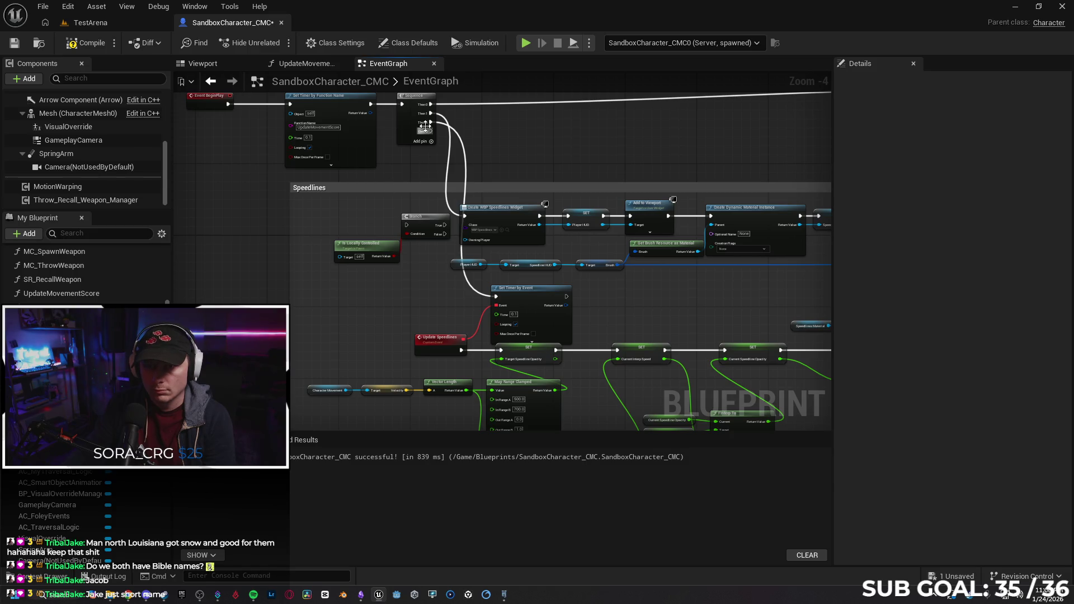
pyautogui.moveTo(431, 112)
pyautogui.mouseDown()
pyautogui.moveTo(450, 148)
pyautogui.moveTo(410, 235)
pyautogui.moveTo(407, 226)
pyautogui.moveTo(466, 216)
pyautogui.mouseUp()
pyautogui.press('Escape')
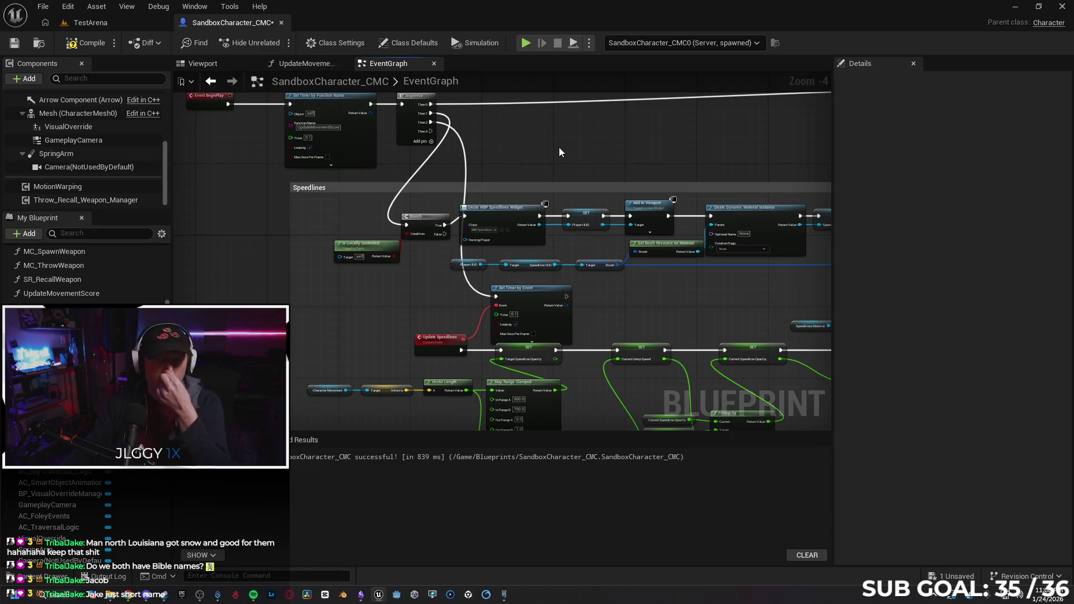
pyautogui.click(85, 43)
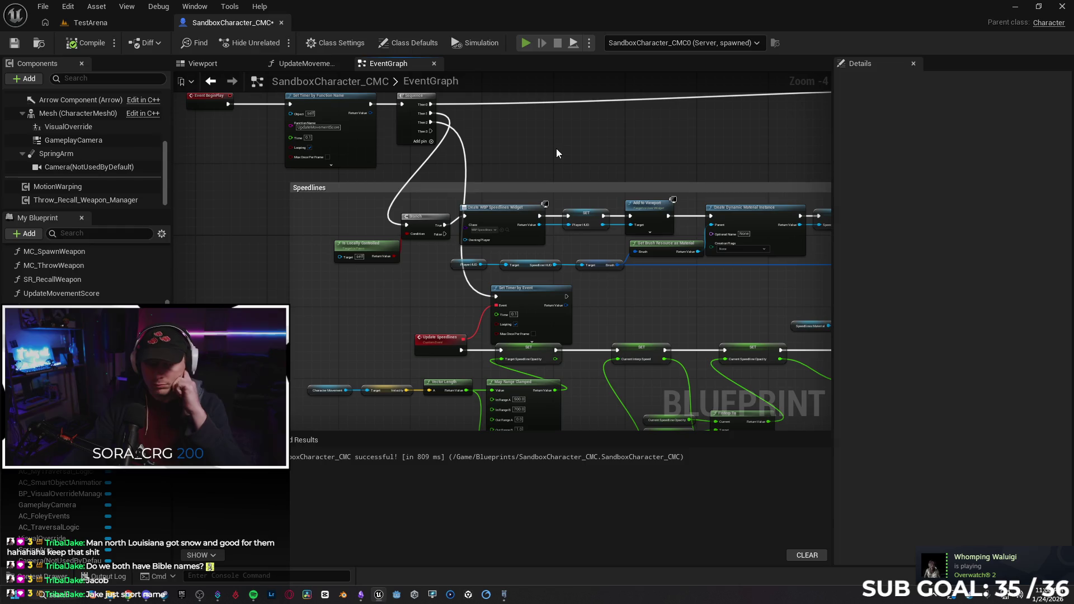
pyautogui.hotkey('alt', 'p')
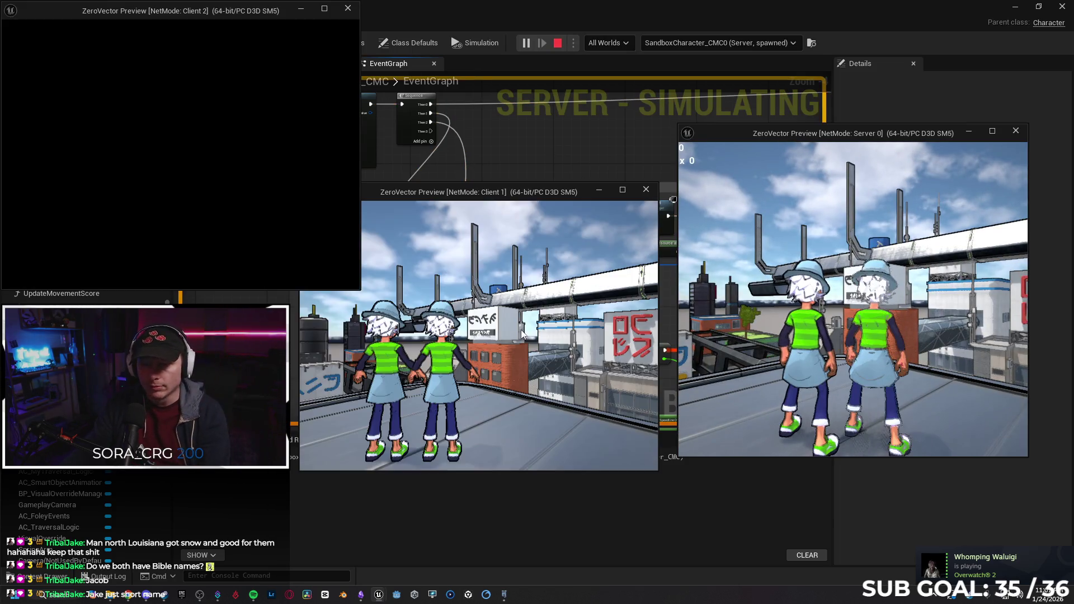
# In Client 1, run the character across the roof and jump, then stop the session.
pyautogui.click(524, 334)
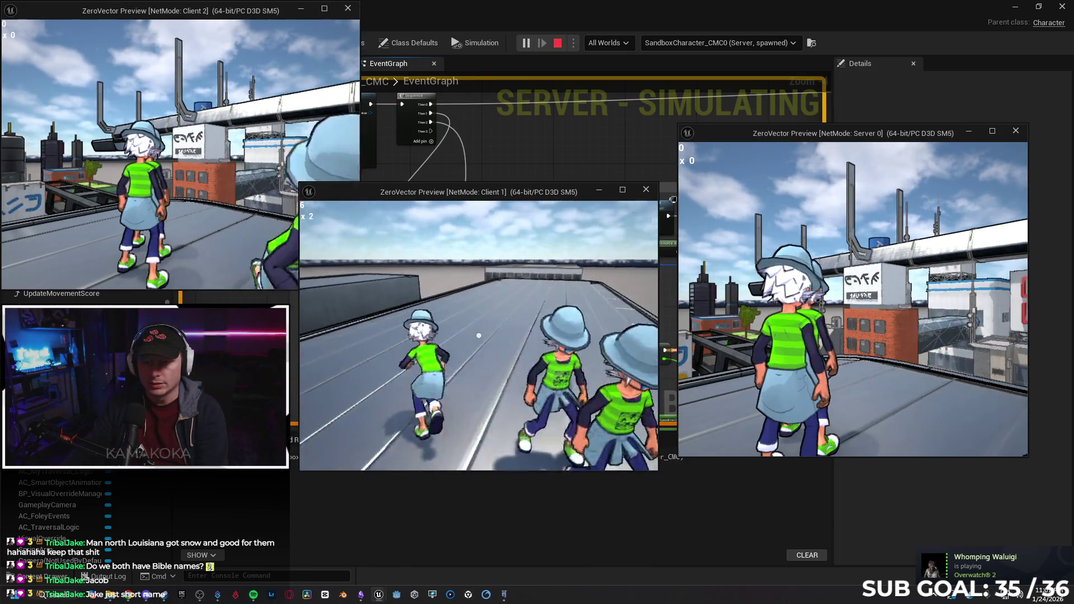
pyautogui.press('w')
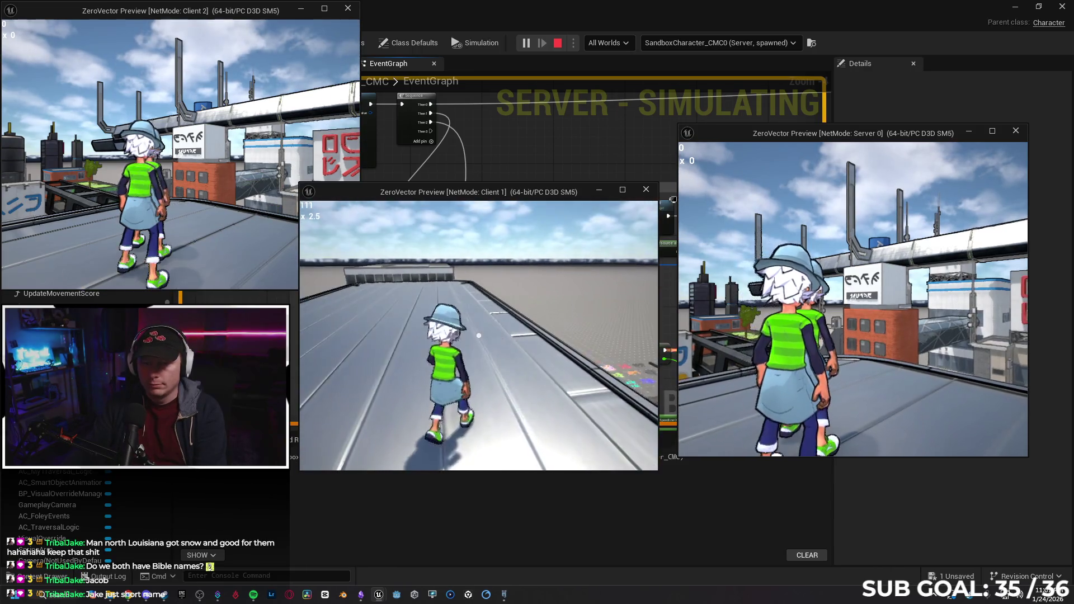
pyautogui.press('space')
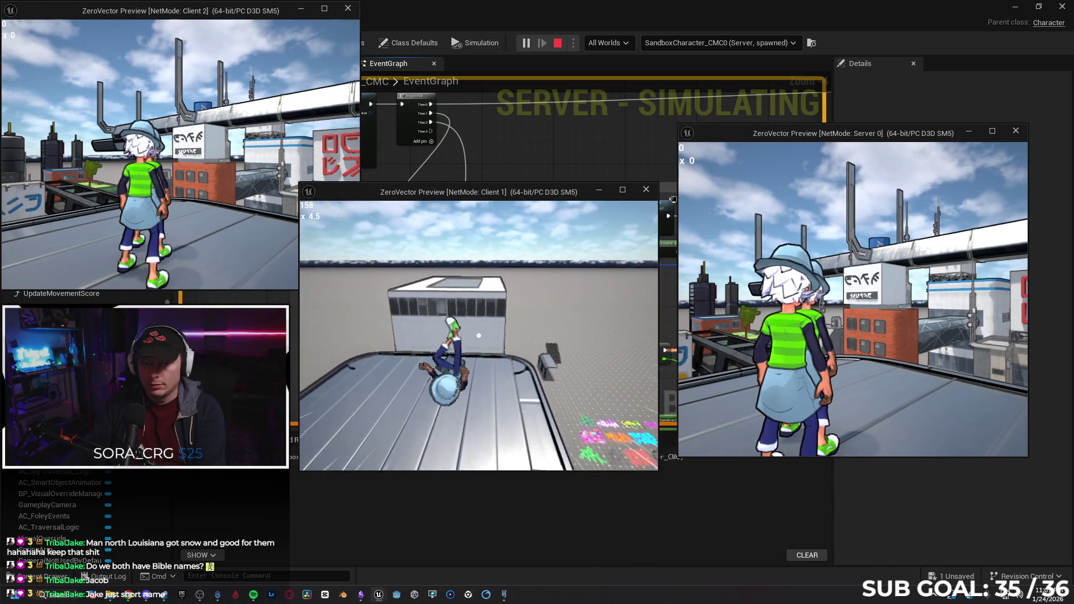
pyautogui.hotkey('alt', 'Tab')
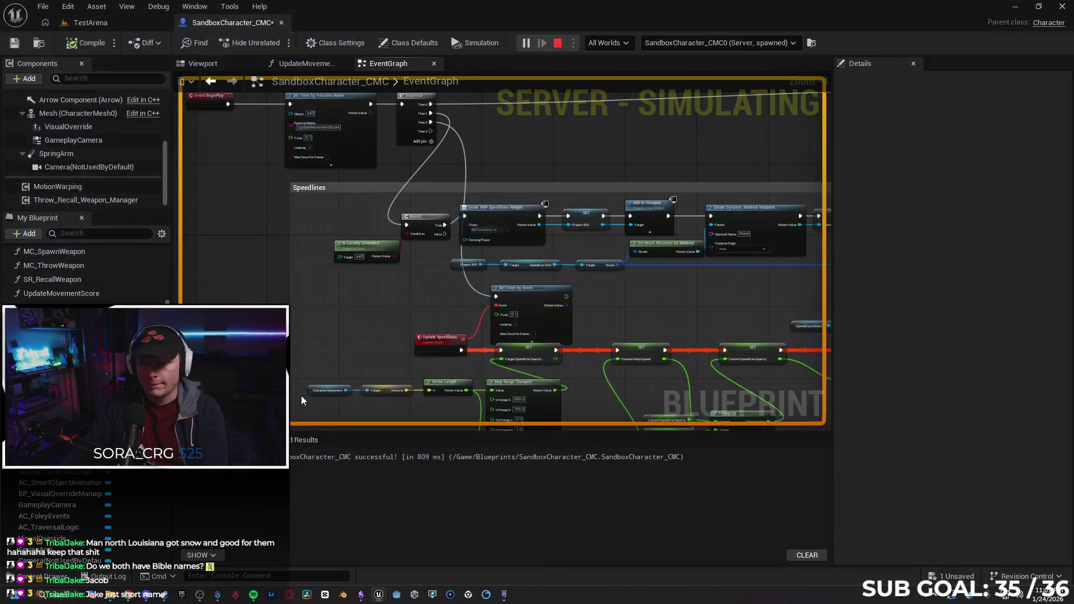
pyautogui.press('Escape')
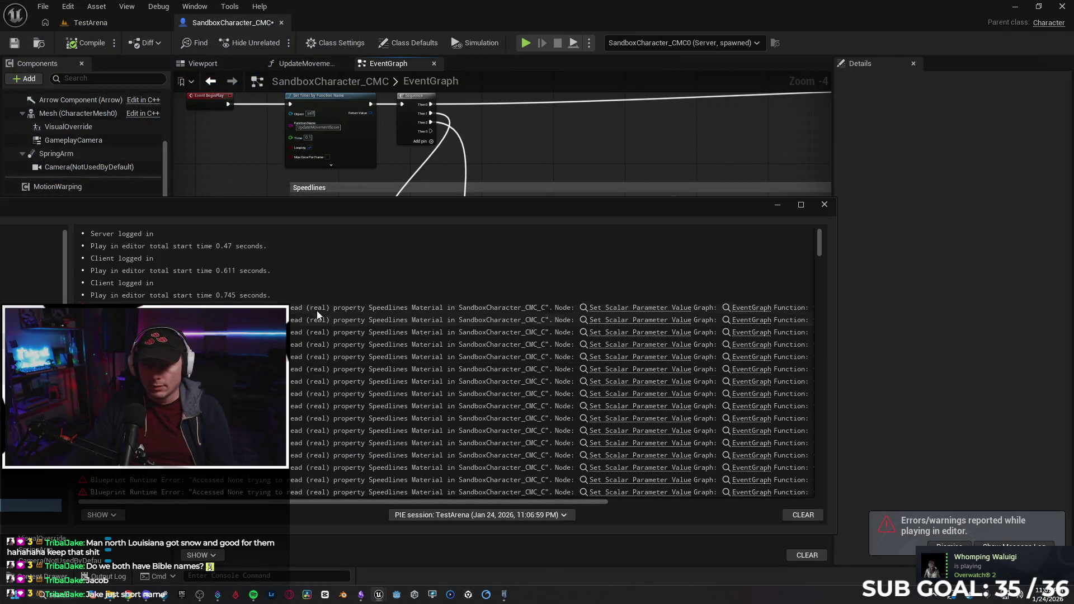
# Jump to the Set Scalar Parameter Value node from the first error and review the error list.
pyautogui.click(619, 307)
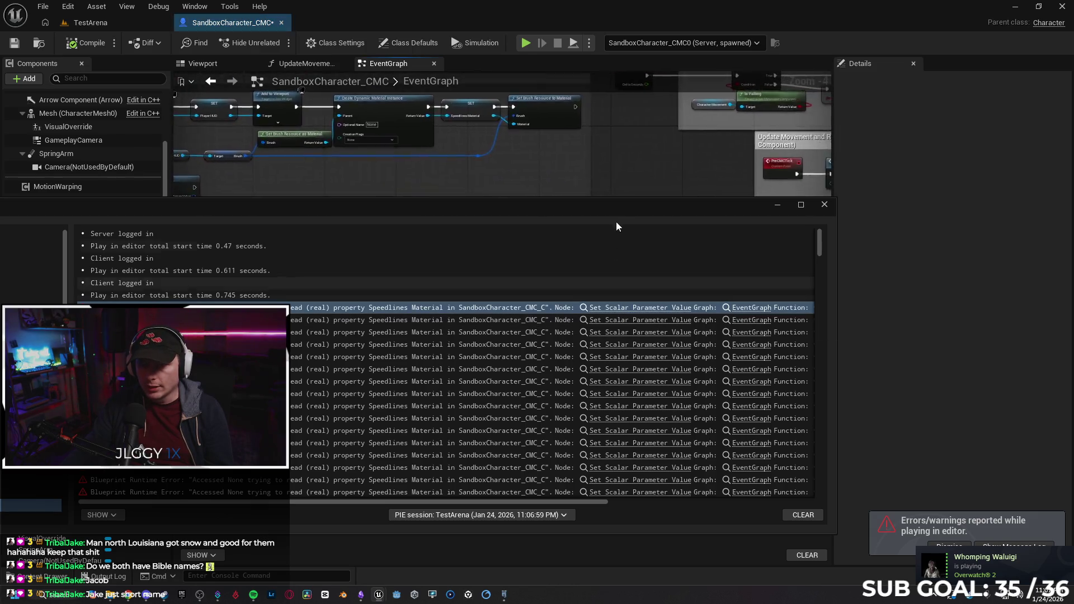
pyautogui.moveTo(603, 210)
pyautogui.mouseDown()
pyautogui.moveTo(580, 345)
pyautogui.moveTo(603, 317)
pyautogui.moveTo(601, 288)
pyautogui.mouseUp()
pyautogui.moveTo(515, 579); pyautogui.dragTo(857, 574)
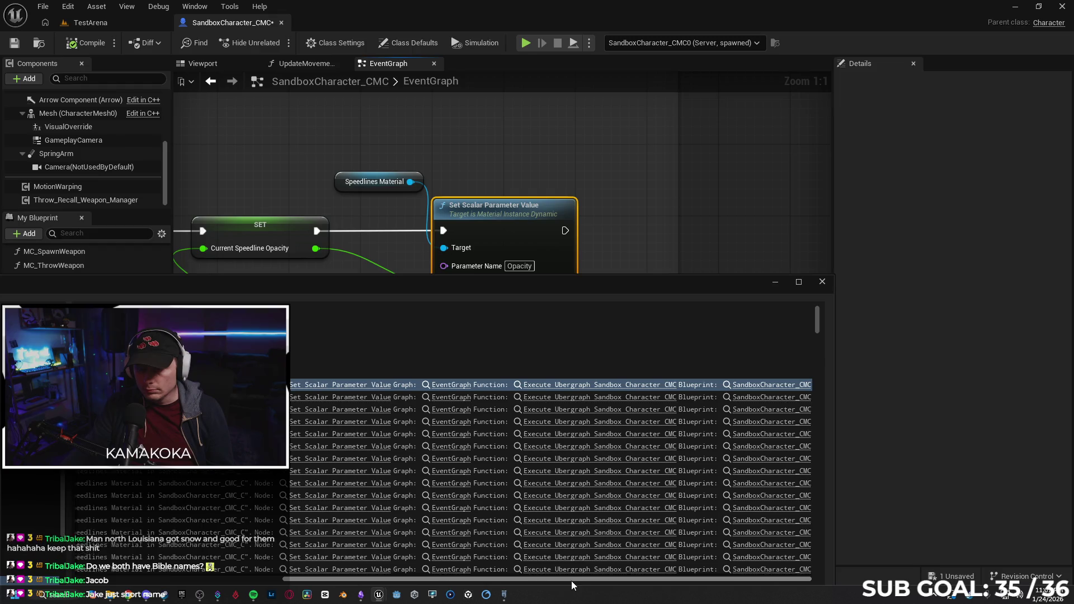
pyautogui.moveTo(597, 582); pyautogui.dragTo(324, 566)
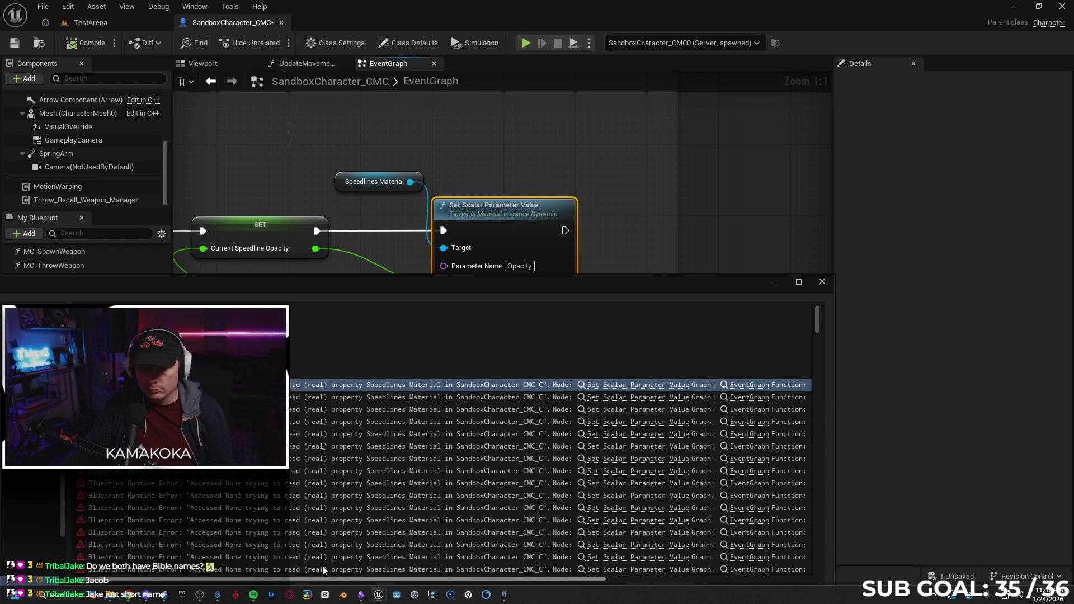
pyautogui.click(168, 385)
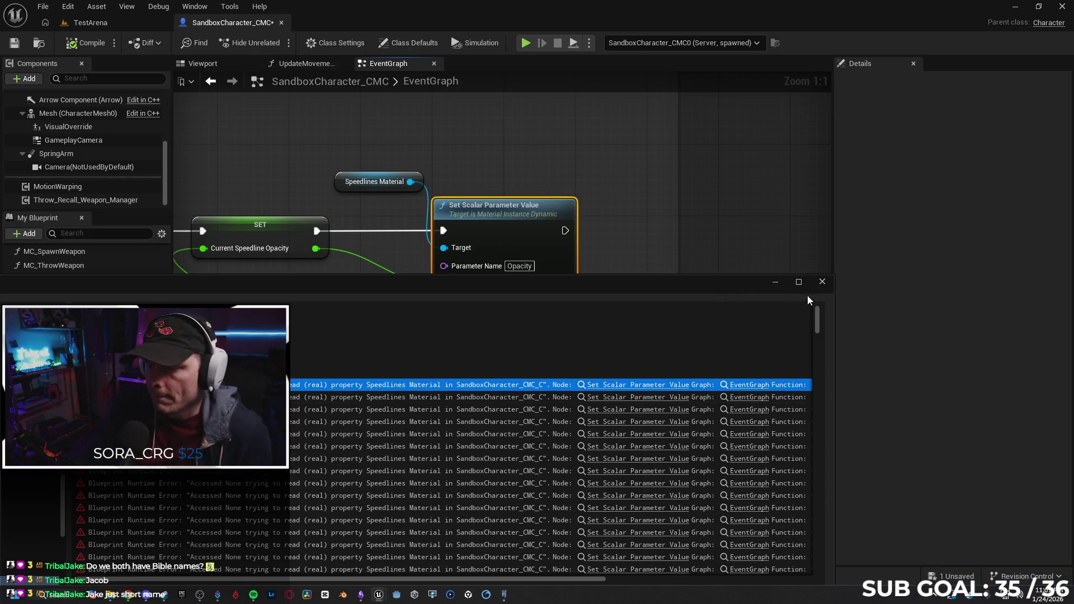
pyautogui.click(128, 594)
# Tell Gemini the fix worked but new errors appear, pasting the Speedlines Material runtime error.
pyautogui.write('That worke')
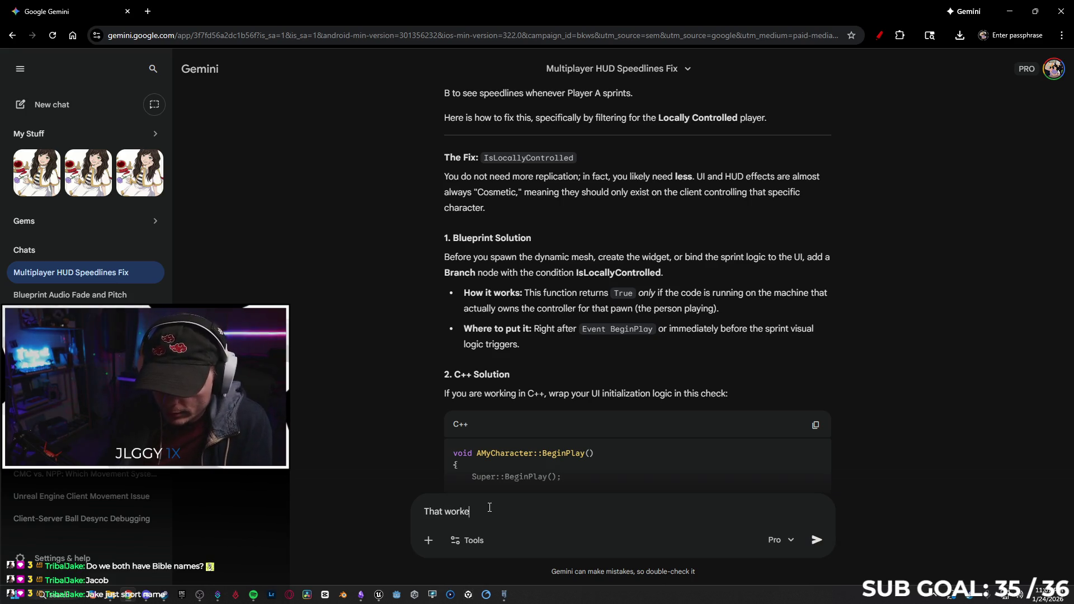
pyautogui.write('d, but ')
pyautogui.write('is now ')
pyautogui.write('generating')
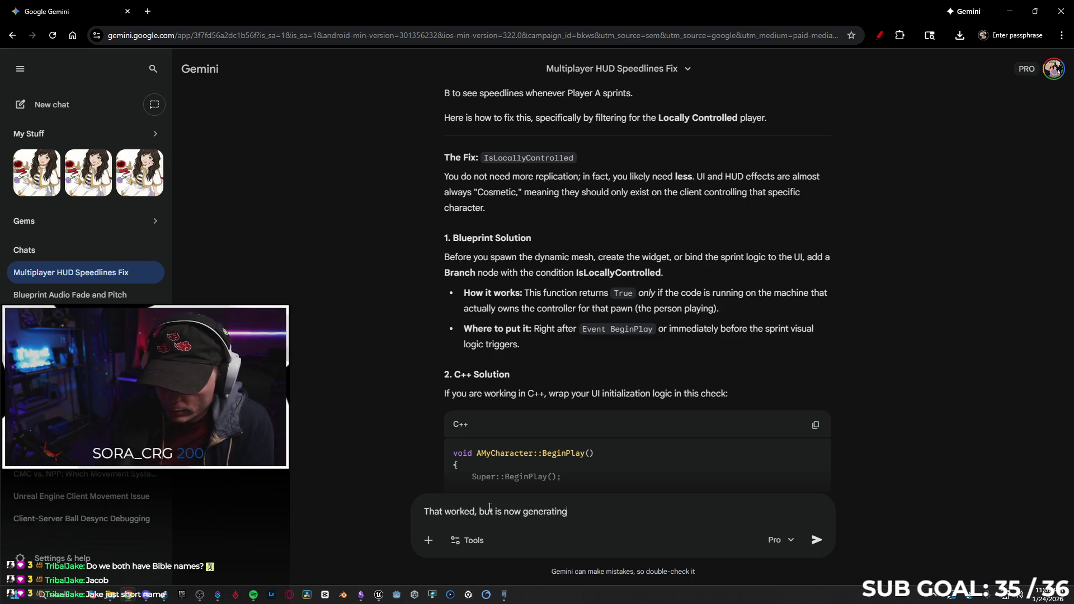
pyautogui.write(' a new error')
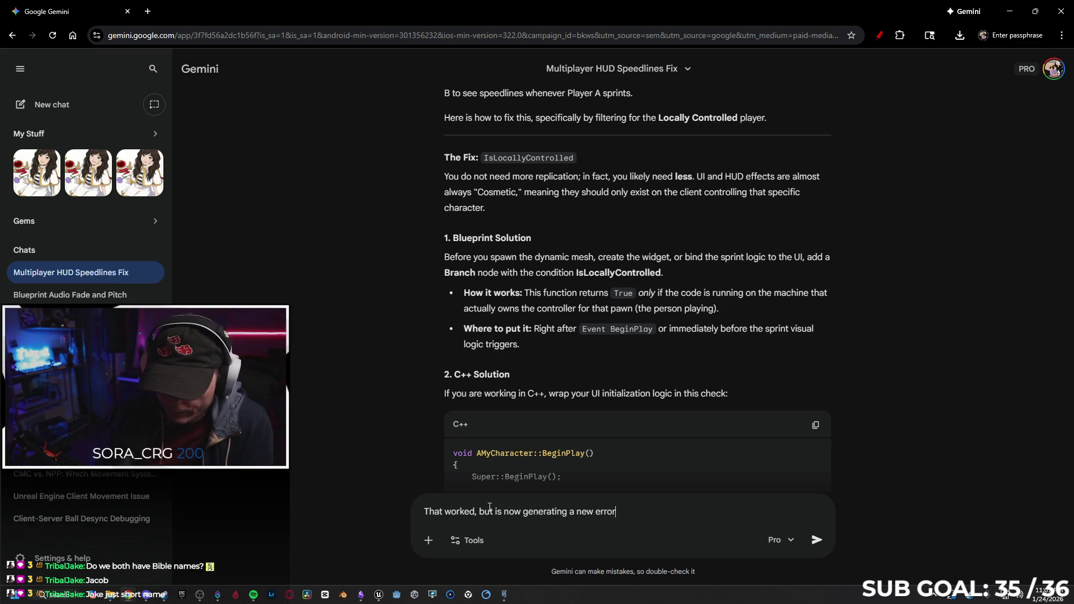
pyautogui.write('. The ma')
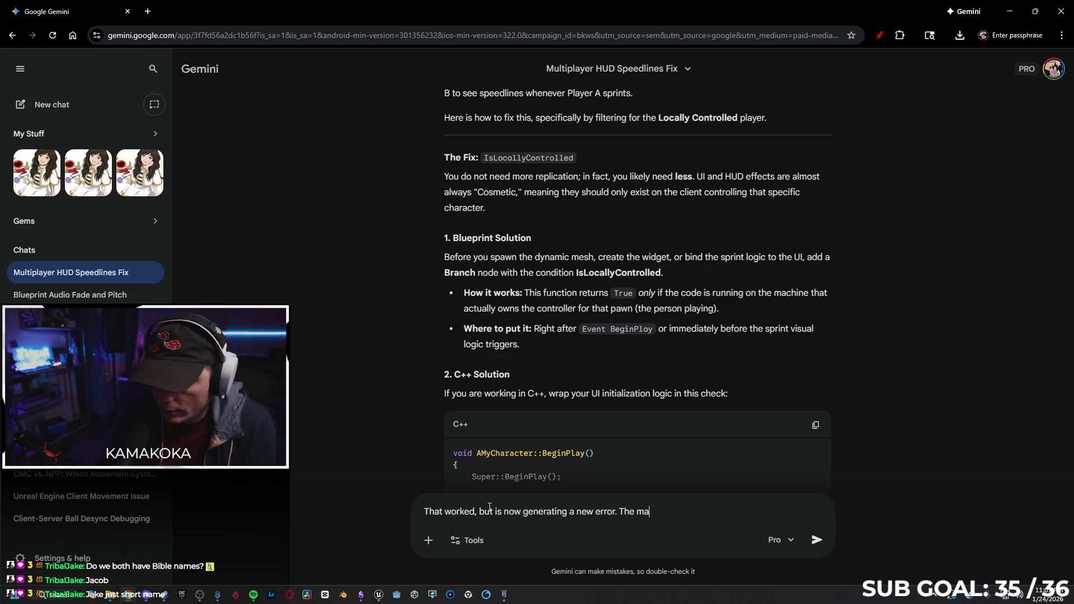
pyautogui.write('terial instance')
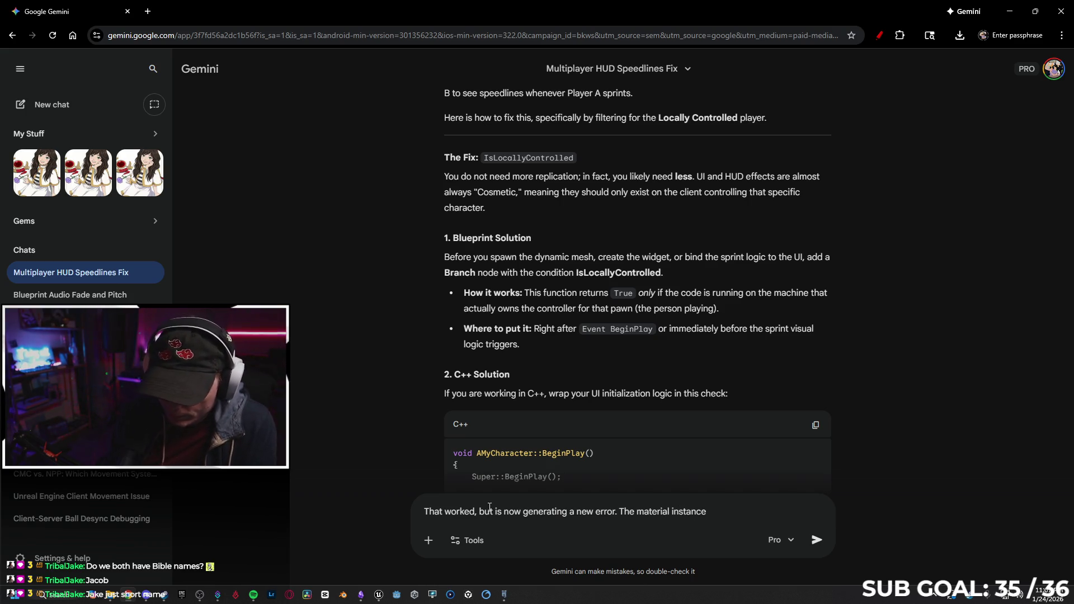
pyautogui.write(' has the abil')
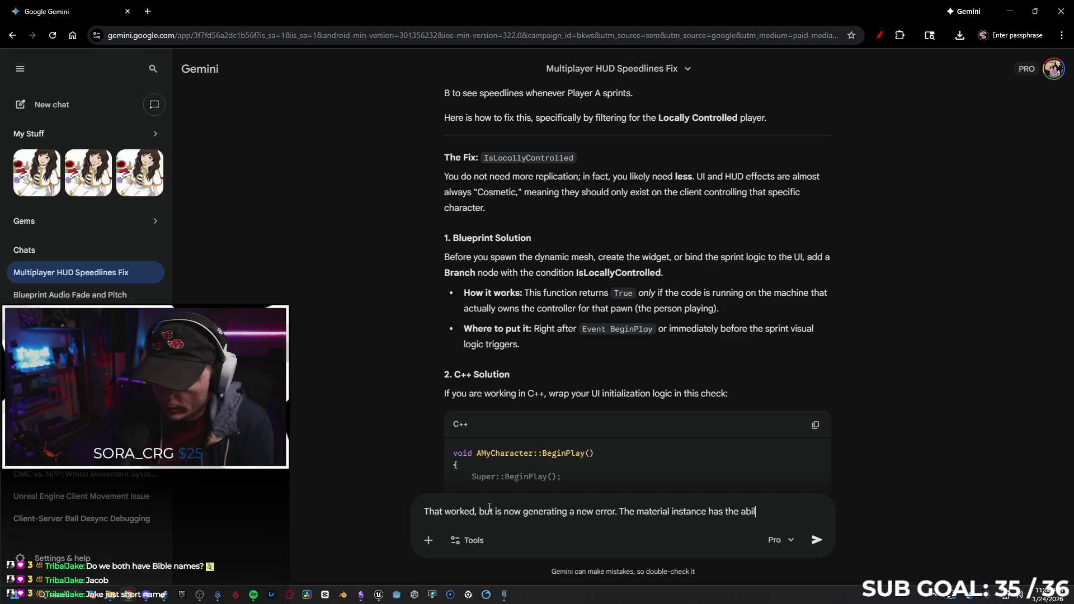
pyautogui.write('ity rt')
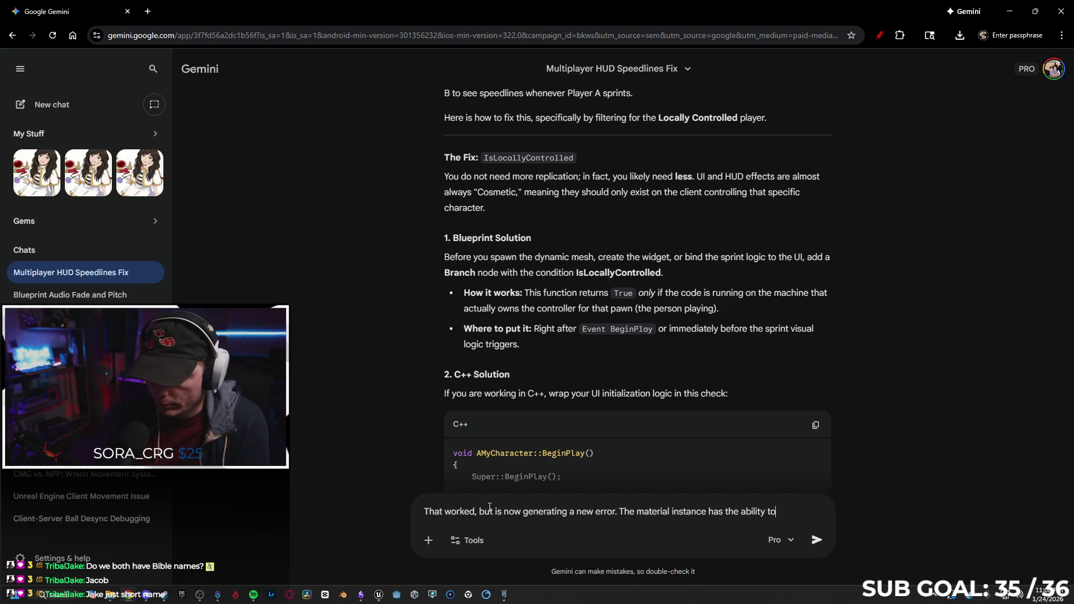
pyautogui.write('t the opacir')
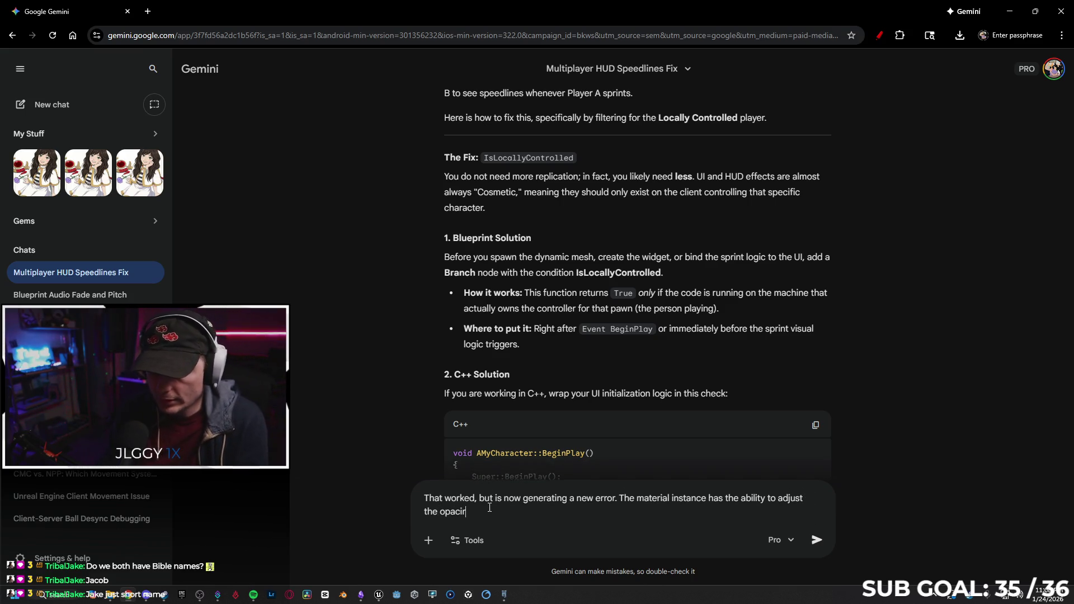
pyautogui.press('BackSpace')
pyautogui.write('ty based on events')
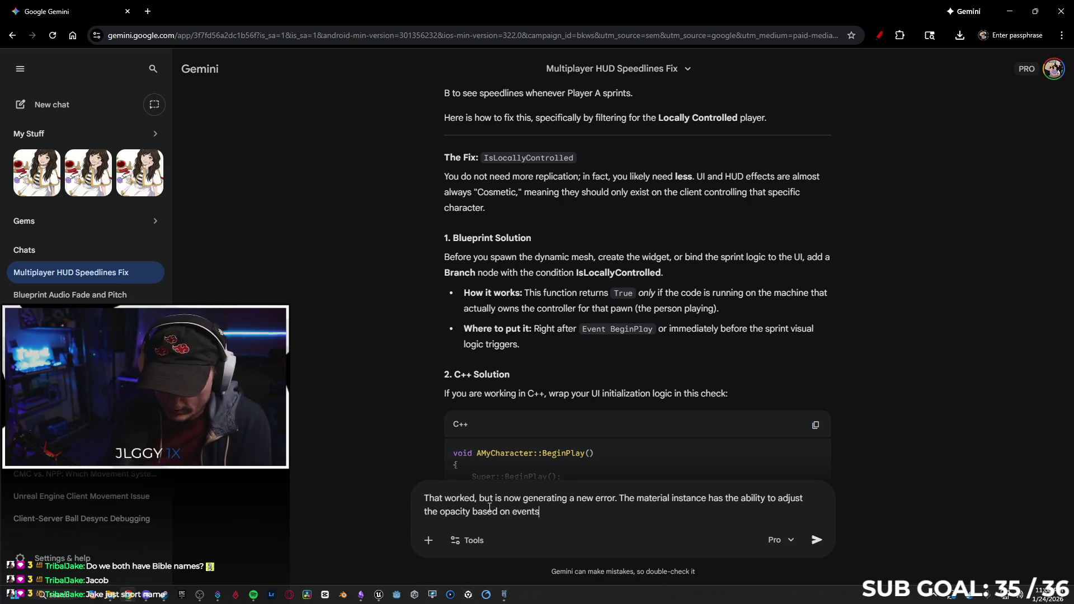
pyautogui.write('. Here')
pyautogui.write("'s what")
pyautogui.write(' it says')
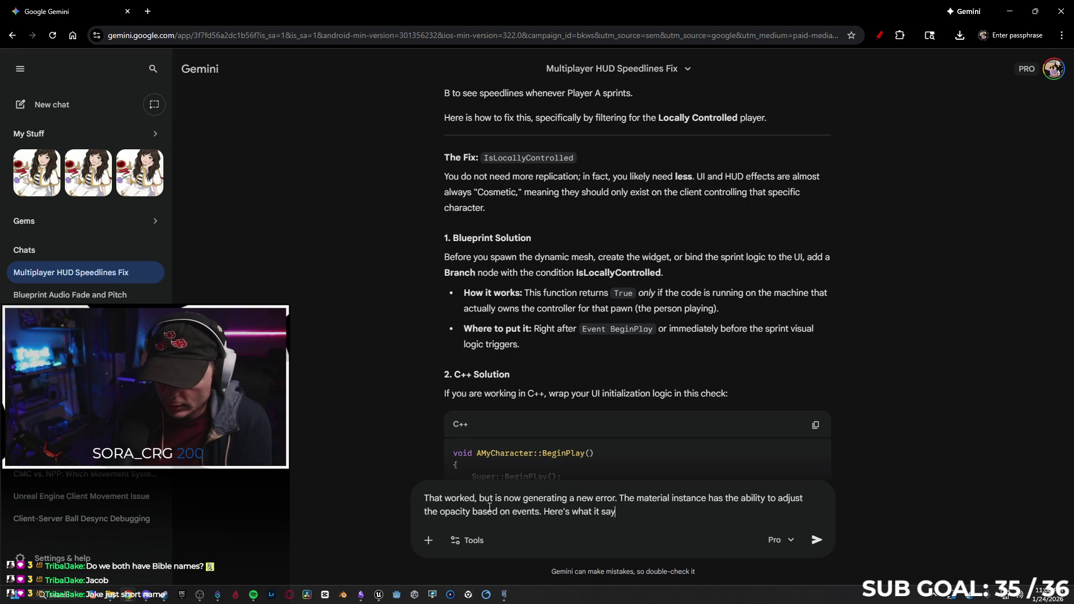
pyautogui.hotkey('shift', 'Return')
pyautogui.write('Blueprint Runtime Error: “Accessed None trying to read (real) property Speedlines Material in SandboxCharacter_CMC_C”. Node:  Set Scalar Parameter Value Graph:  EventGraph Function:  Execute Ubergraph Sandbox Character CMC Blueprint:  SandboxCharacter_CMC')
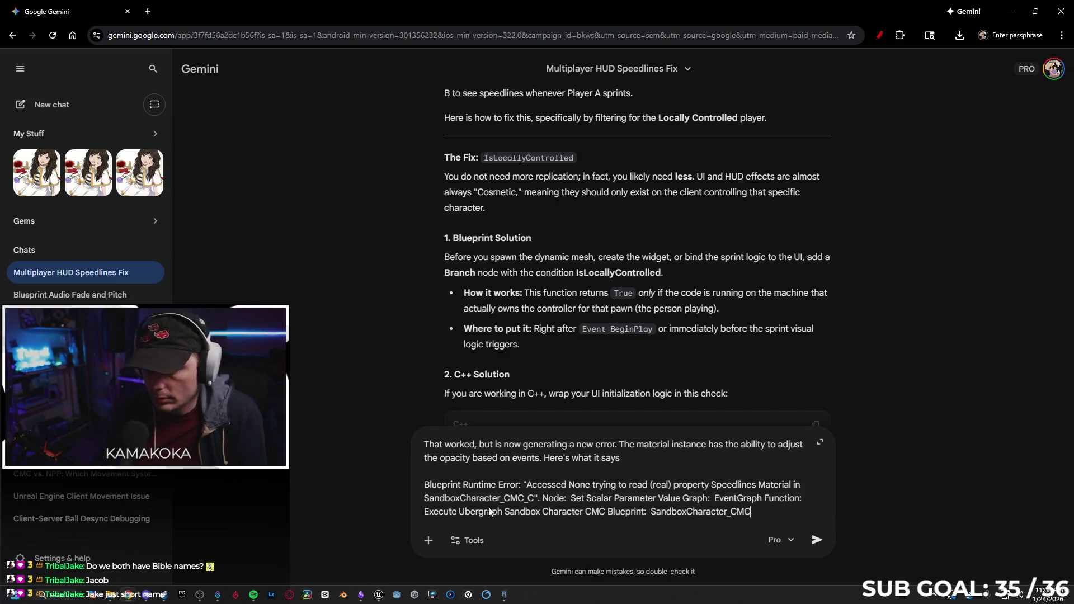
pyautogui.press('Return')
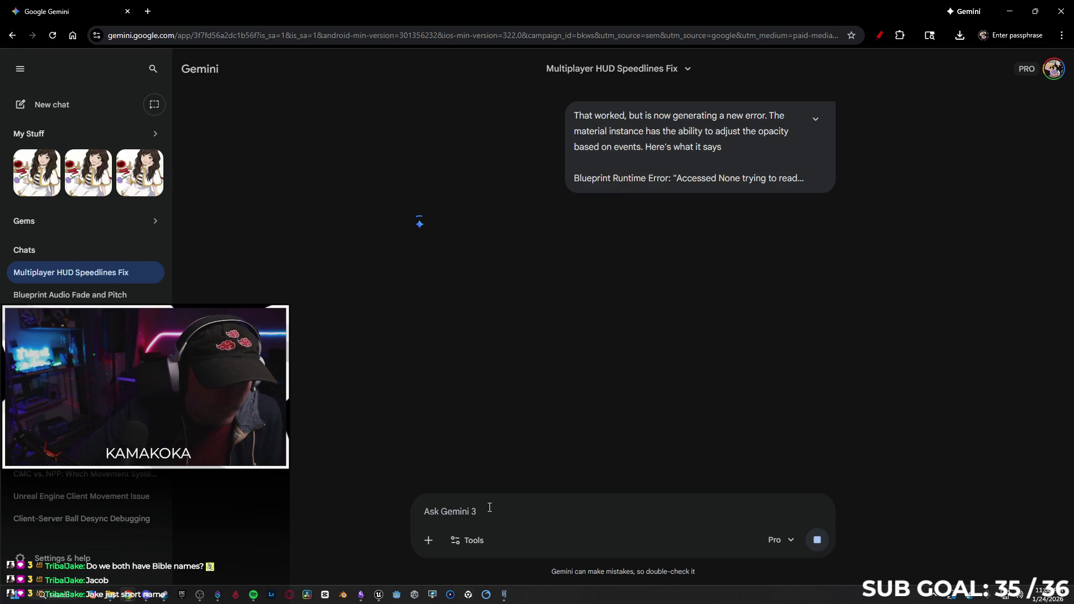
pyautogui.hotkey('alt', 'Tab')
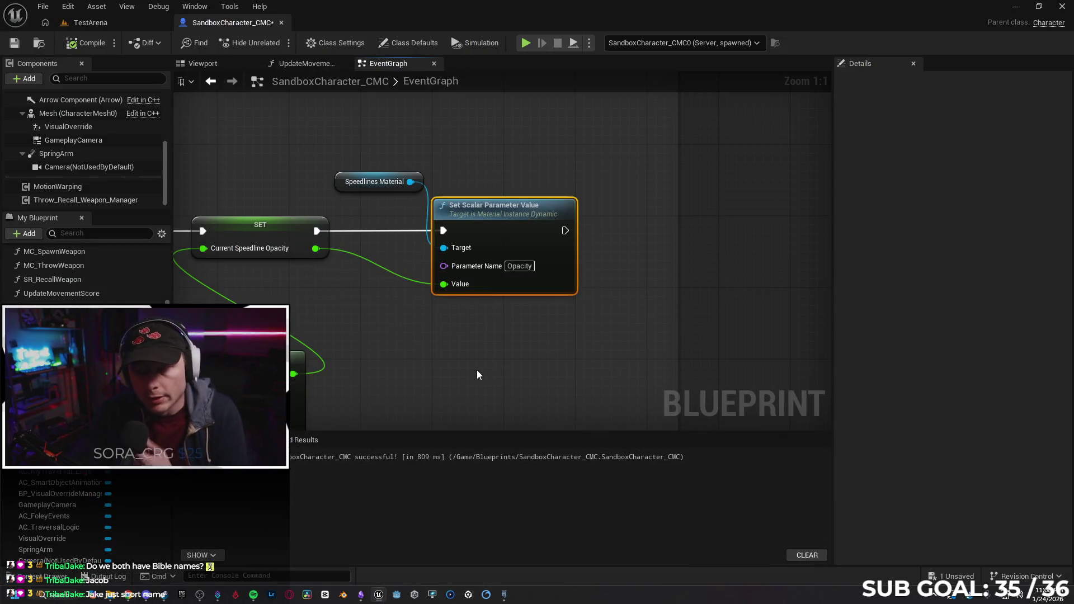
# Inspect the Speedlines Material and Set Scalar nodes, then save SandboxCharacter_CMC.
pyautogui.scroll(-1, 471, 370)
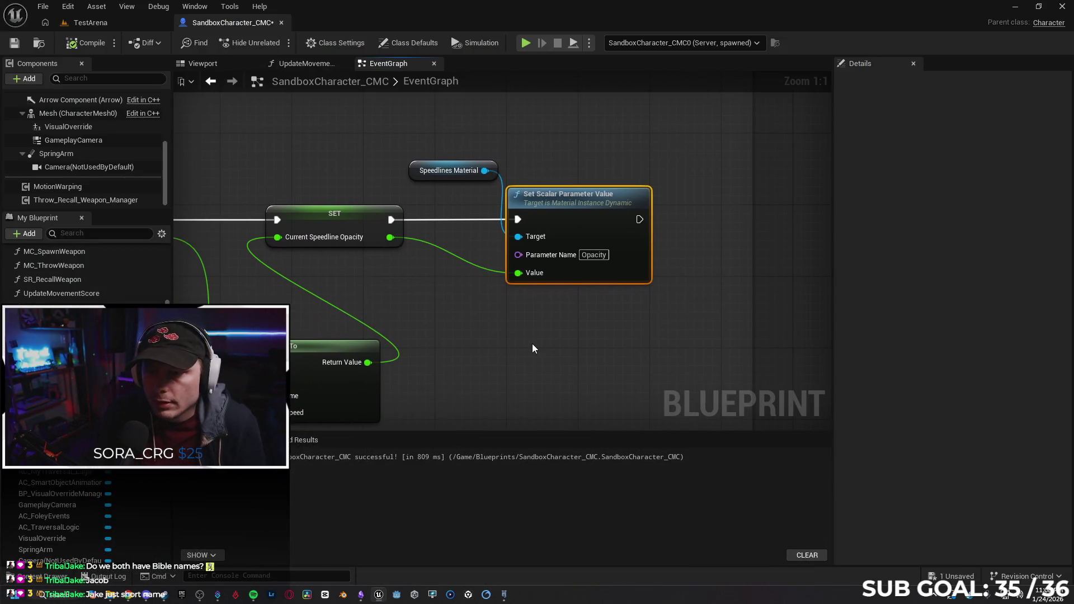
pyautogui.scroll(-1, 523, 354)
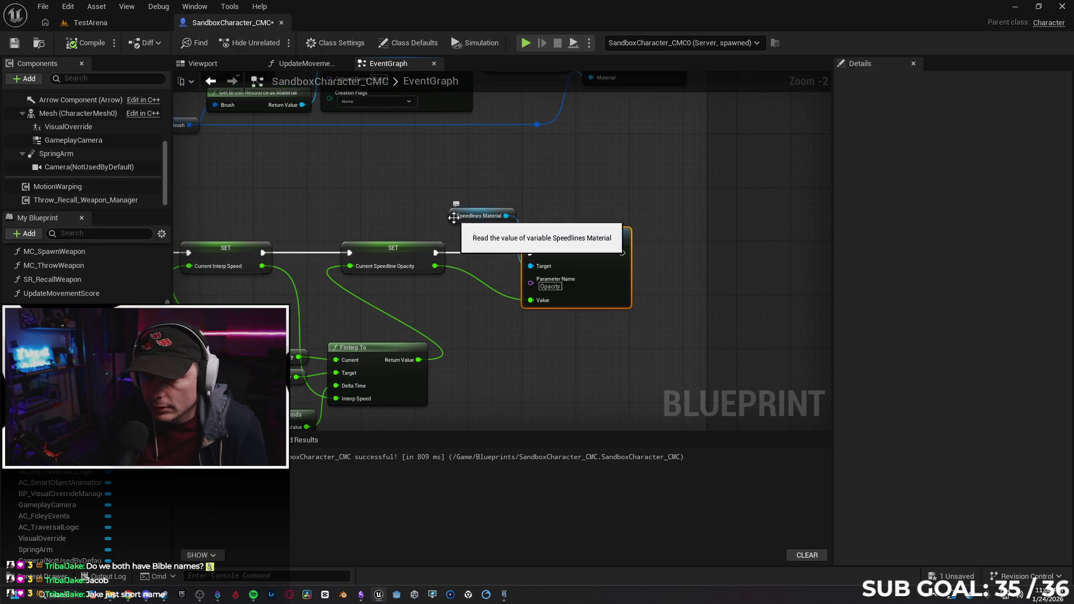
pyautogui.moveTo(452, 220); pyautogui.dragTo(447, 227)
pyautogui.moveTo(504, 368)
pyautogui.mouseDown()
pyautogui.moveTo(747, 326)
pyautogui.moveTo(759, 352)
pyautogui.moveTo(853, 308)
pyautogui.moveTo(862, 275)
pyautogui.moveTo(609, 304)
pyautogui.mouseUp()
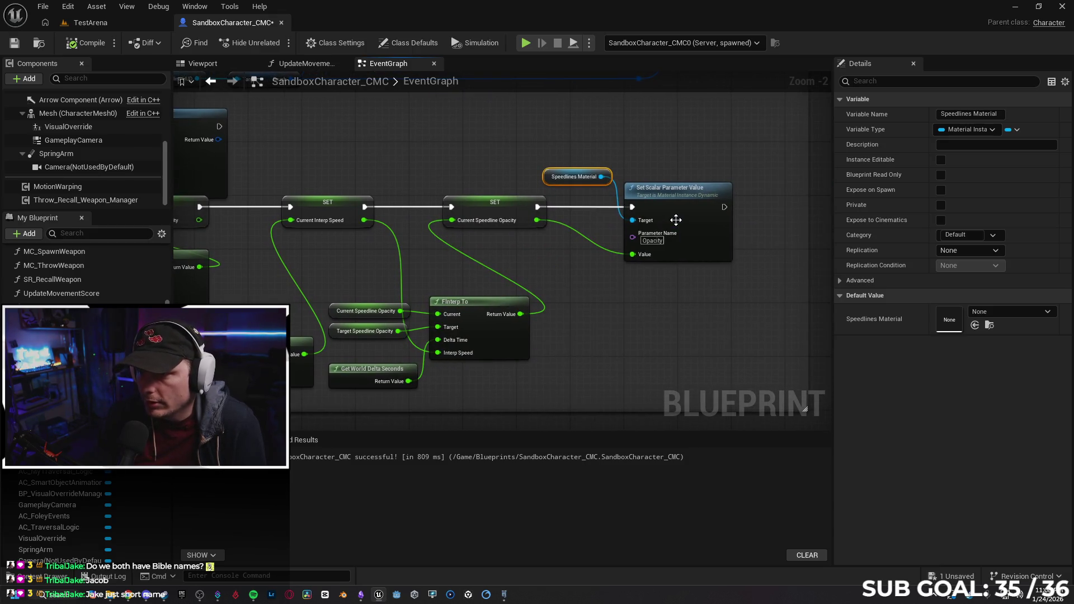
pyautogui.moveTo(672, 311); pyautogui.dragTo(634, 327)
pyautogui.scroll(2, 649, 317)
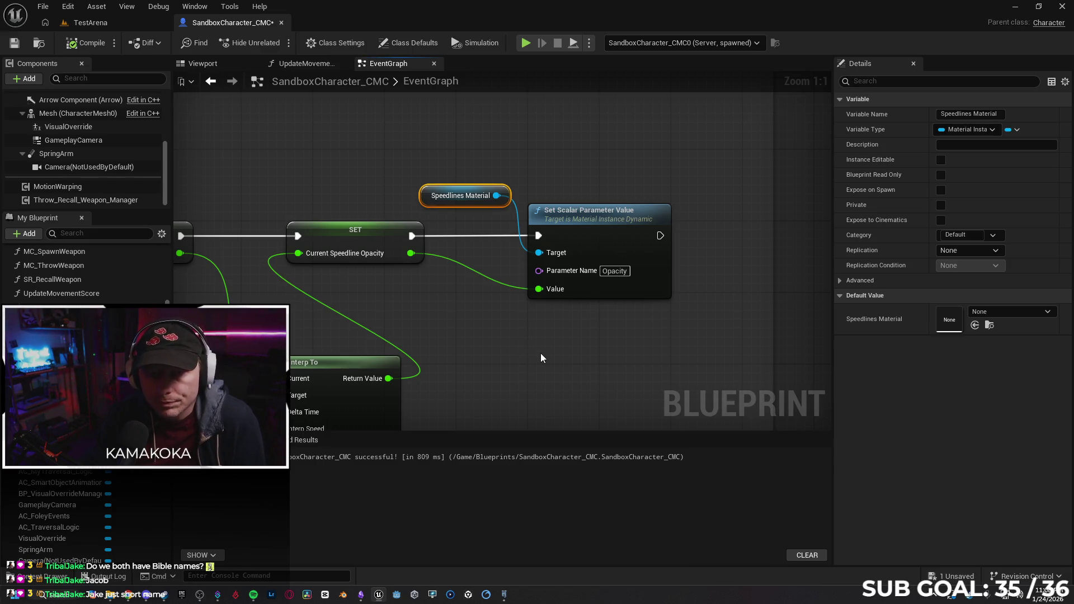
pyautogui.click(14, 43)
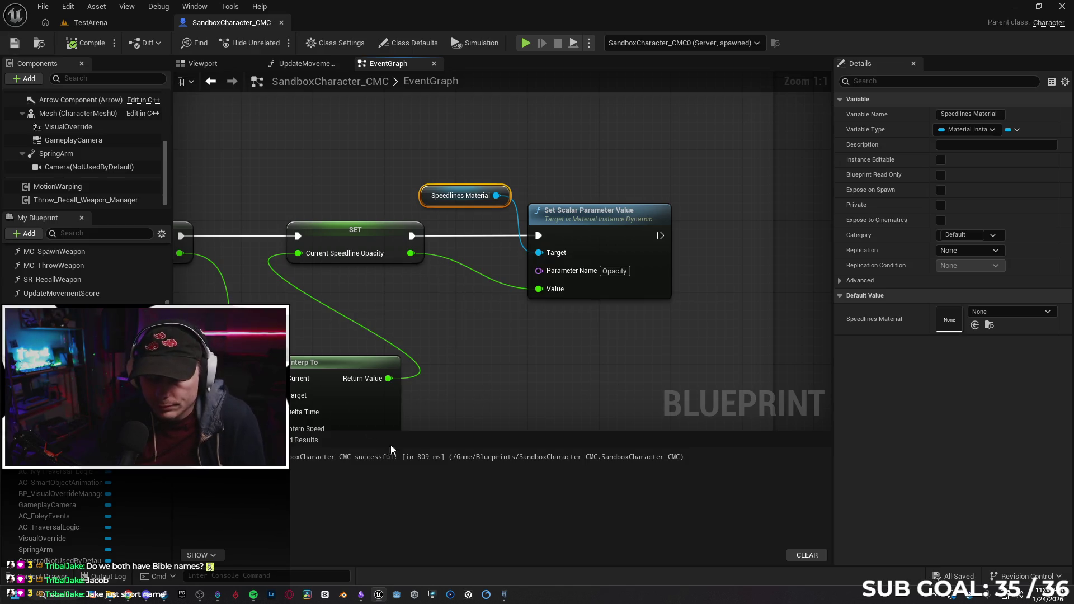
pyautogui.moveTo(385, 602)
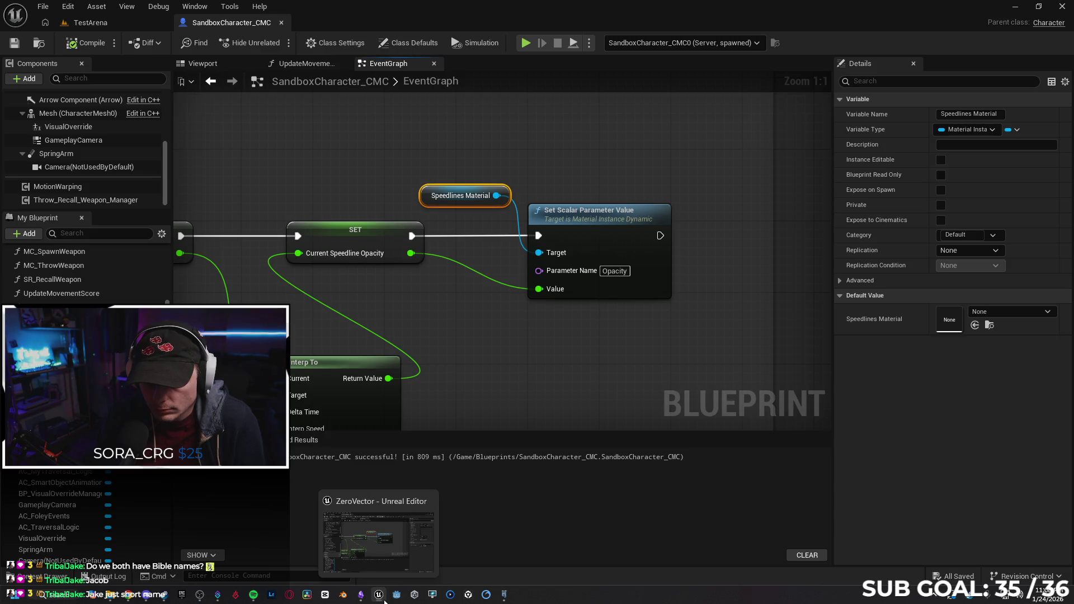
pyautogui.click(127, 595)
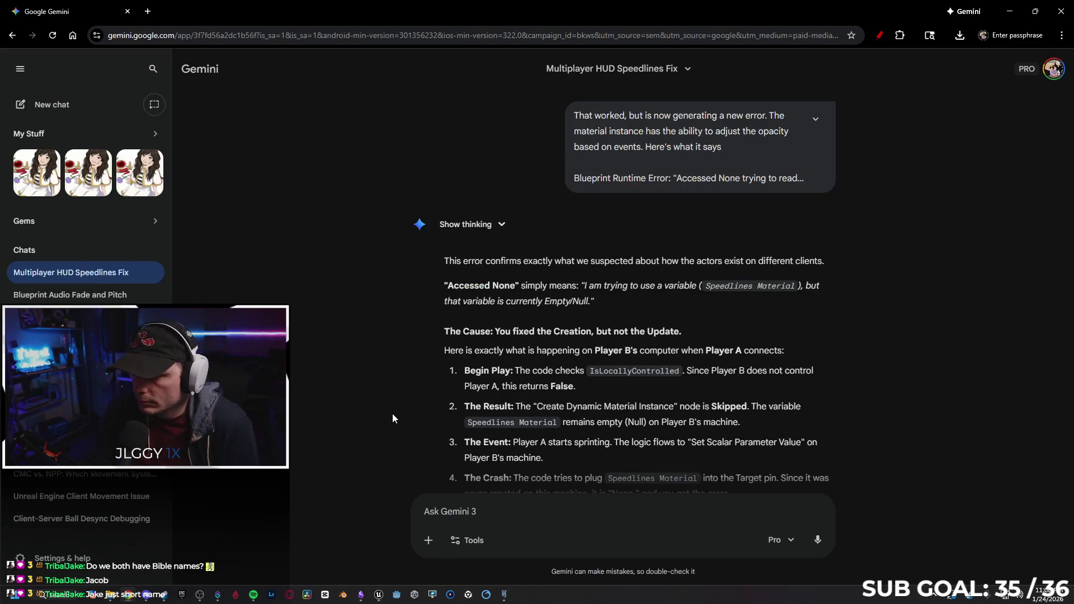
# Read Gemini's IsValid 'Safety Net' fix for Speedlines Material, then return to the Unreal graph.
pyautogui.scroll(-1, 451, 330)
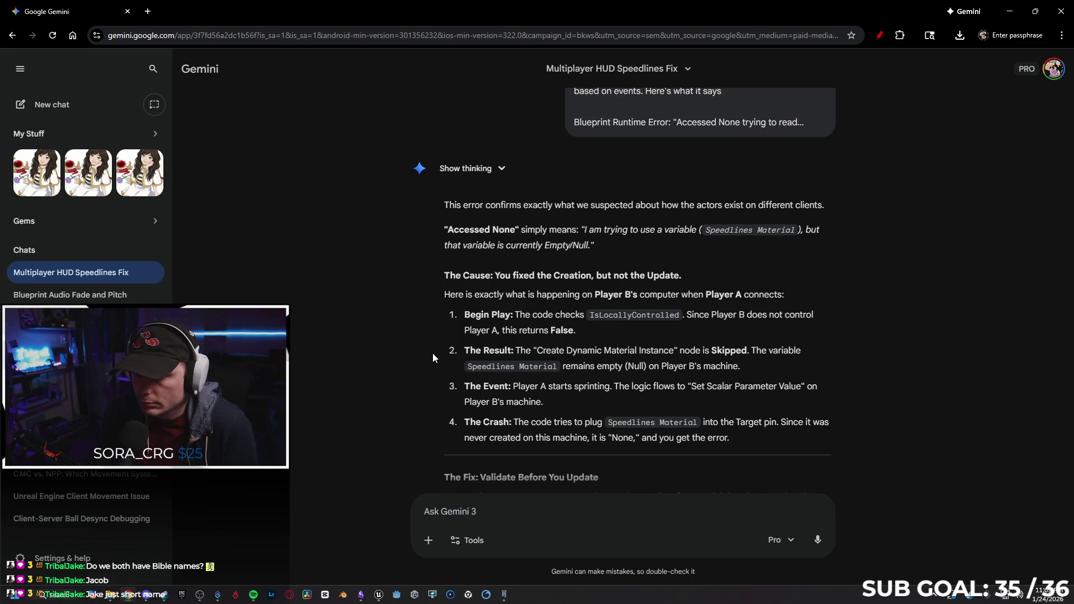
pyautogui.scroll(-3, 433, 356)
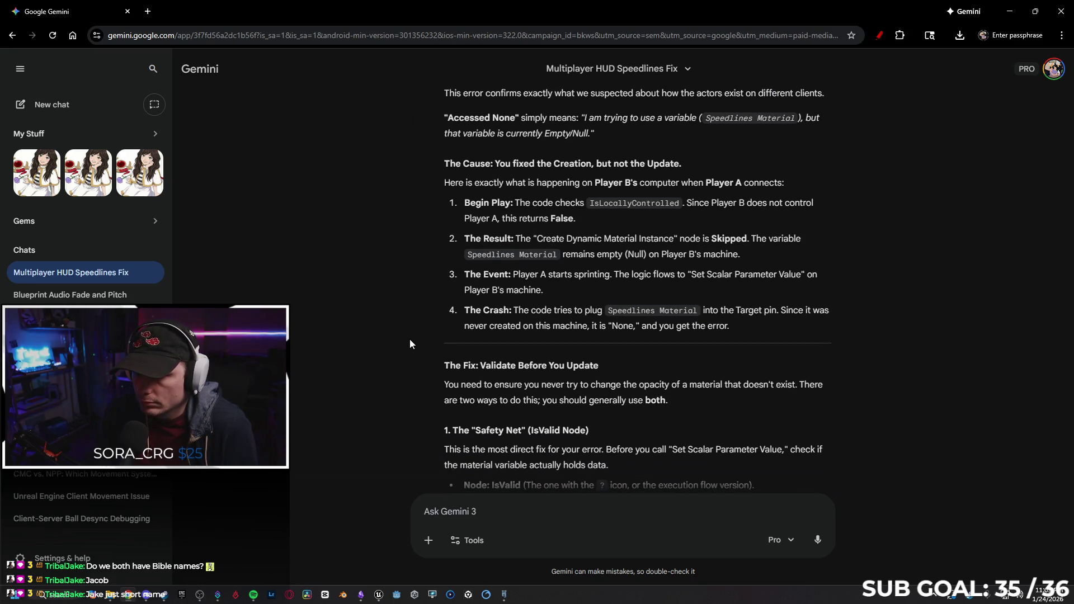
pyautogui.scroll(-2, 402, 334)
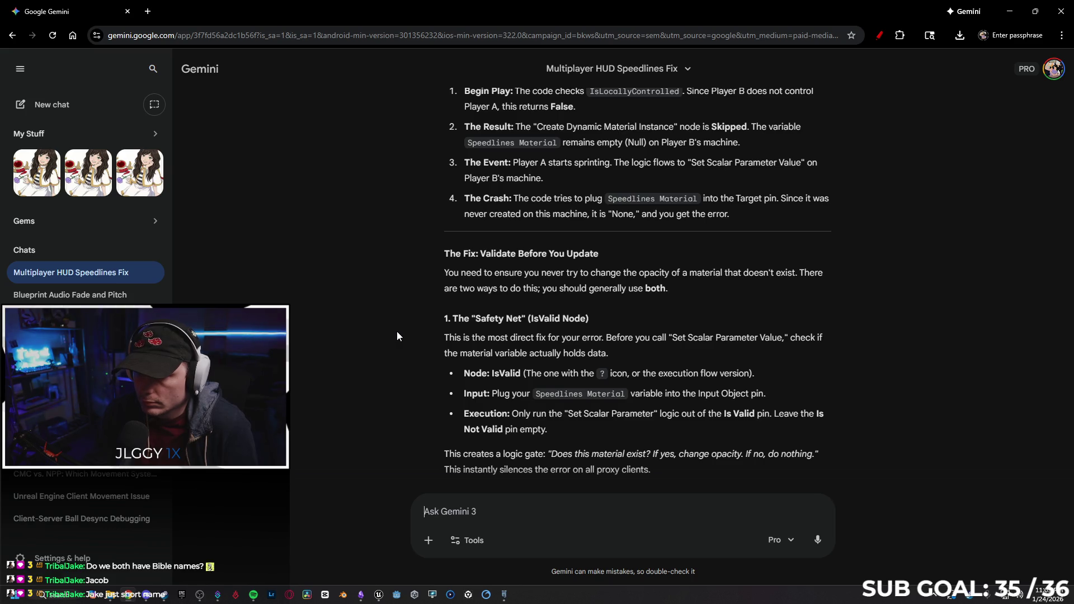
pyautogui.scroll(-1, 399, 331)
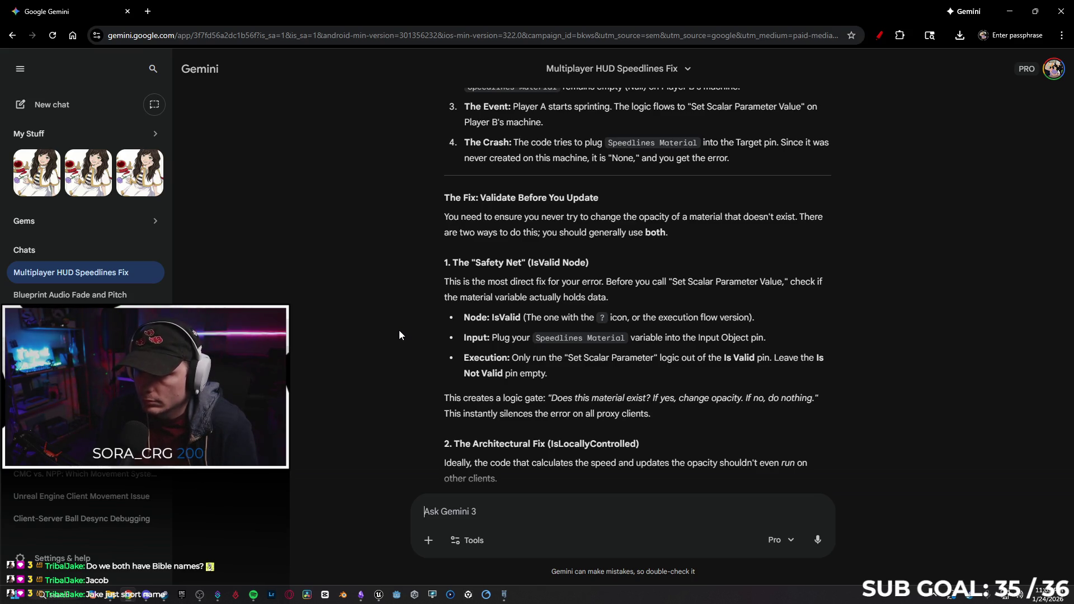
pyautogui.click(1010, 11)
pyautogui.moveTo(416, 237); pyautogui.dragTo(531, 249)
pyautogui.moveTo(641, 216); pyautogui.dragTo(701, 217)
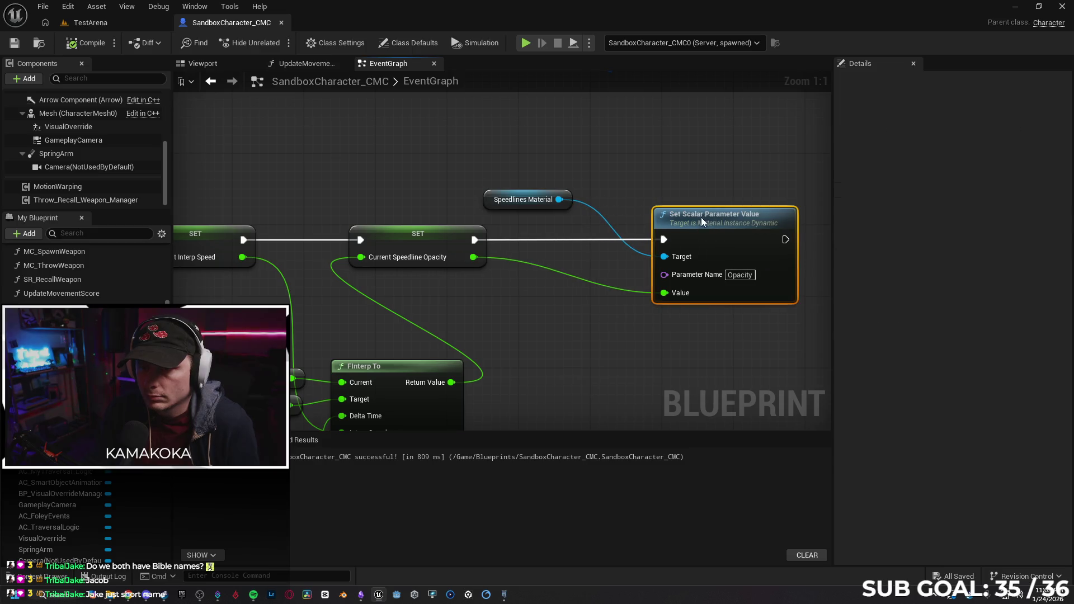
pyautogui.moveTo(475, 240); pyautogui.dragTo(509, 243)
pyautogui.write('isvl')
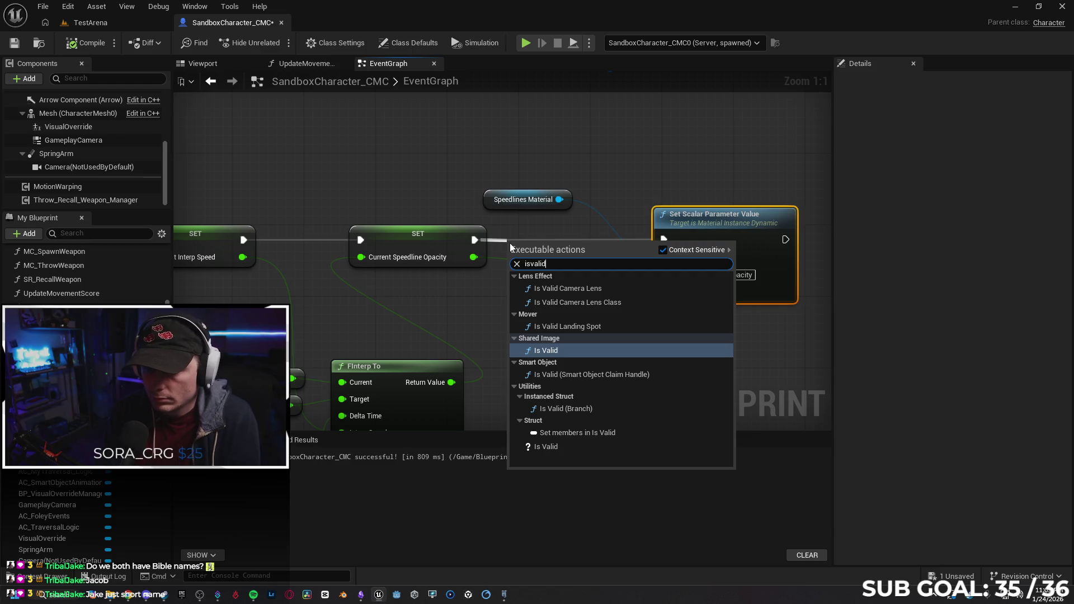
pyautogui.press('Return')
pyautogui.moveTo(571, 250); pyautogui.dragTo(574, 236)
pyautogui.moveTo(559, 200)
pyautogui.mouseDown()
pyautogui.moveTo(562, 249)
pyautogui.moveTo(593, 257)
pyautogui.moveTo(510, 257)
pyautogui.mouseUp()
pyautogui.click(589, 150)
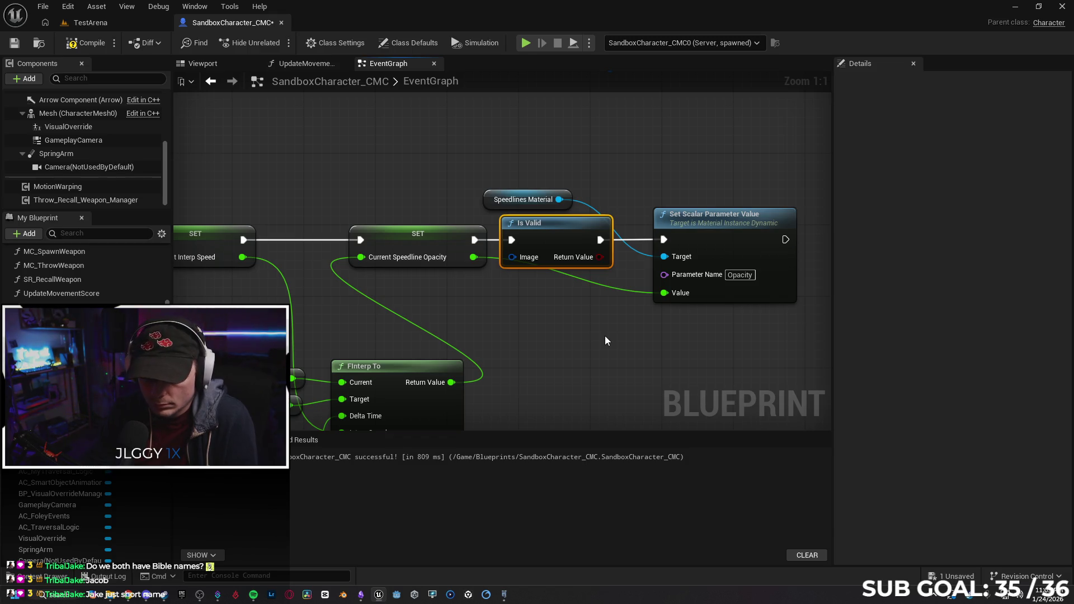
pyautogui.hotkey('ctrl', 'z')
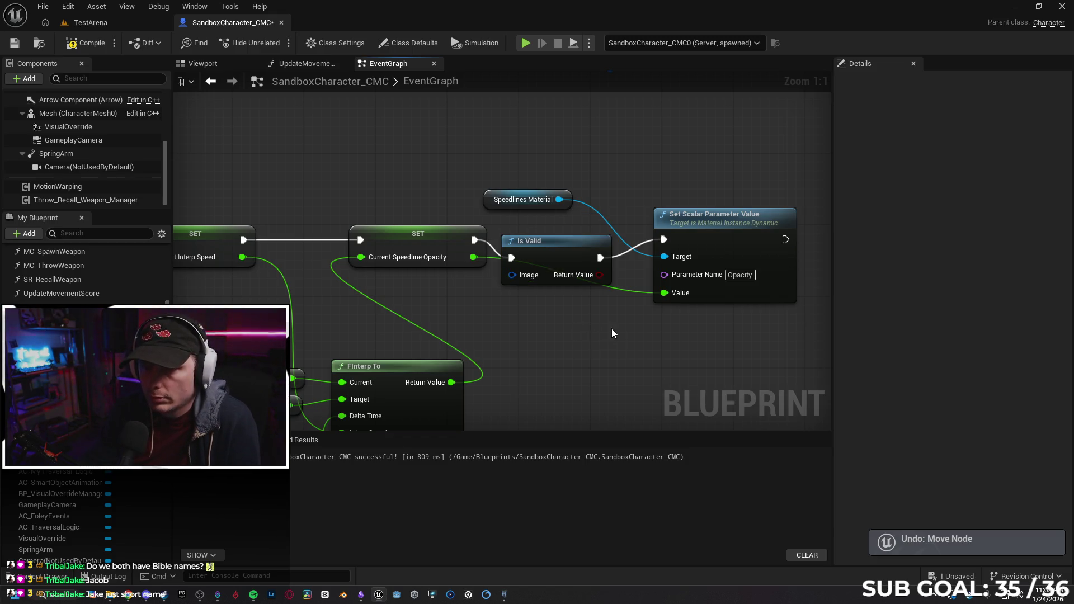
pyautogui.hotkey('ctrl', 'z')
pyautogui.hotkey('ctrl', 'z')
pyautogui.hotkey('ctrl', 'z')
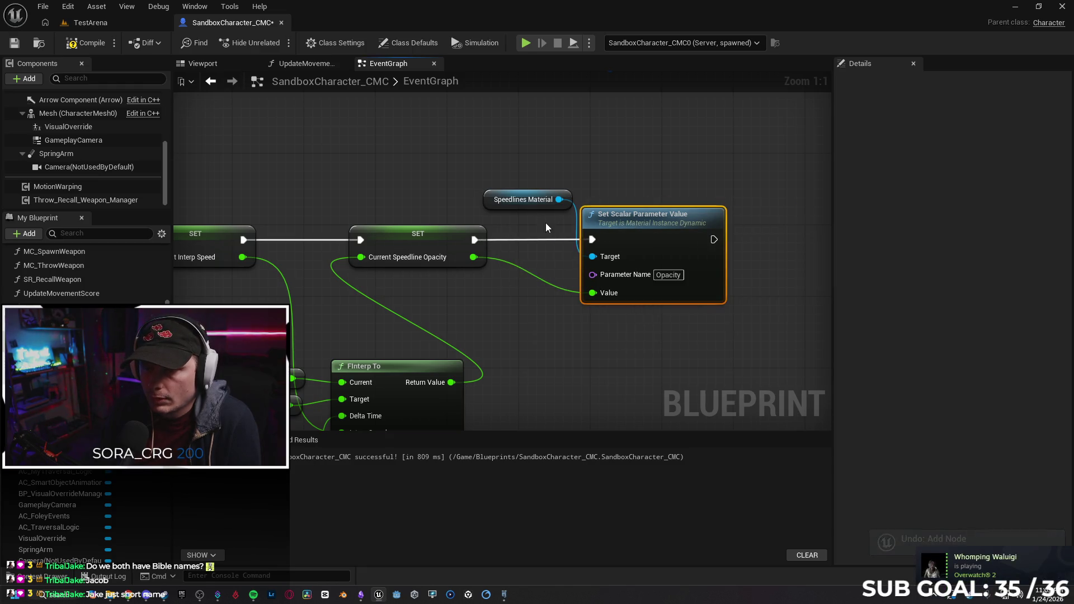
pyautogui.click(496, 199)
# Pan across the graph for an overview of the Update Speedlines logic.
pyautogui.click(379, 153)
pyautogui.scroll(-2, 380, 153)
pyautogui.moveTo(370, 155)
pyautogui.mouseDown()
pyautogui.moveTo(444, 269)
pyautogui.moveTo(470, 221)
pyautogui.moveTo(540, 223)
pyautogui.moveTo(552, 207)
pyautogui.moveTo(516, 155)
pyautogui.mouseUp()
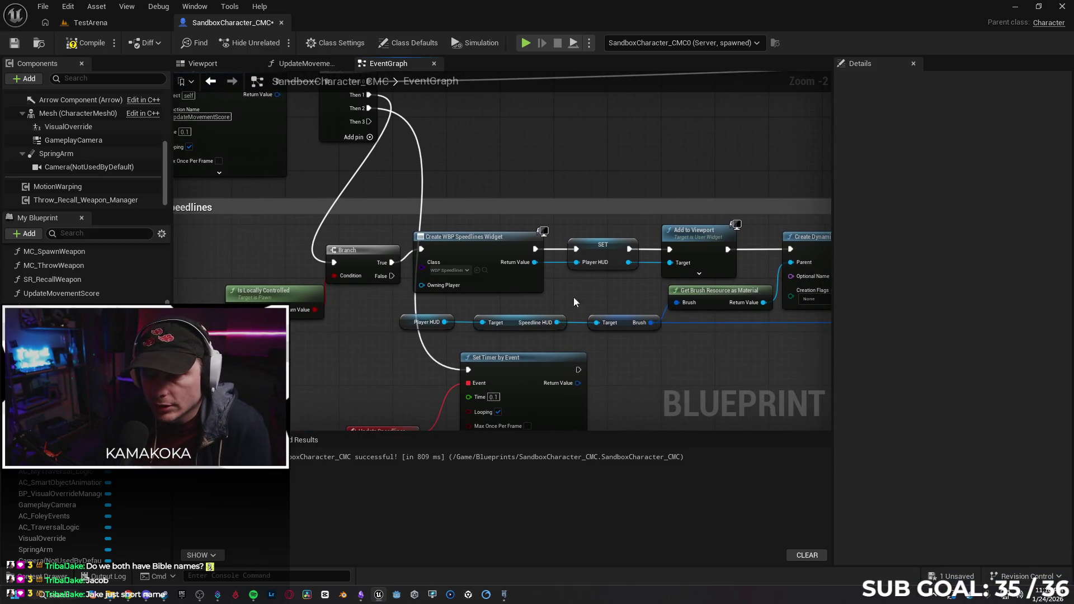
pyautogui.moveTo(632, 371); pyautogui.dragTo(637, 280)
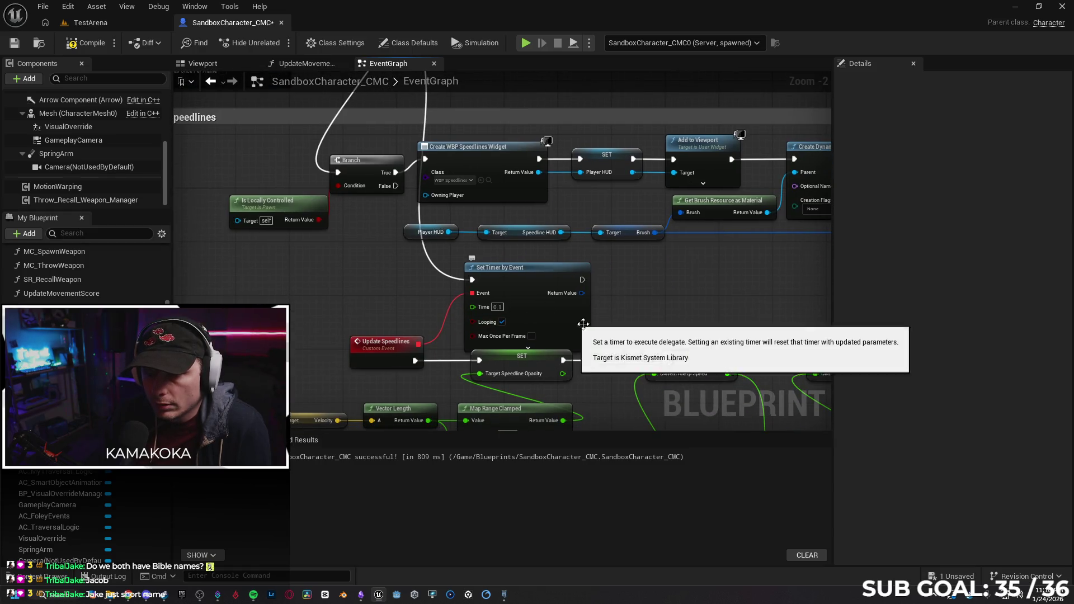
pyautogui.scroll(-2, 670, 303)
pyautogui.moveTo(677, 304)
pyautogui.mouseDown()
pyautogui.moveTo(568, 302)
pyautogui.moveTo(492, 271)
pyautogui.moveTo(497, 278)
pyautogui.mouseUp()
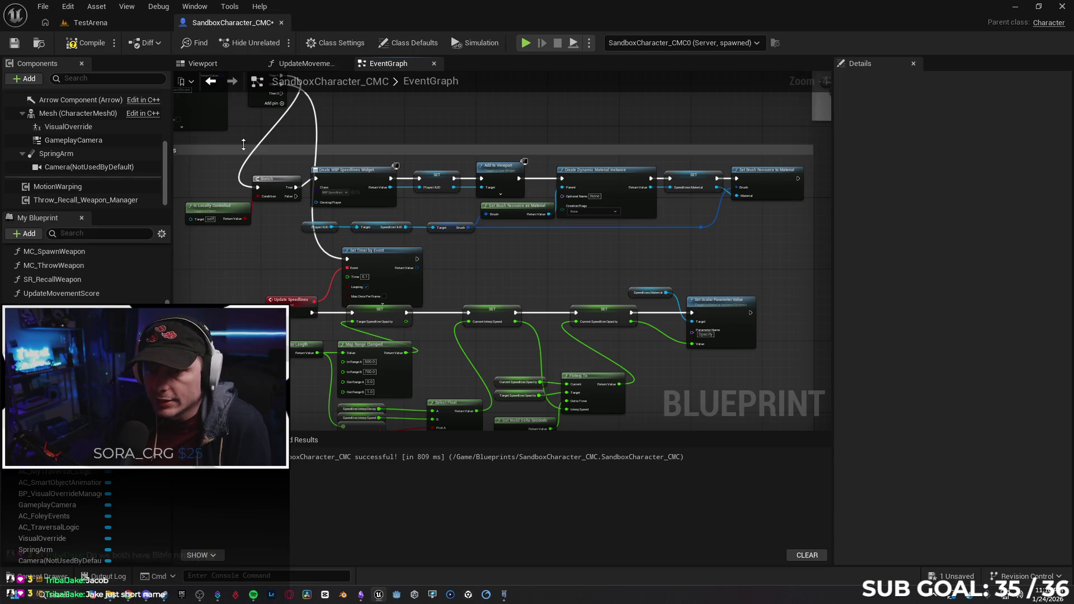
# Set Number of Players to 2 in the Play options and start the session.
pyautogui.click(590, 43)
pyautogui.click(701, 250)
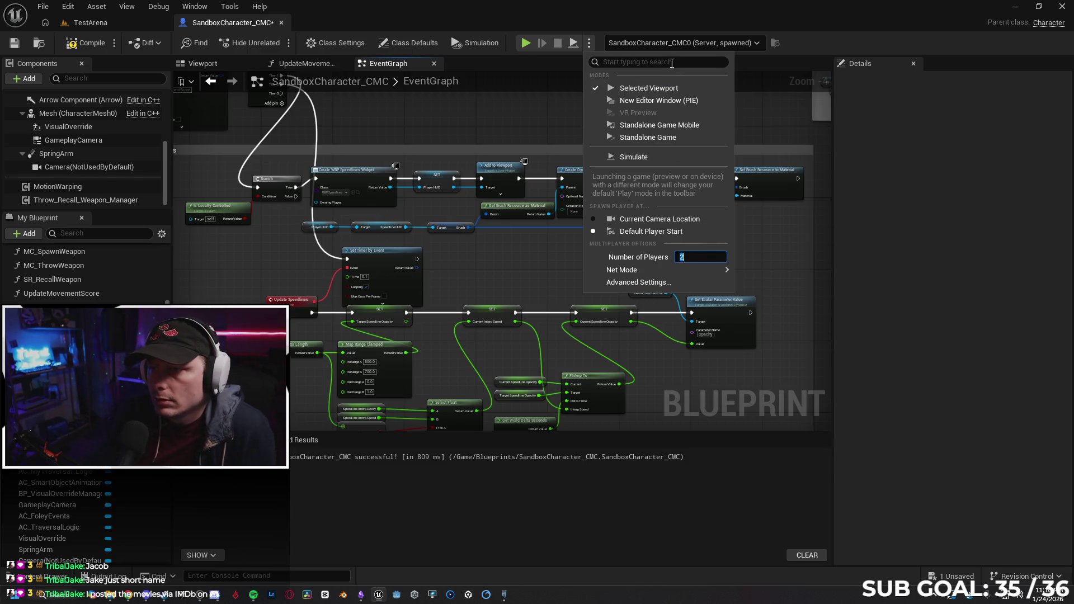
pyautogui.click(849, 195)
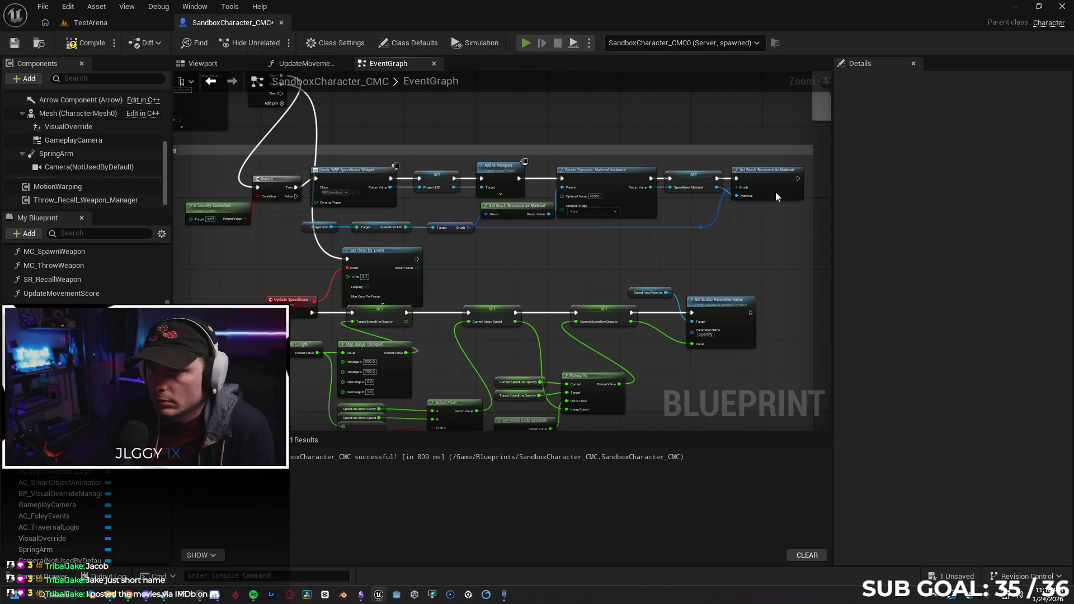
pyautogui.hotkey('alt', 'p')
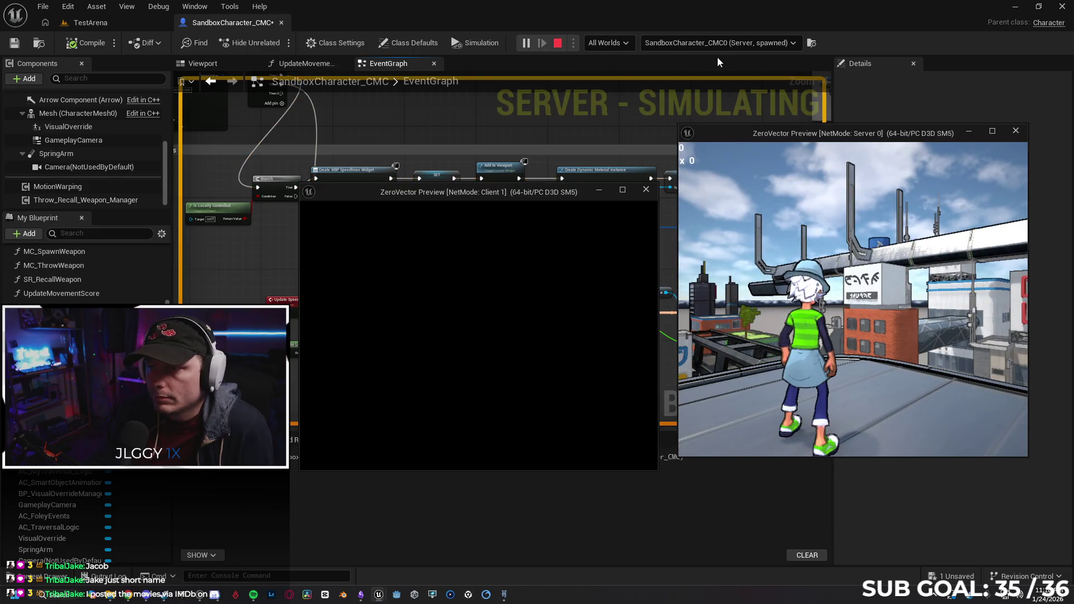
# Debug the client copy of the character and sprint it forward in the Client 1 preview.
pyautogui.click(723, 45)
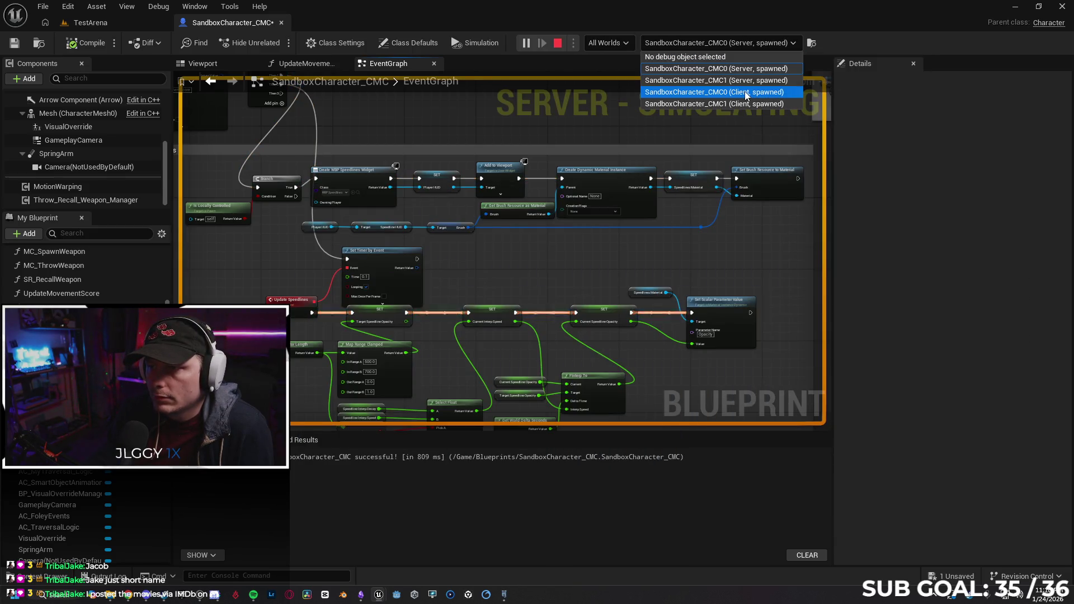
pyautogui.click(728, 91)
pyautogui.hotkey('alt', 'Tab')
pyautogui.hotkey('alt', 'Tab')
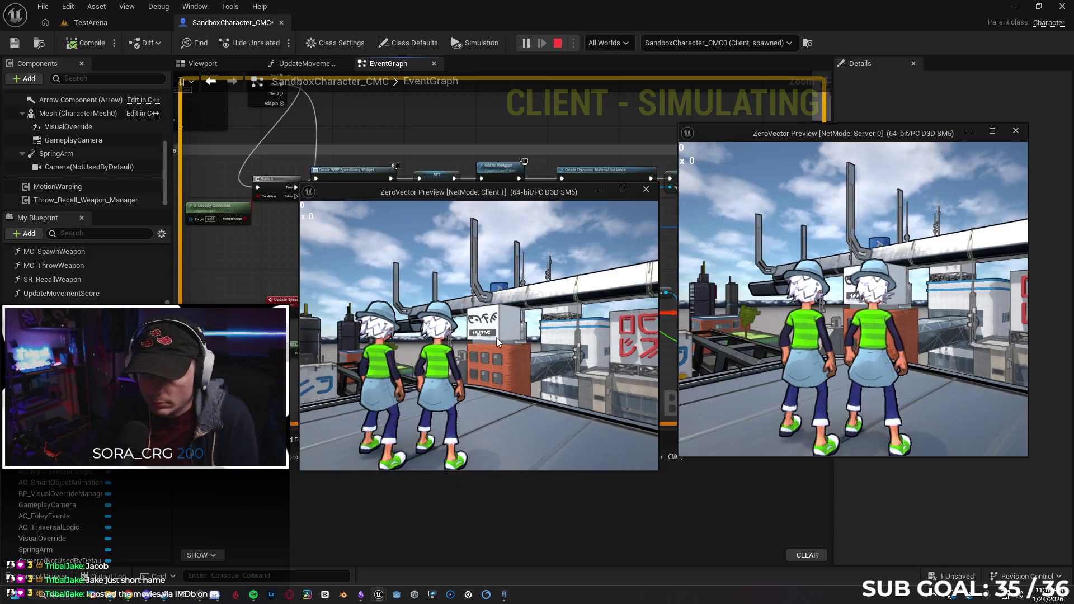
pyautogui.click(496, 337)
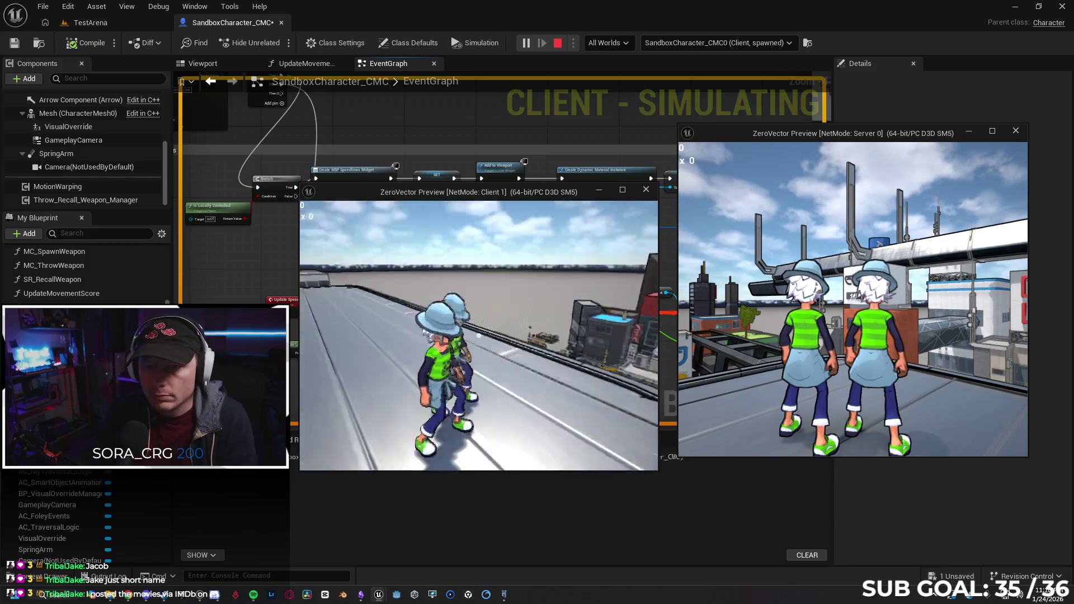
pyautogui.press('w')
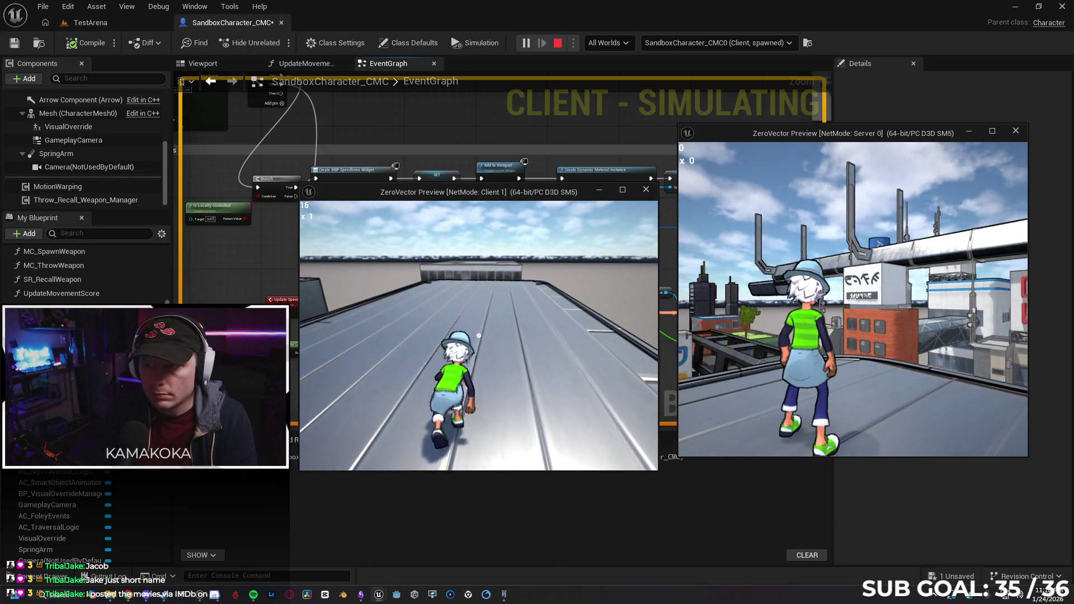
pyautogui.press('w')
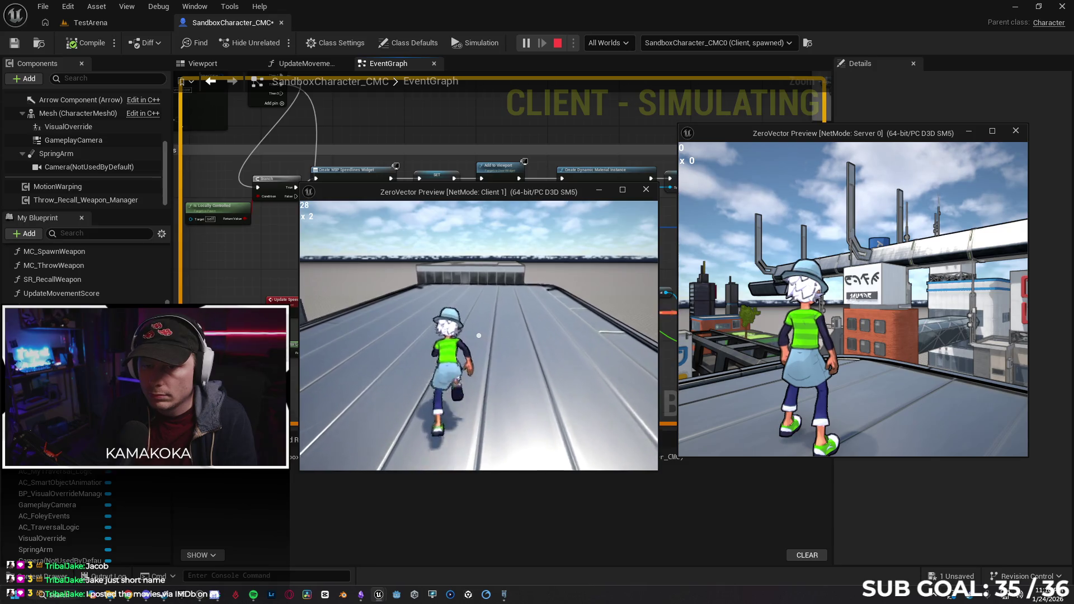
pyautogui.hotkey('alt', 'Tab')
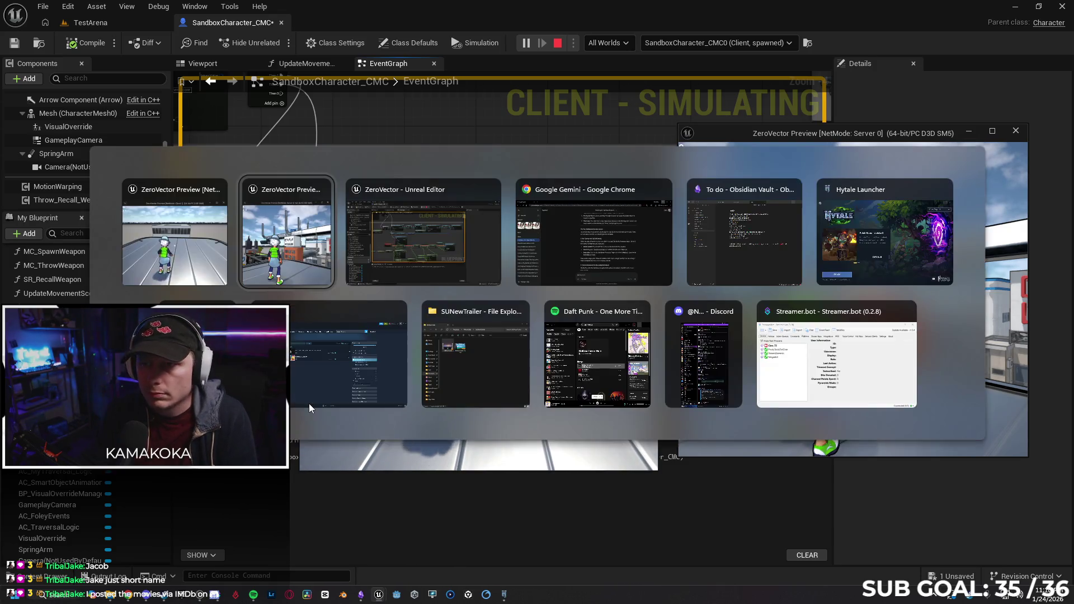
# Switch debugging to SandboxCharacter_CMC1, run across the rooftop, then stop the playtest.
pyautogui.click(690, 43)
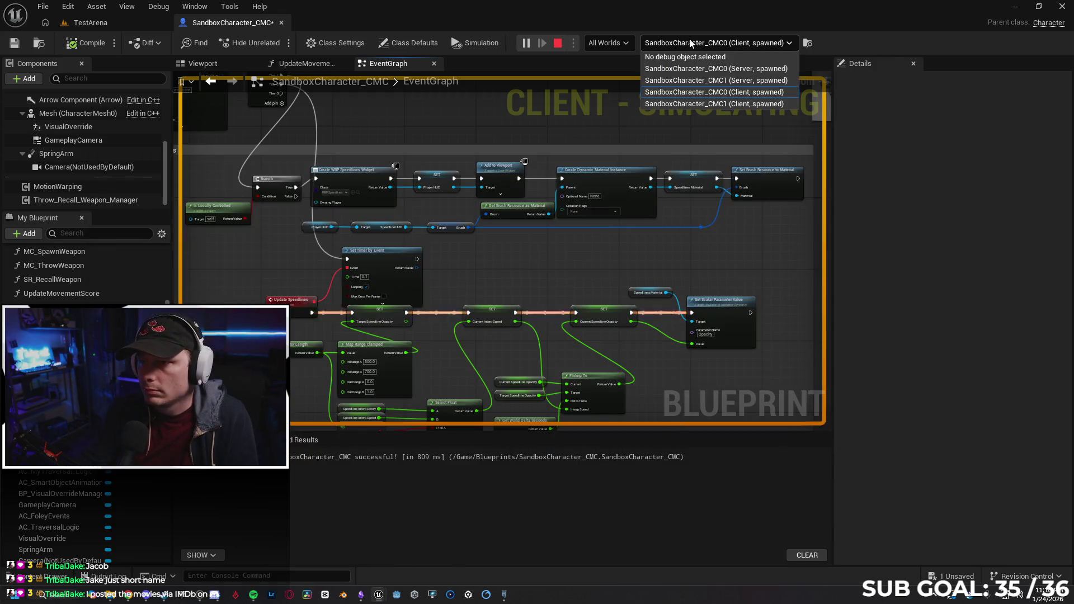
pyautogui.click(713, 106)
pyautogui.hotkey('alt', 'Tab')
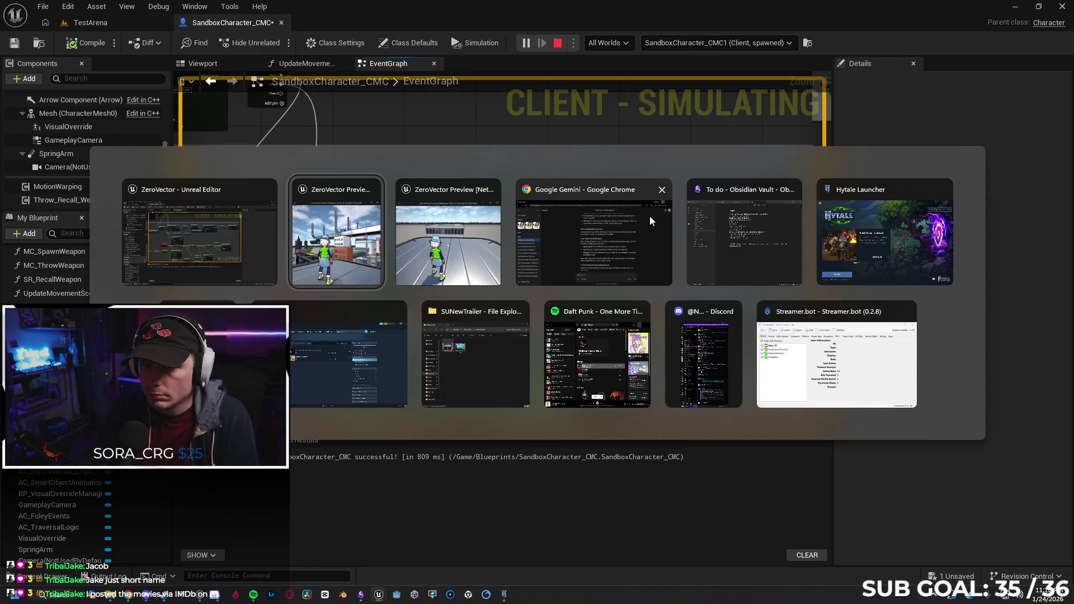
pyautogui.hotkey('alt', 'Tab')
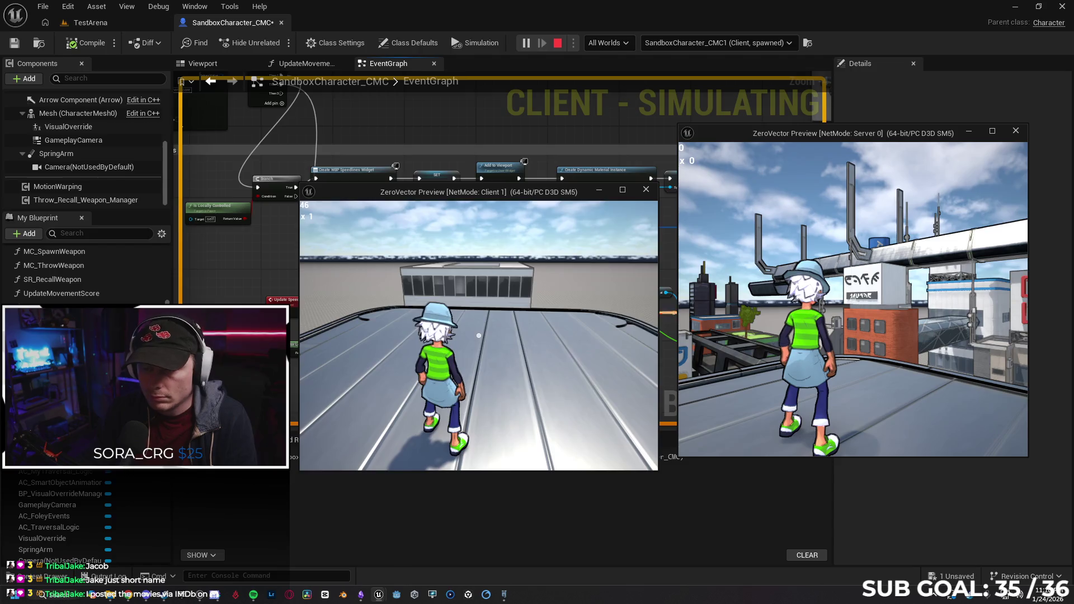
pyautogui.press('w')
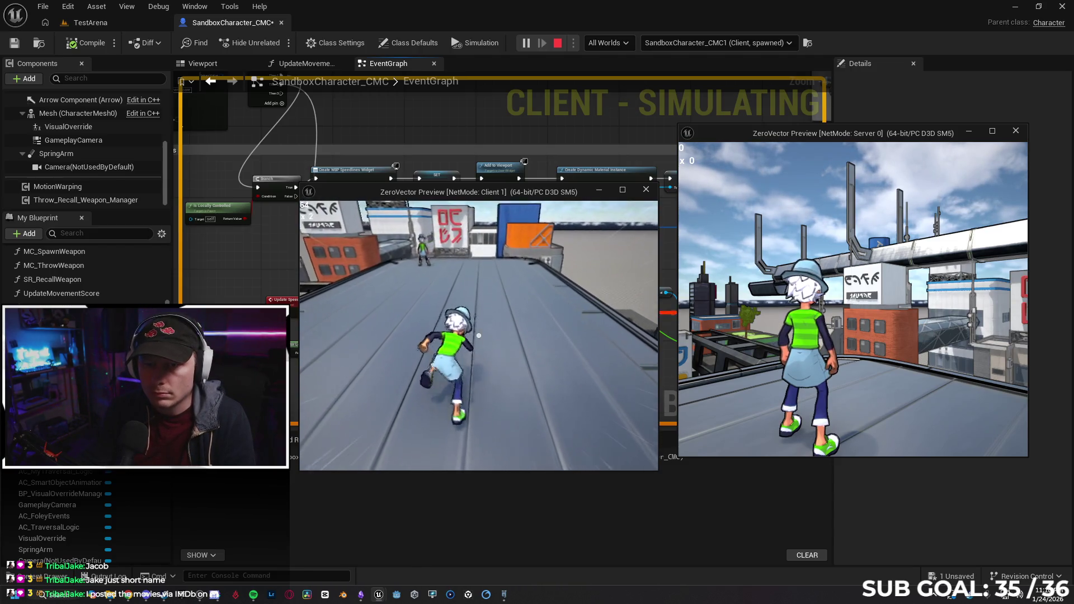
pyautogui.press('w')
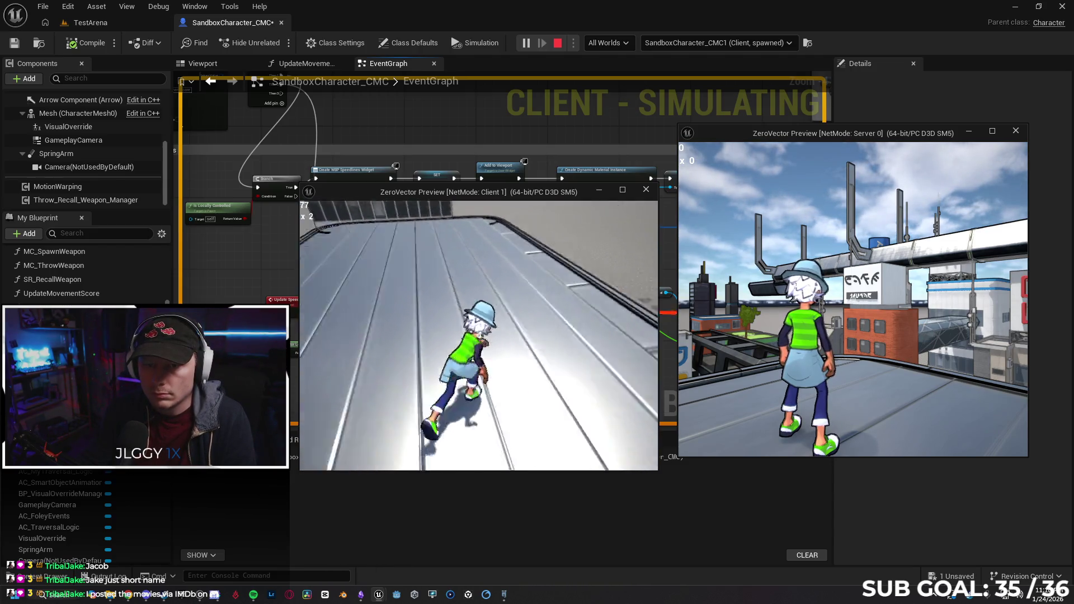
pyautogui.press('w')
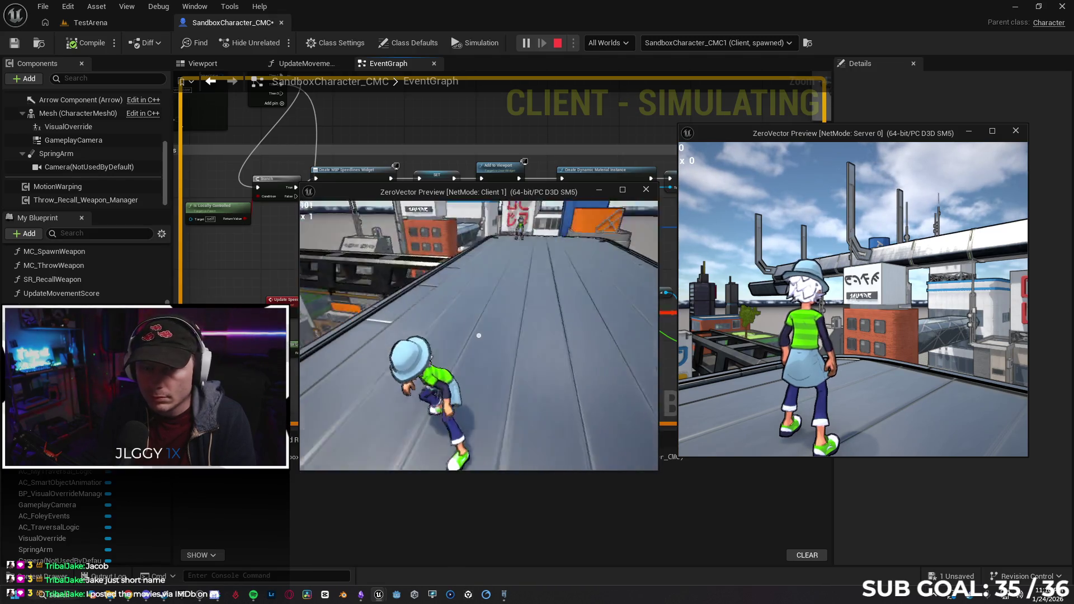
pyautogui.press('w')
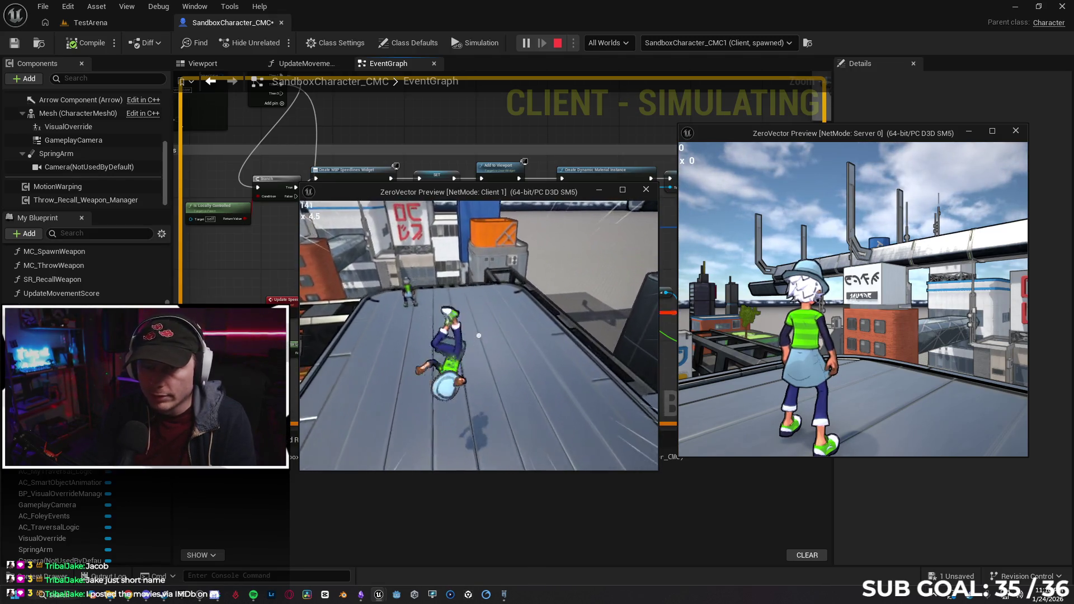
pyautogui.press('Escape')
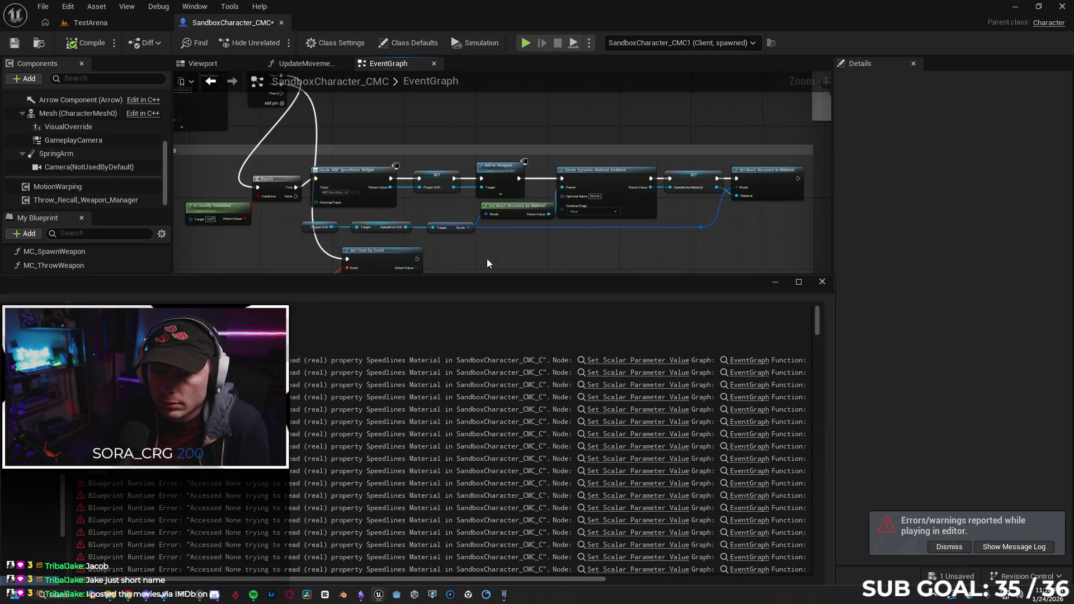
# Close the error log and paste copies of the Branch and Is Locally Controlled nodes by Update Speedlines.
pyautogui.click(822, 282)
pyautogui.scroll(1, 472, 280)
pyautogui.moveTo(473, 280); pyautogui.dragTo(328, 290)
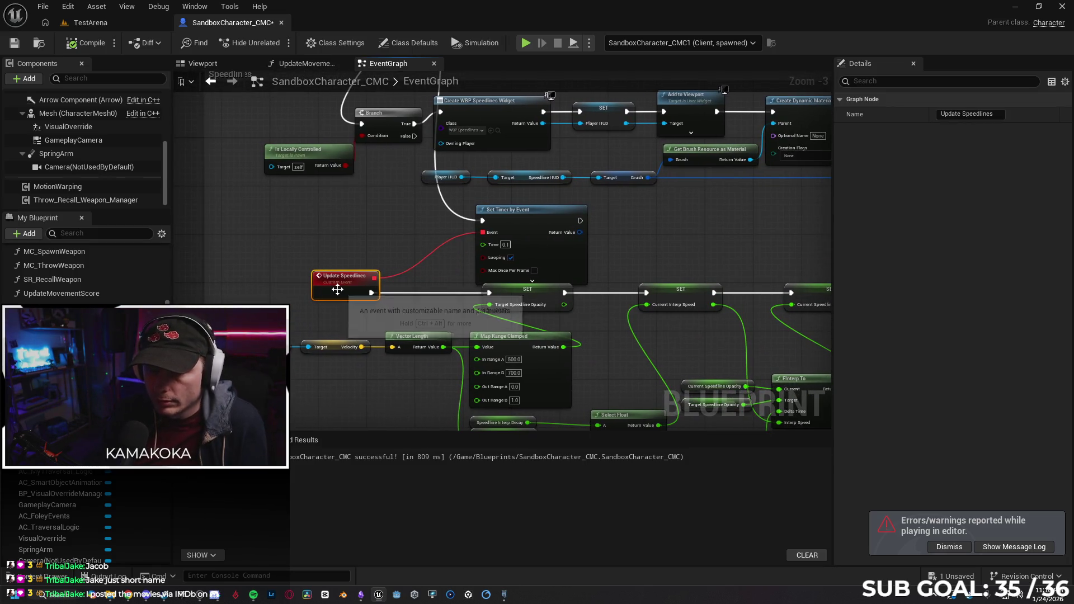
pyautogui.moveTo(367, 197)
pyautogui.mouseDown()
pyautogui.moveTo(361, 134)
pyautogui.moveTo(328, 143)
pyautogui.mouseUp()
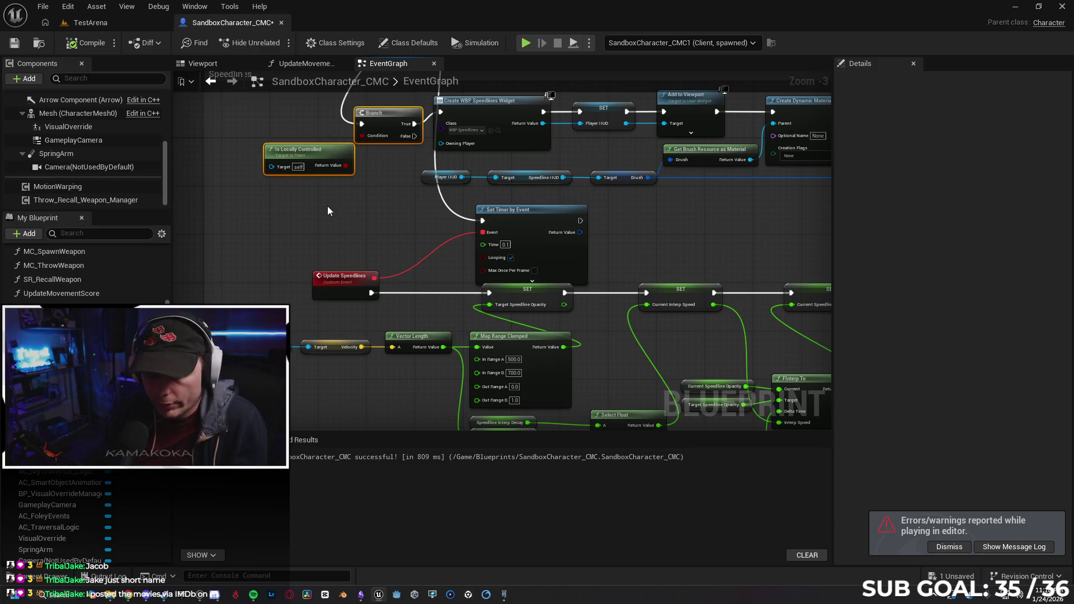
pyautogui.moveTo(264, 228); pyautogui.dragTo(314, 145)
pyautogui.moveTo(355, 210); pyautogui.dragTo(297, 208)
pyautogui.click(411, 229)
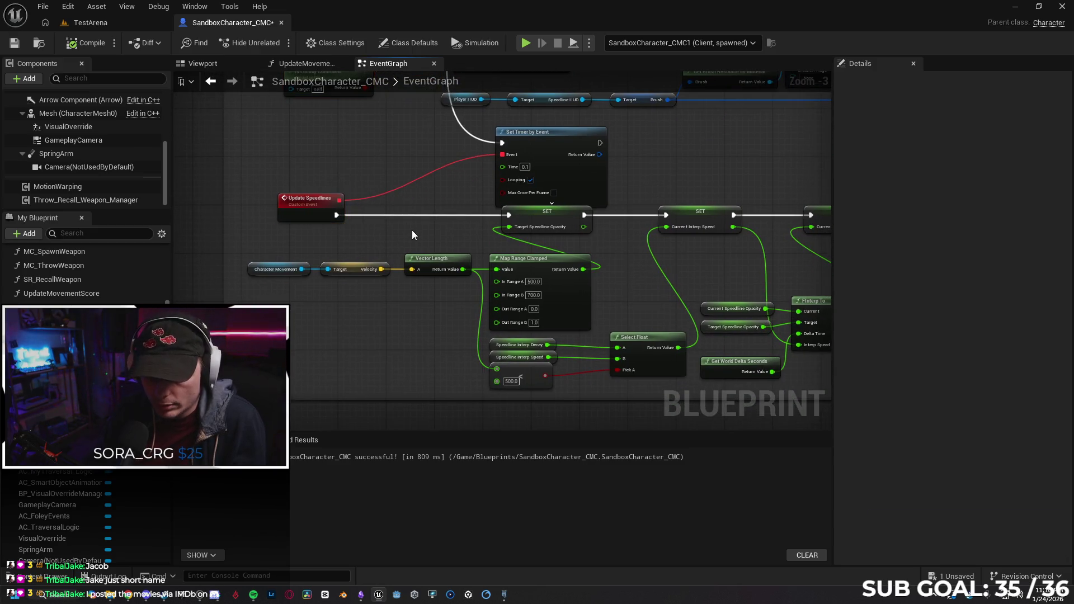
pyautogui.hotkey('ctrl', 'v')
# Wire Update Speedlines into the pasted Branch and its True output into SET.
pyautogui.moveTo(464, 210); pyautogui.dragTo(416, 205)
pyautogui.moveTo(336, 216); pyautogui.dragTo(508, 213)
pyautogui.moveTo(382, 245); pyautogui.dragTo(347, 232)
pyautogui.click(442, 247)
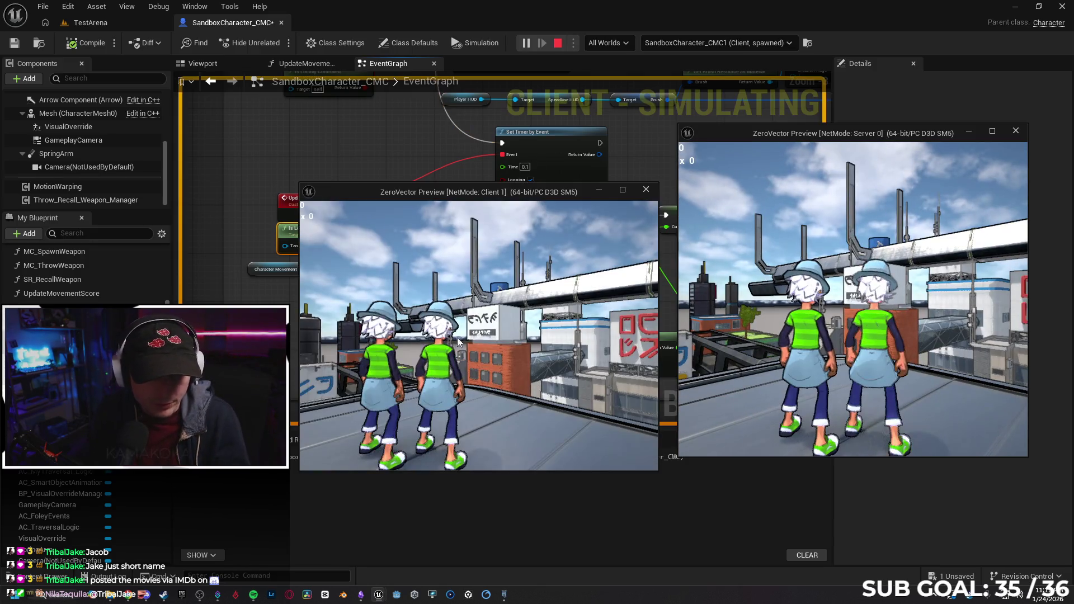
pyautogui.click(531, 331)
pyautogui.press('w')
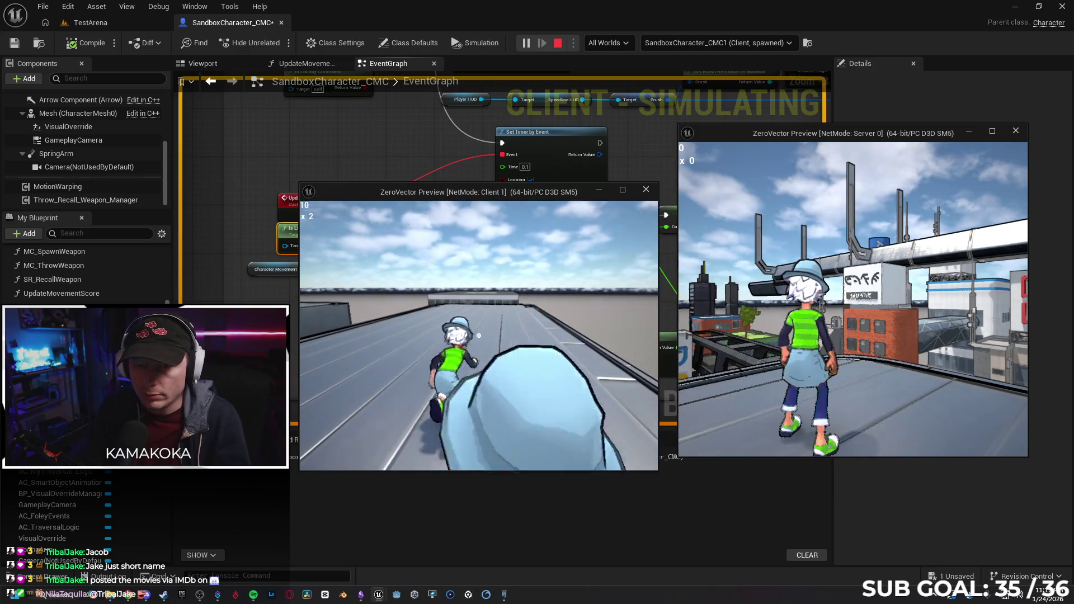
pyautogui.hotkey('alt', 'Tab')
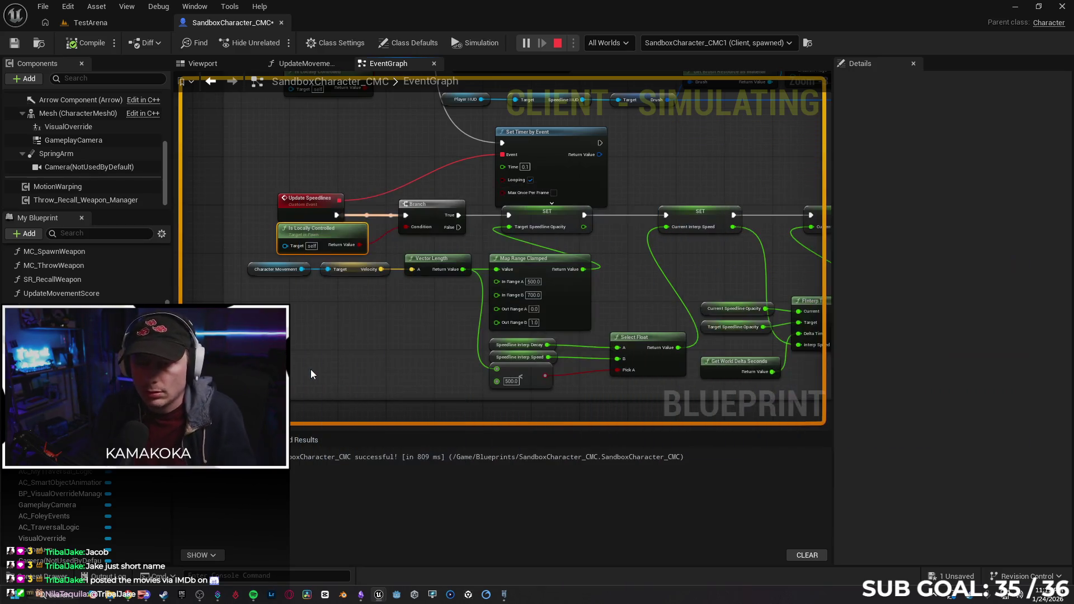
pyautogui.press('Escape')
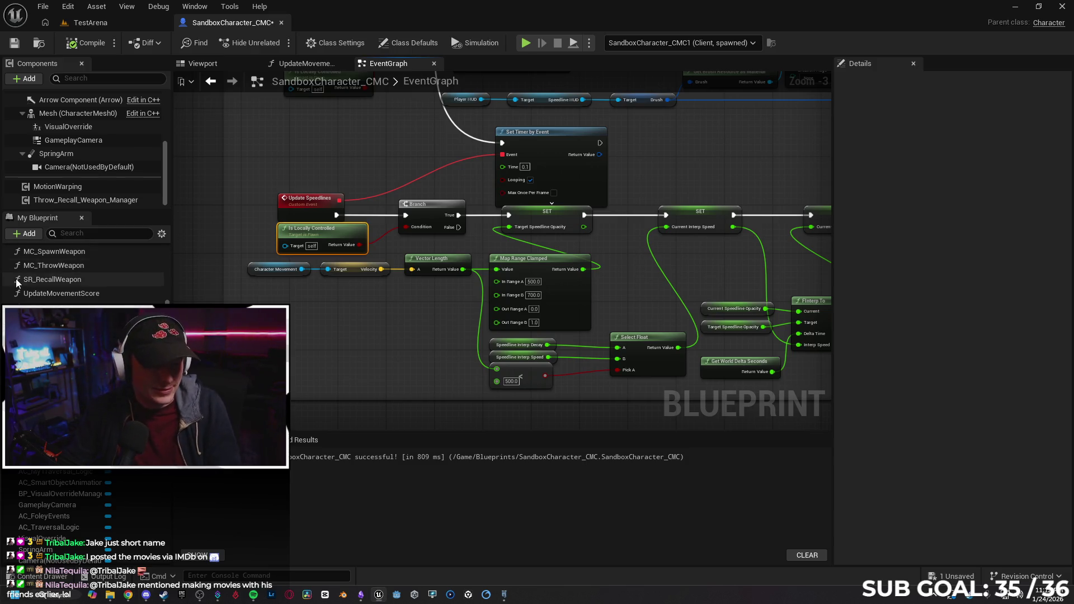
pyautogui.scroll(-2, 333, 330)
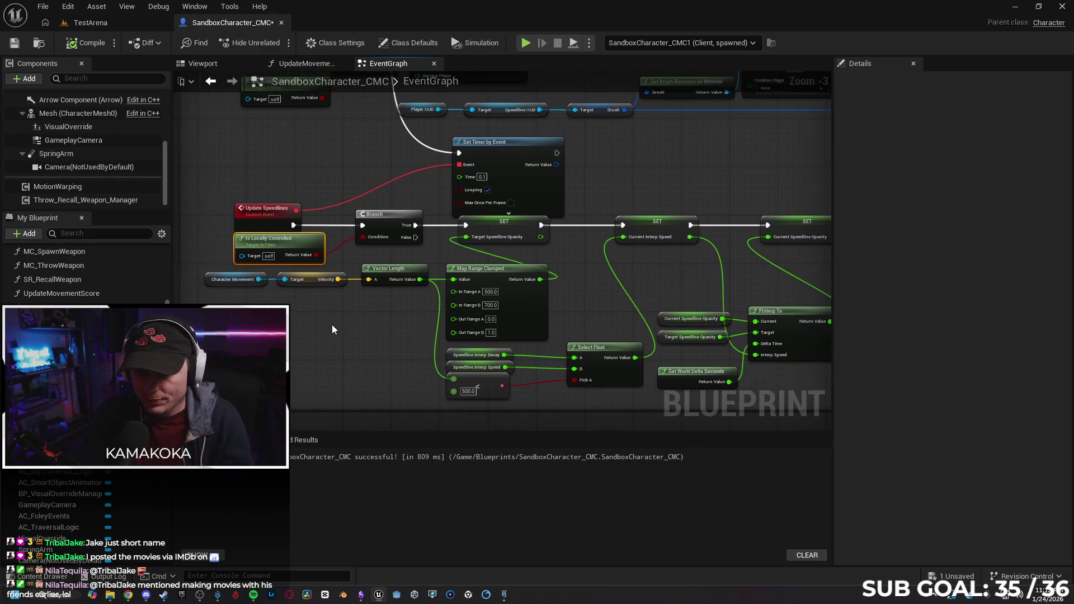
pyautogui.moveTo(334, 330); pyautogui.dragTo(331, 350)
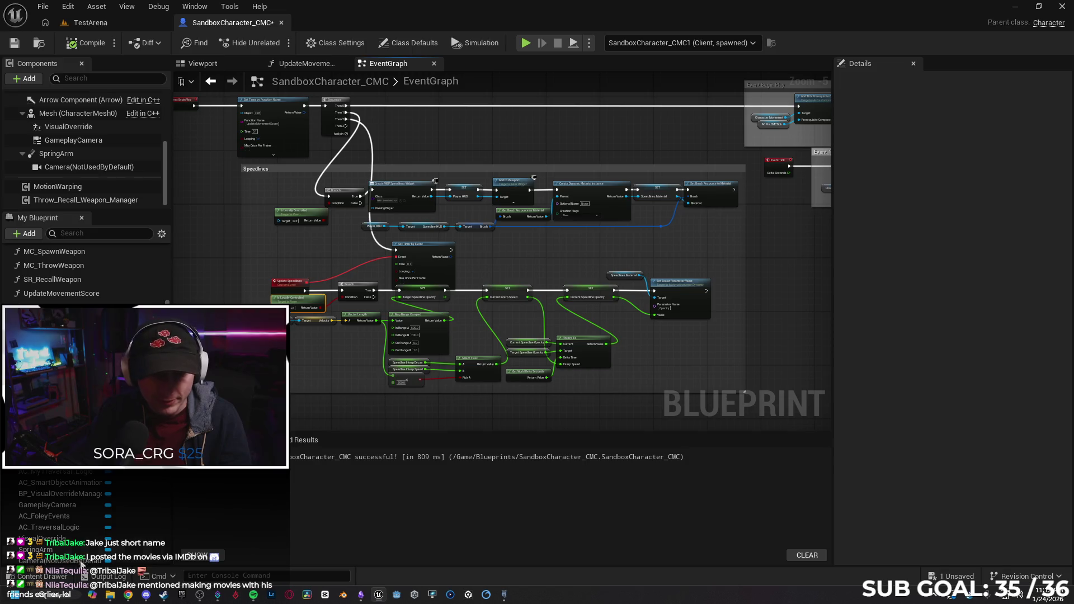
pyautogui.click(44, 576)
pyautogui.click(785, 219)
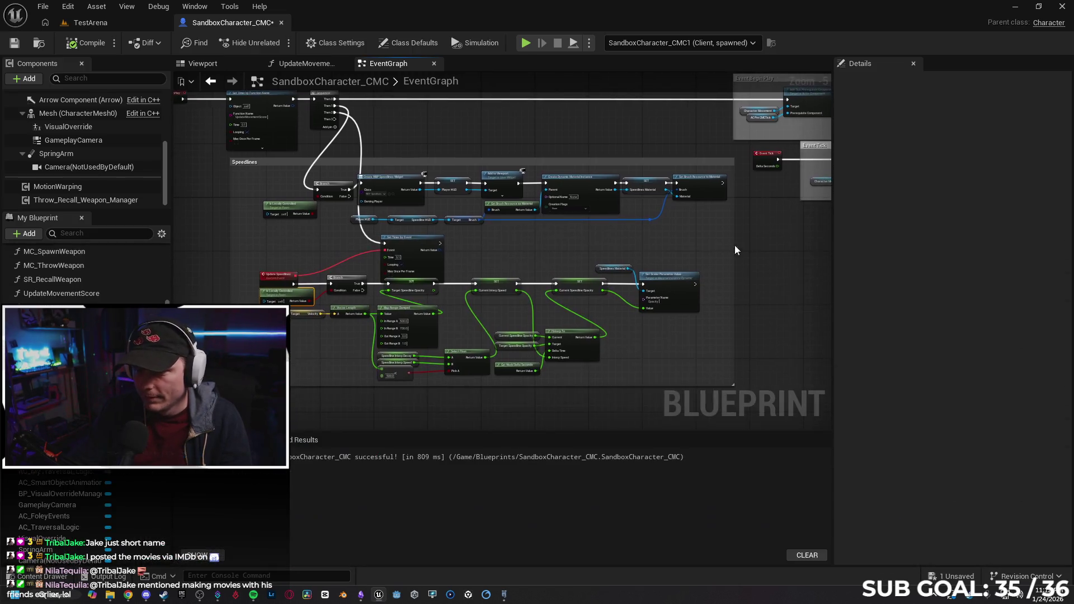
pyautogui.scroll(2, 748, 234)
pyautogui.moveTo(747, 234)
pyautogui.mouseDown()
pyautogui.moveTo(552, 271)
pyautogui.moveTo(664, 290)
pyautogui.moveTo(676, 334)
pyautogui.mouseUp()
pyautogui.click(387, 237)
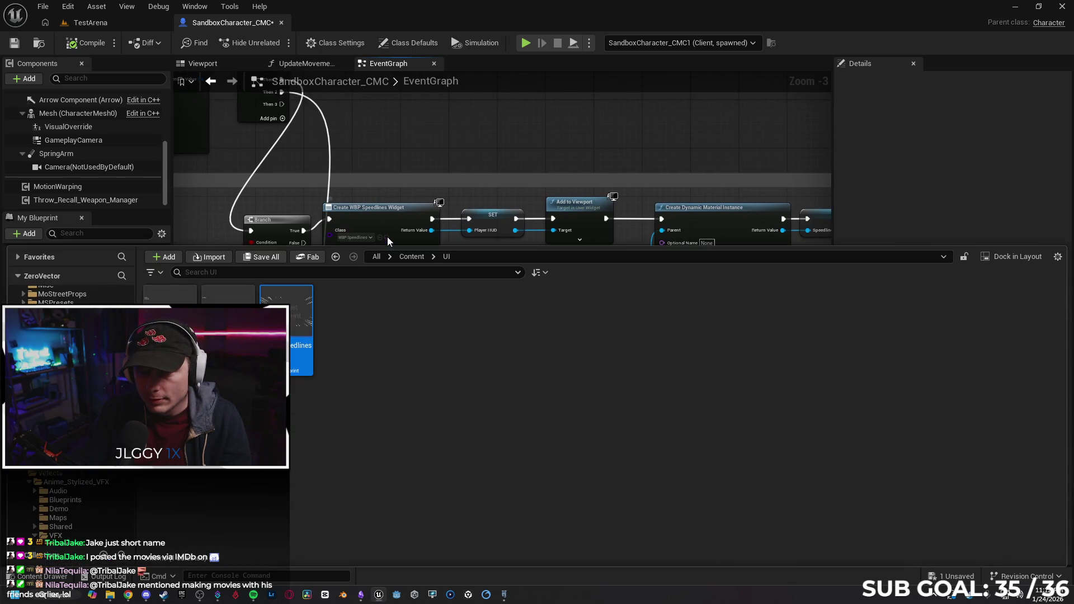
pyautogui.doubleClick(302, 327)
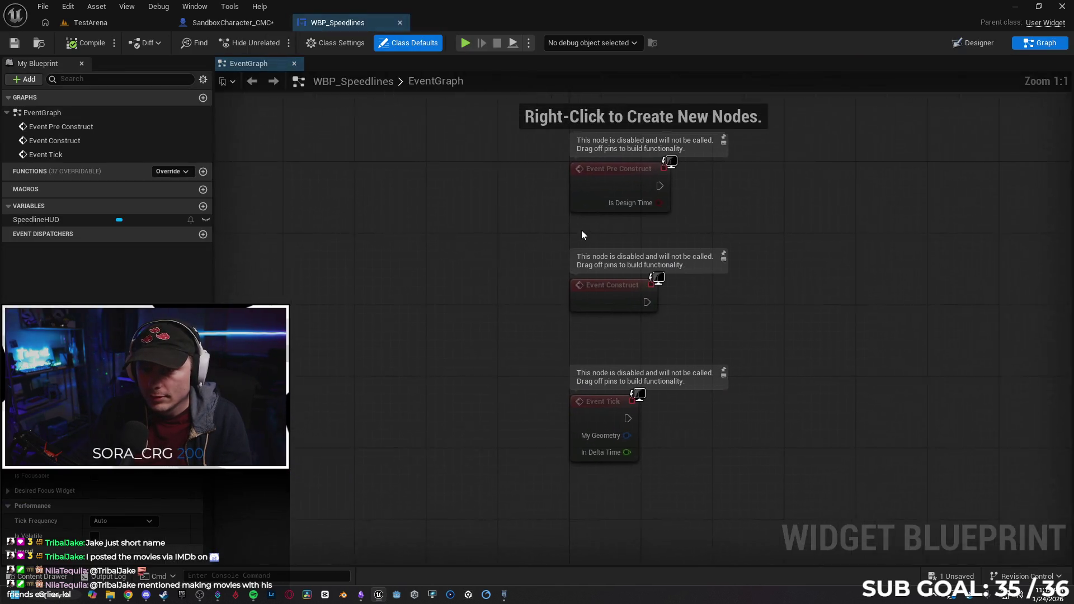
pyautogui.click(960, 46)
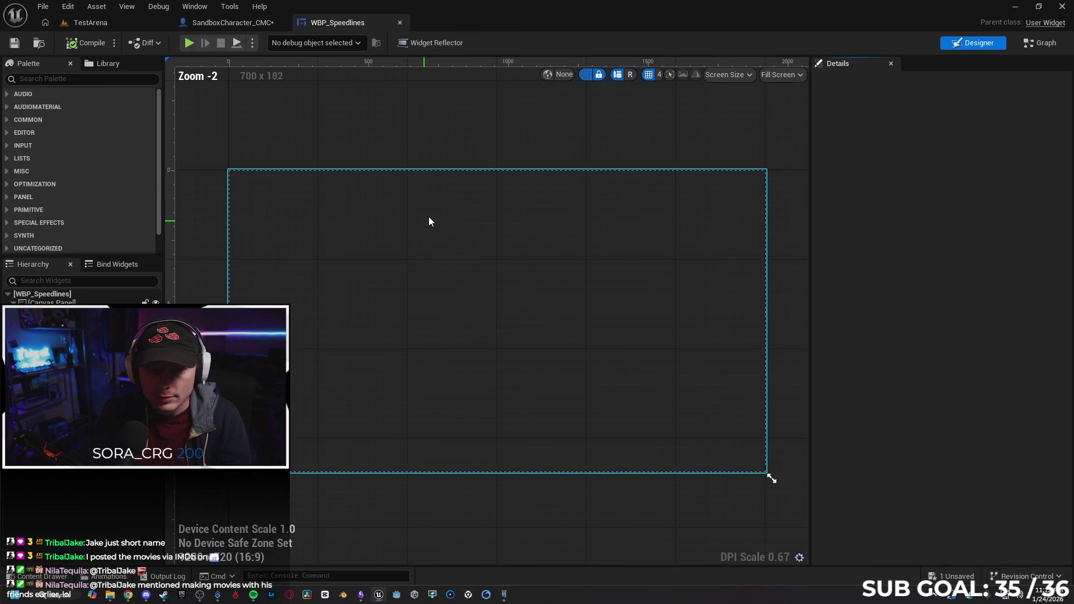
pyautogui.click(399, 22)
pyautogui.moveTo(384, 171)
pyautogui.mouseDown()
pyautogui.moveTo(400, 143)
pyautogui.moveTo(372, 147)
pyautogui.moveTo(228, 110)
pyautogui.moveTo(431, 106)
pyautogui.moveTo(442, 130)
pyautogui.mouseUp()
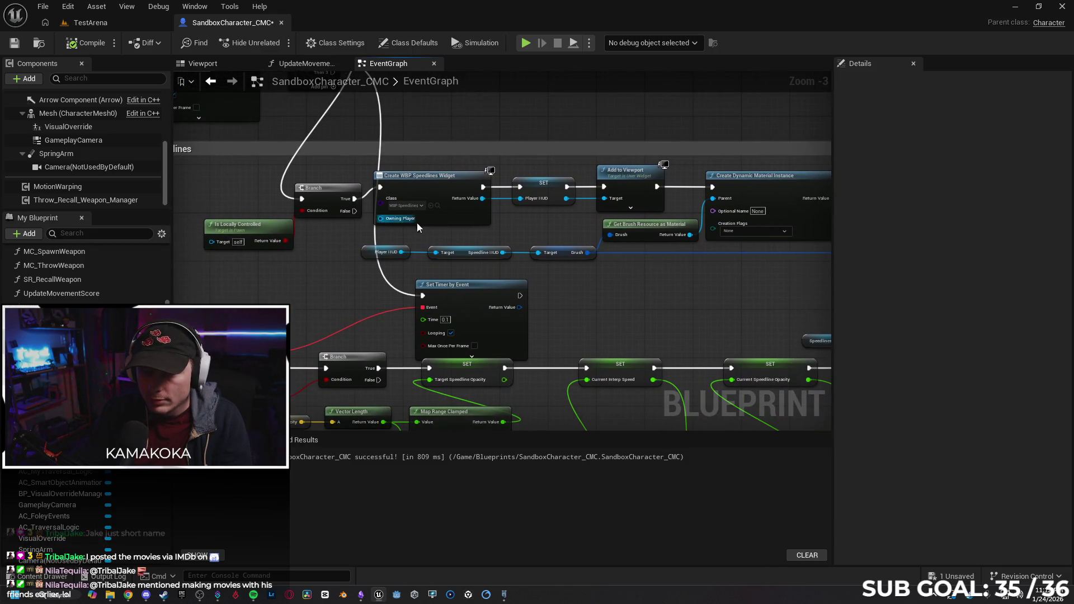
pyautogui.click(439, 206)
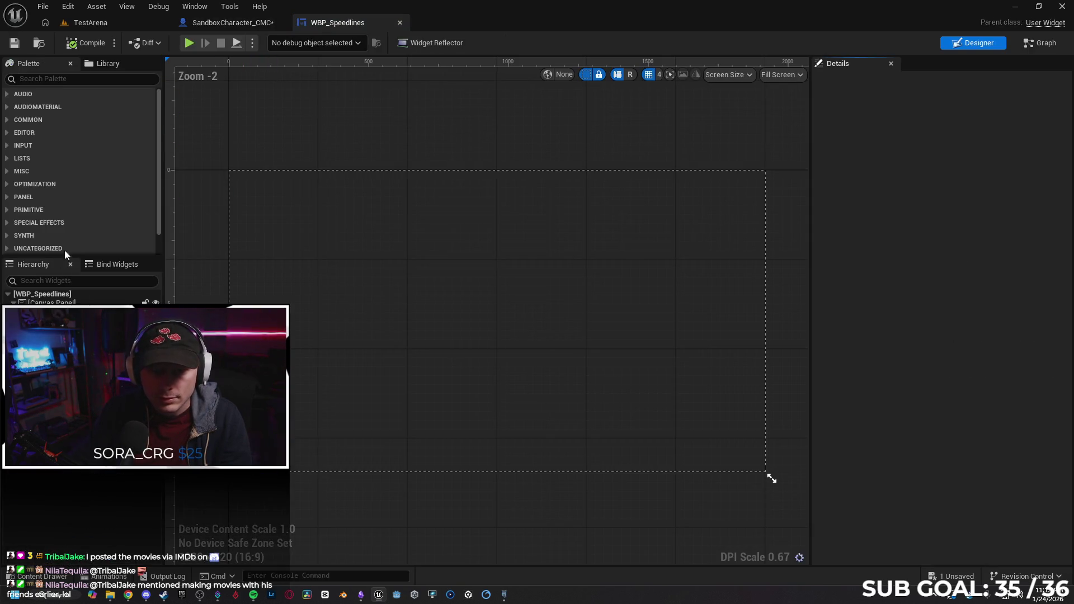
pyautogui.click(768, 473)
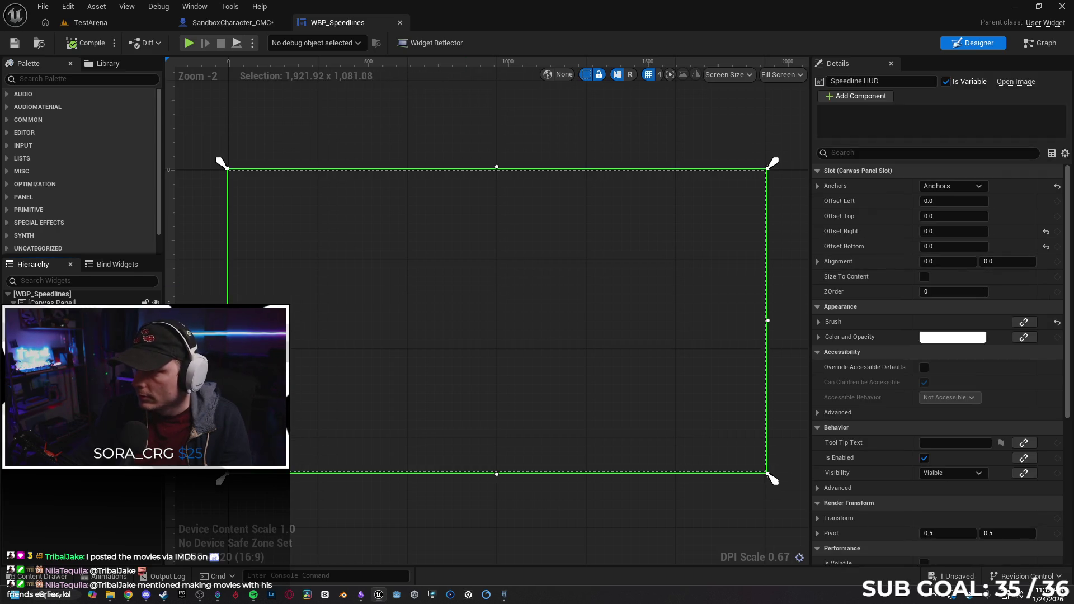
pyautogui.scroll(5, 938, 364)
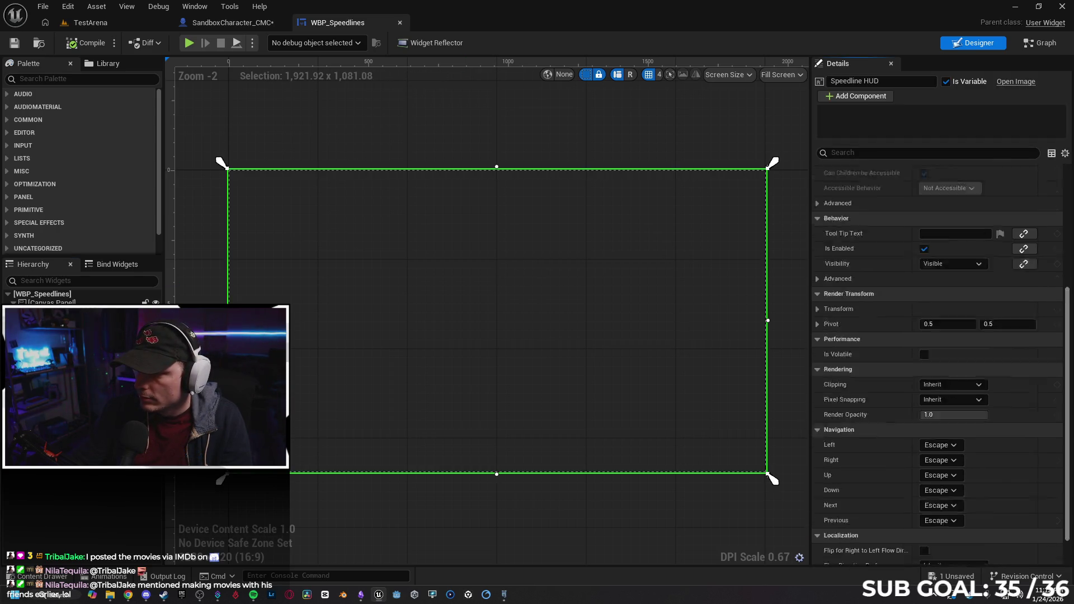
pyautogui.scroll(-2, 938, 364)
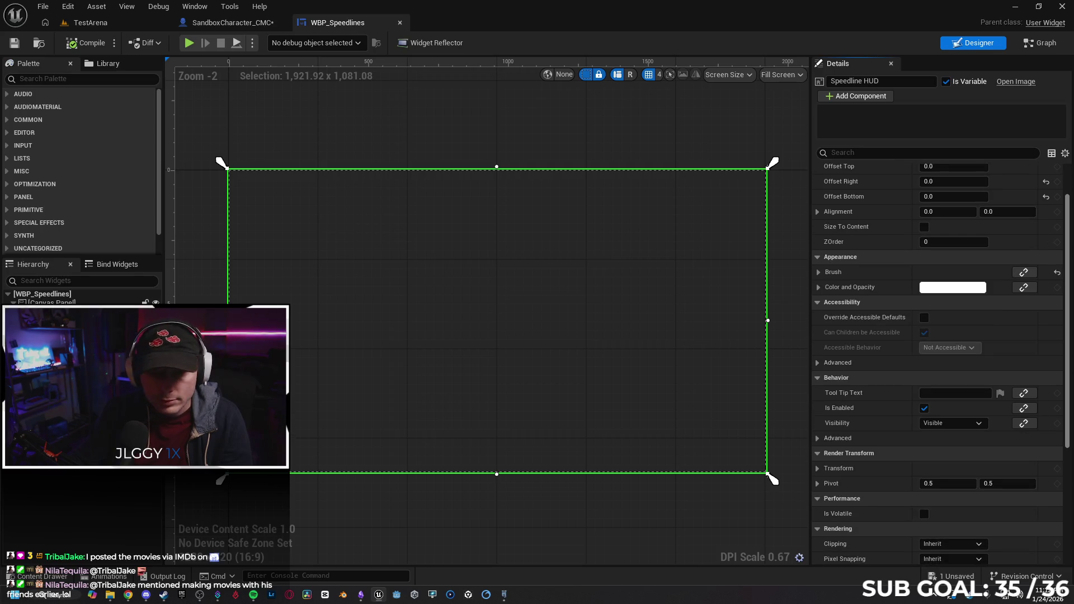
pyautogui.scroll(-8, 1069, 464)
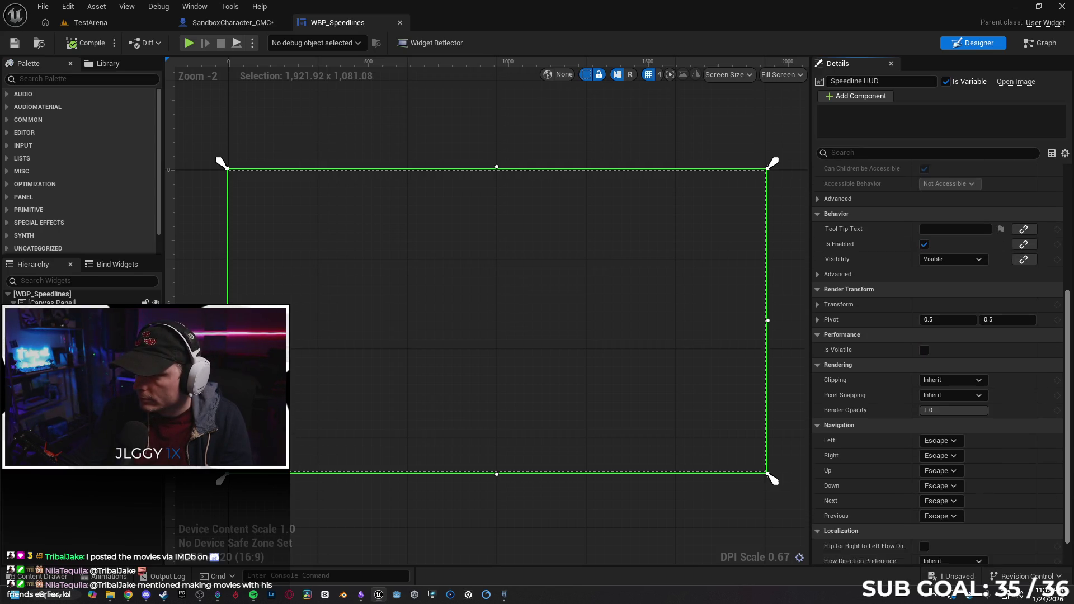
pyautogui.scroll(10, 1069, 465)
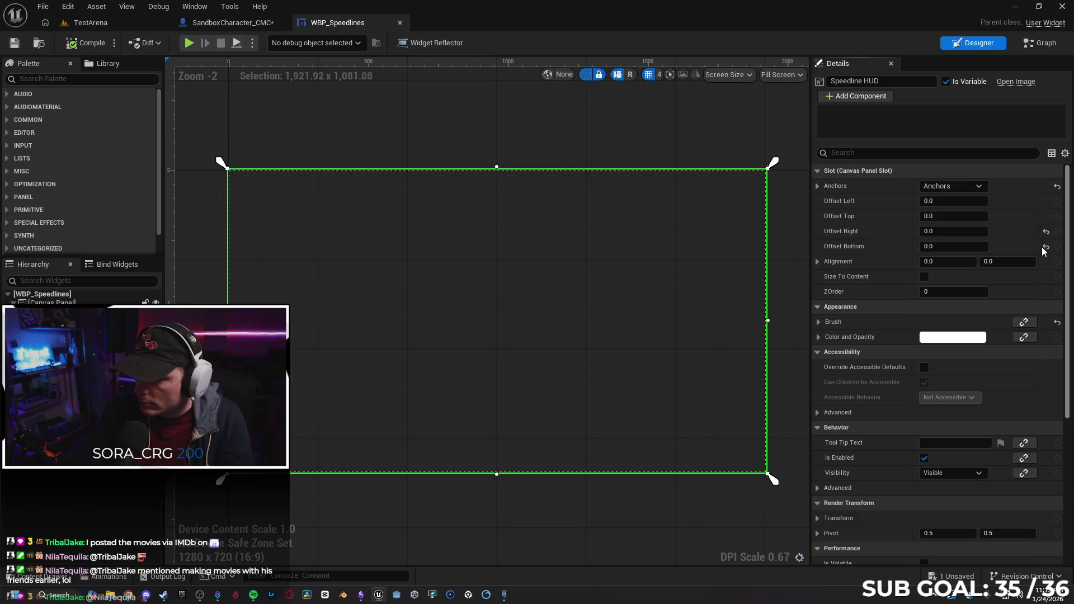
pyautogui.scroll(-6, 1044, 259)
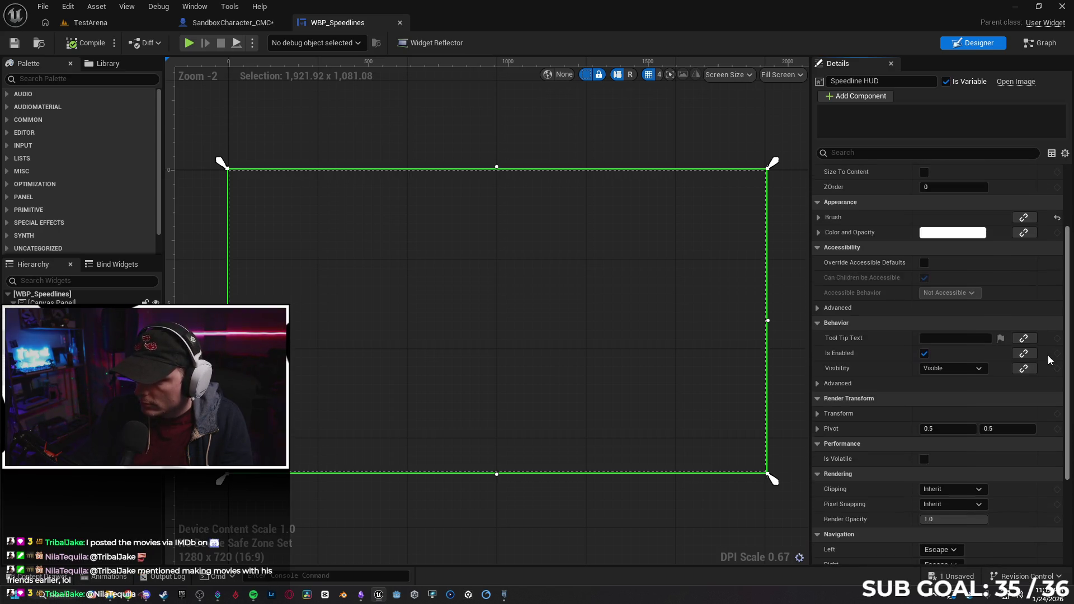
pyautogui.scroll(-4, 1047, 386)
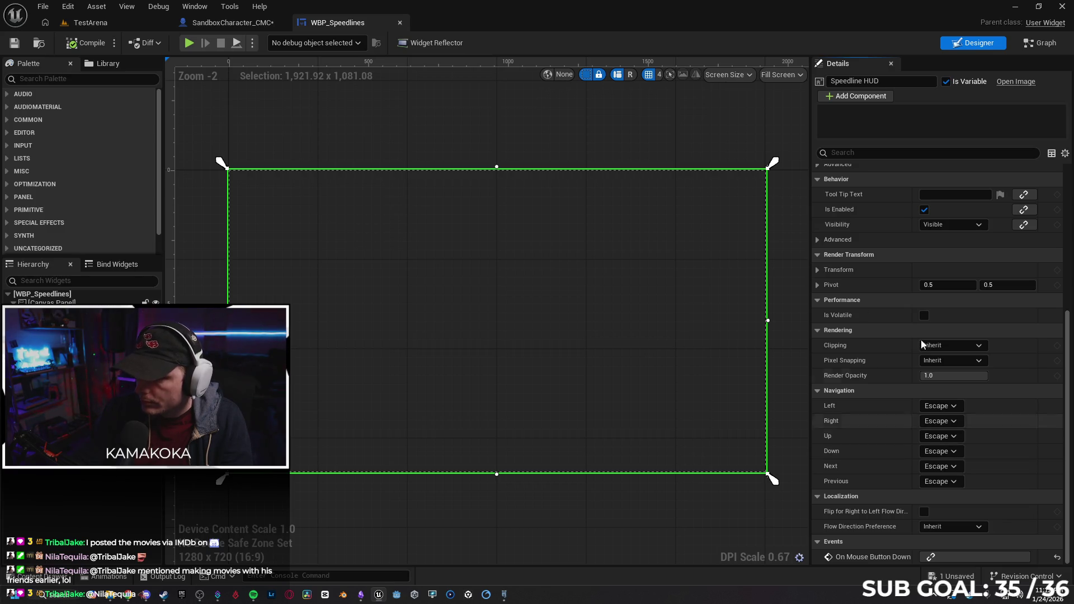
pyautogui.click(400, 23)
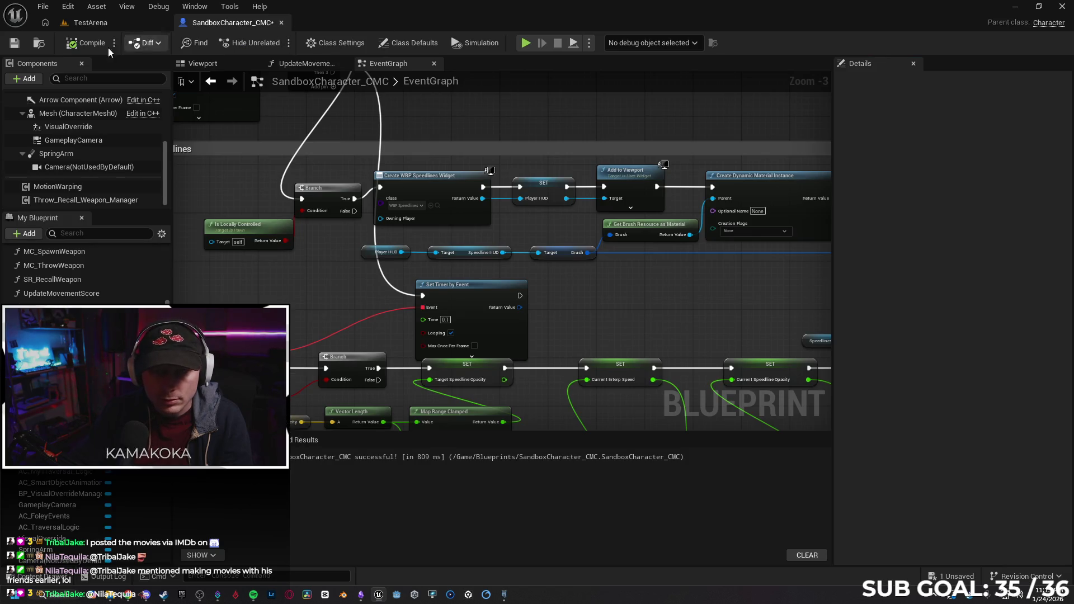
# Save the character blueprint and open MI_Speedlines from Content > Materials > HUD.
pyautogui.click(14, 44)
pyautogui.hotkey('ctrl', 'space')
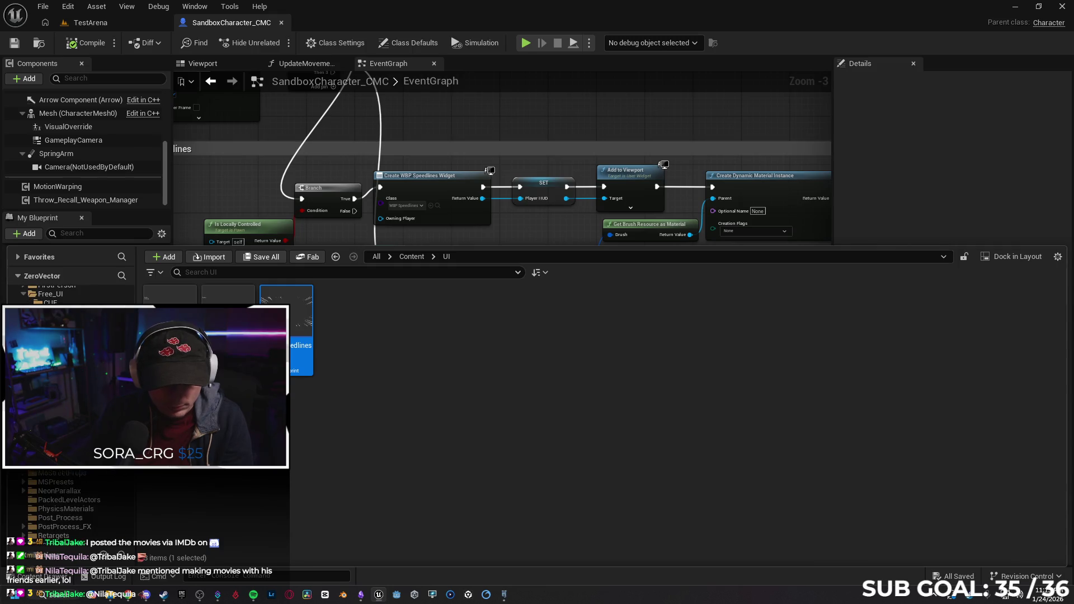
pyautogui.click(412, 256)
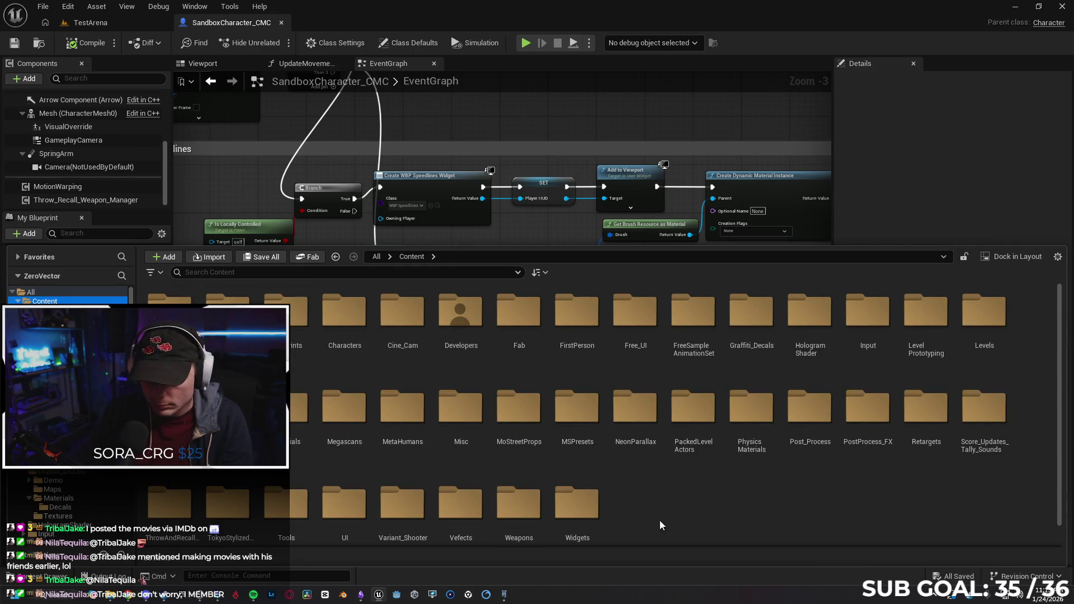
pyautogui.doubleClick(299, 425)
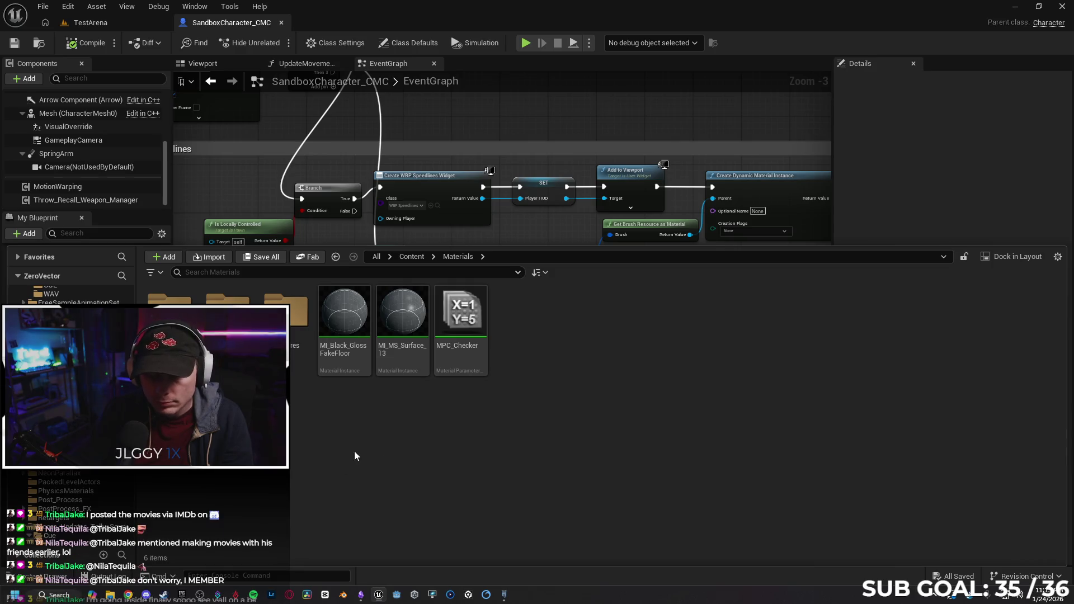
pyautogui.press('Return')
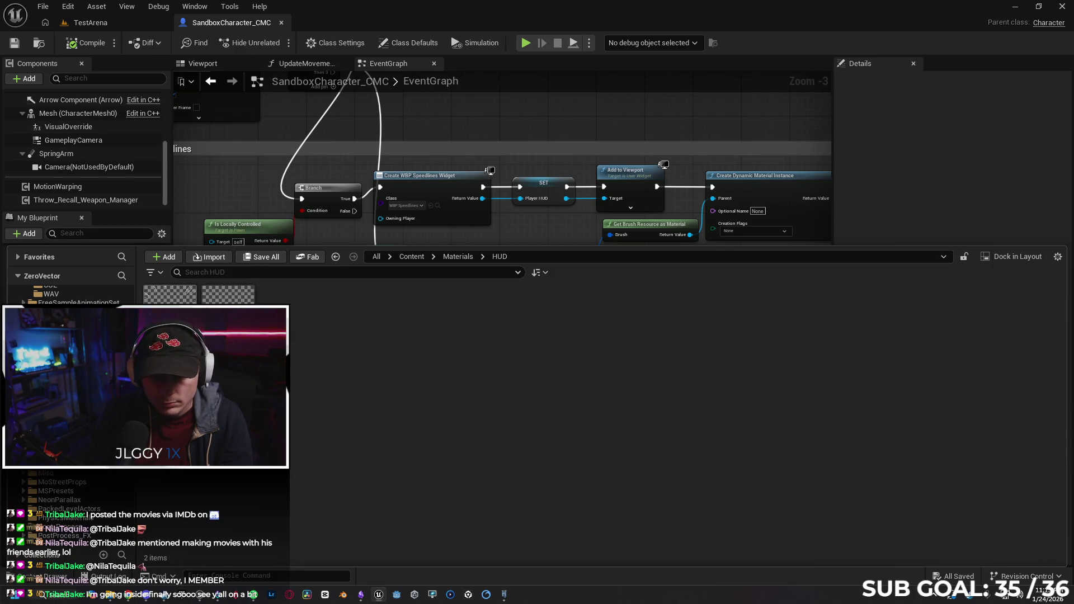
pyautogui.press('Return')
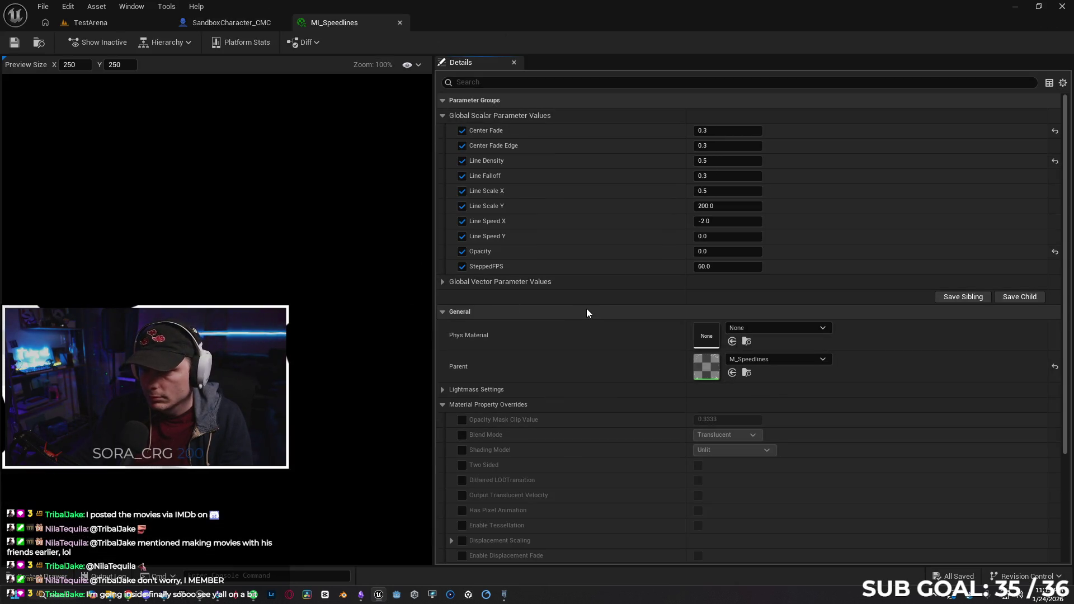
# Open the parent M_Speedlines material, close the instance, and return to the character event graph.
pyautogui.doubleClick(711, 365)
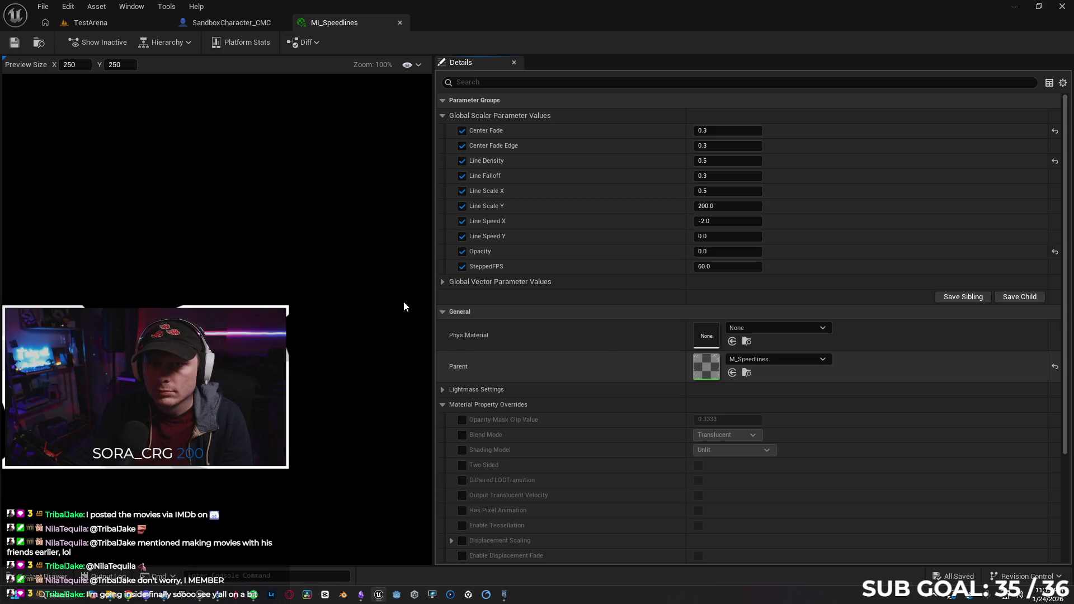
pyautogui.click(400, 22)
pyautogui.scroll(-5, 322, 149)
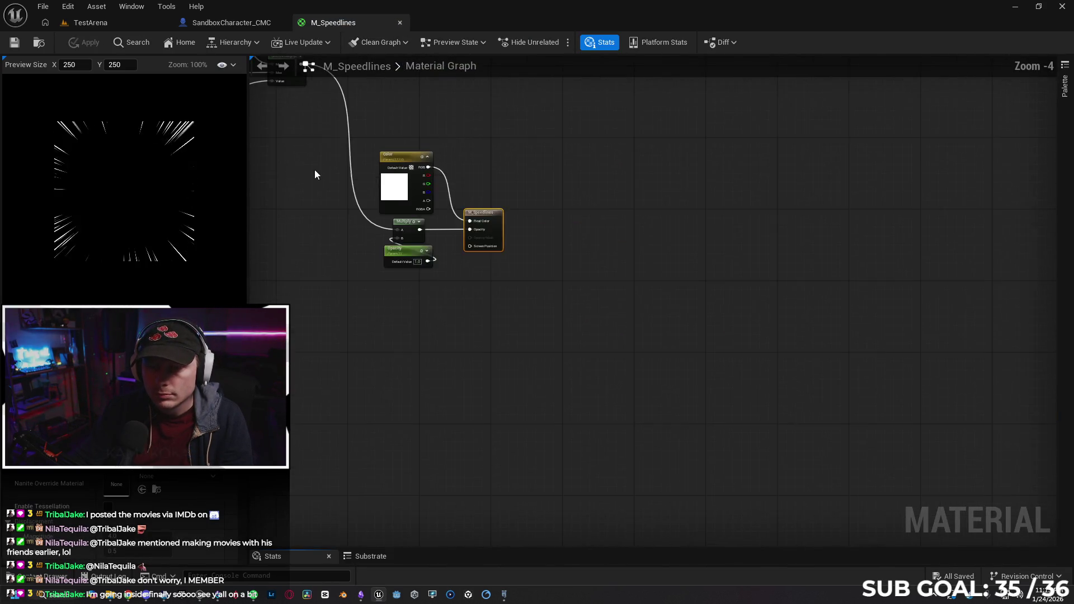
pyautogui.moveTo(319, 204); pyautogui.dragTo(637, 296)
pyautogui.press('Home')
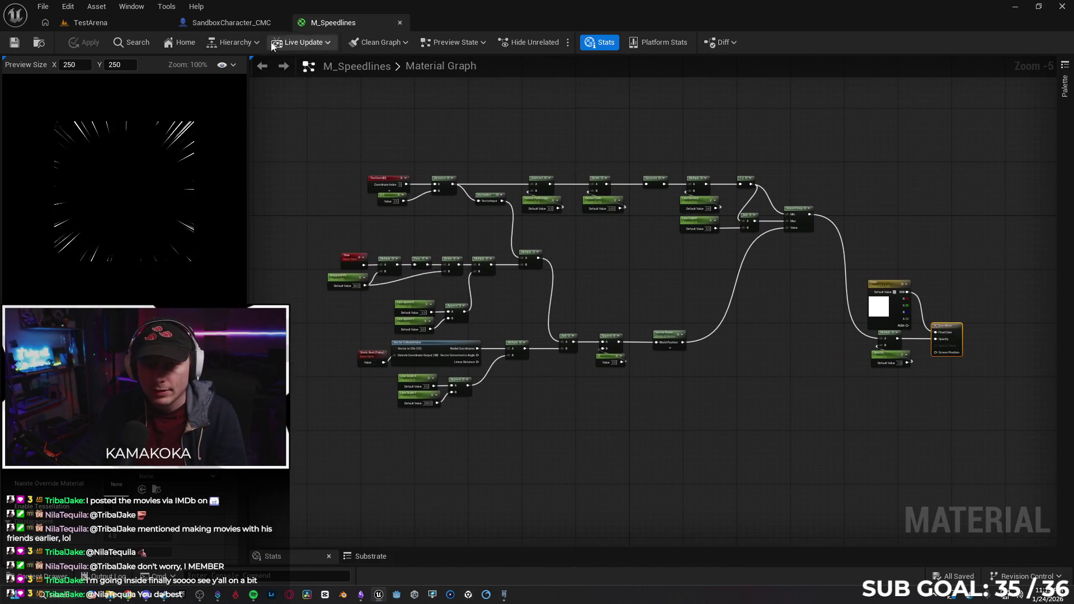
pyautogui.click(243, 25)
pyautogui.scroll(-4, 534, 177)
pyautogui.scroll(3, 454, 208)
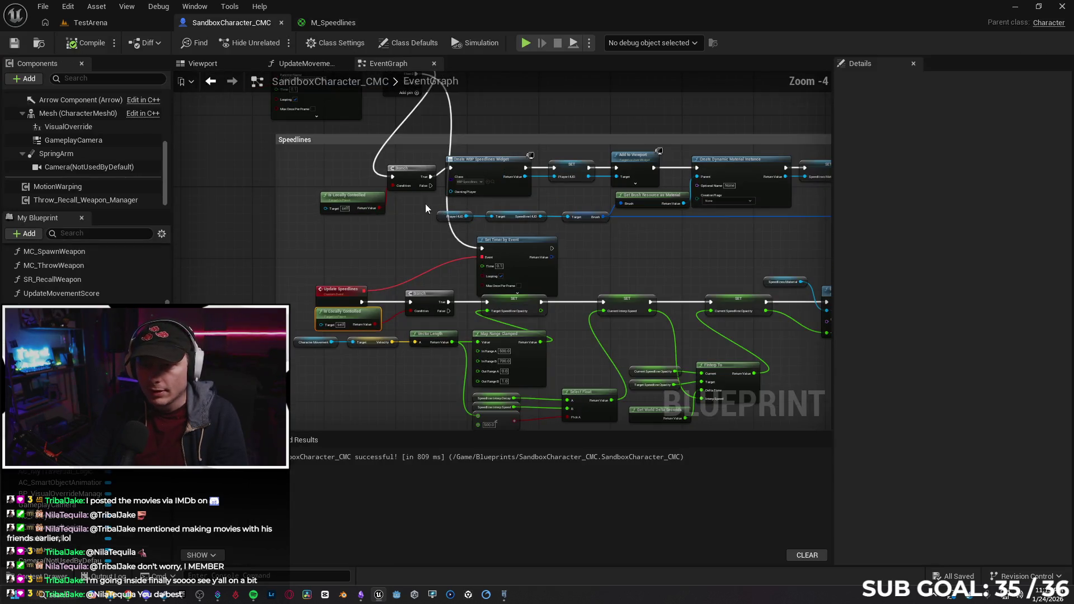
# Start multiplayer PIE, enlarge the Client 1 preview, and run off the rooftop edge.
pyautogui.moveTo(413, 257); pyautogui.dragTo(311, 214)
pyautogui.moveTo(710, 329); pyautogui.dragTo(679, 336)
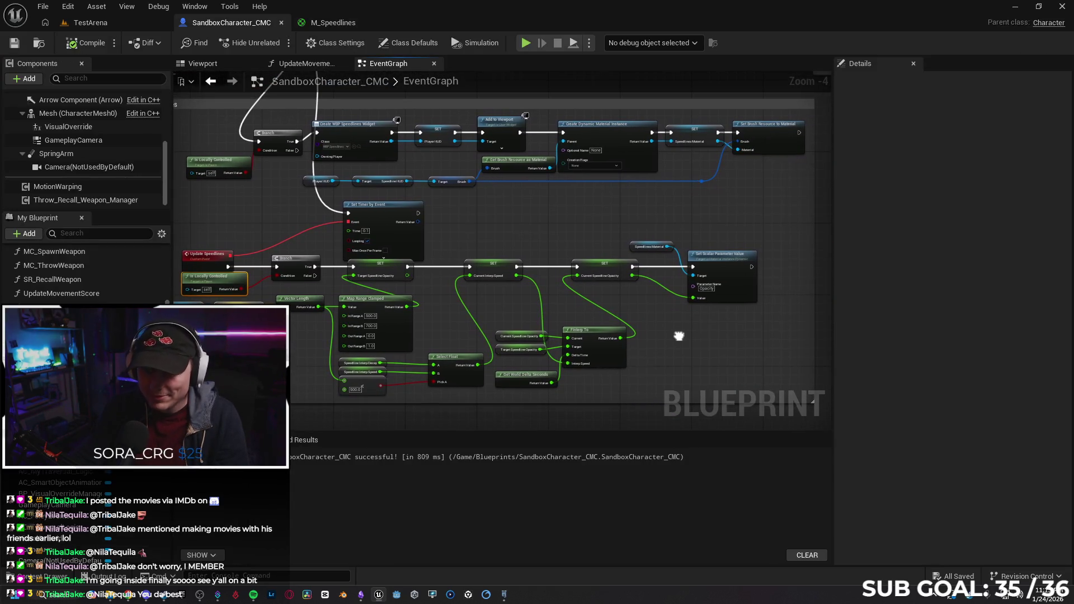
pyautogui.hotkey('alt', 'p')
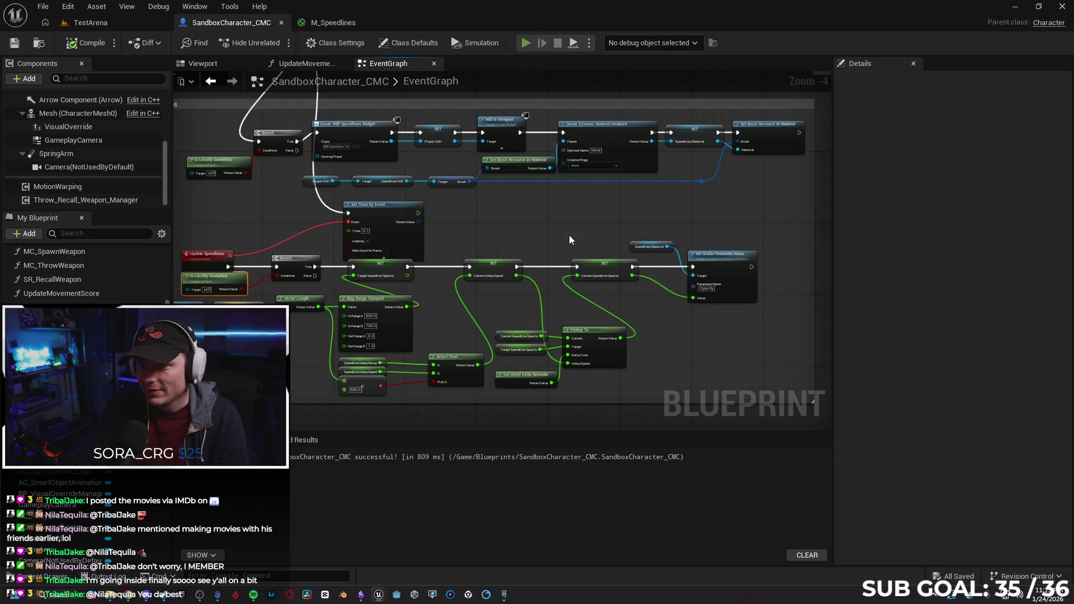
pyautogui.click(617, 192)
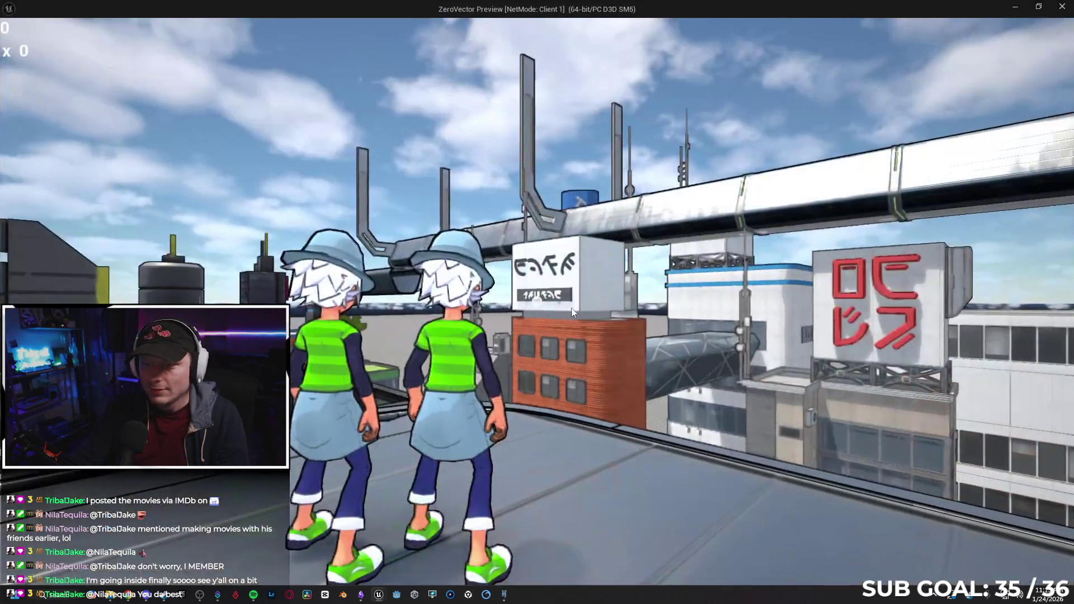
pyautogui.press('w')
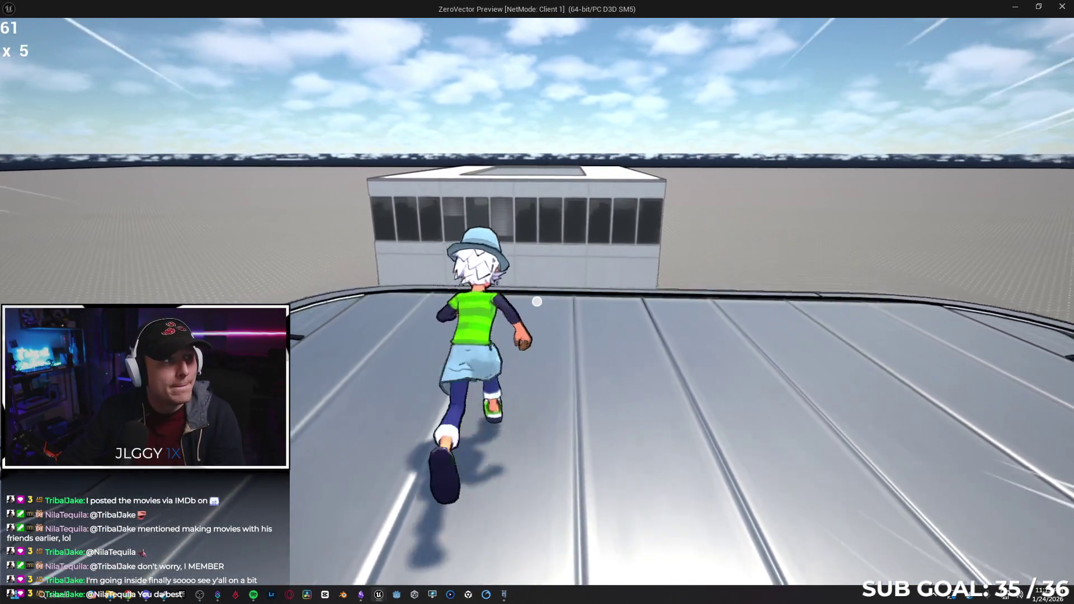
pyautogui.press('space')
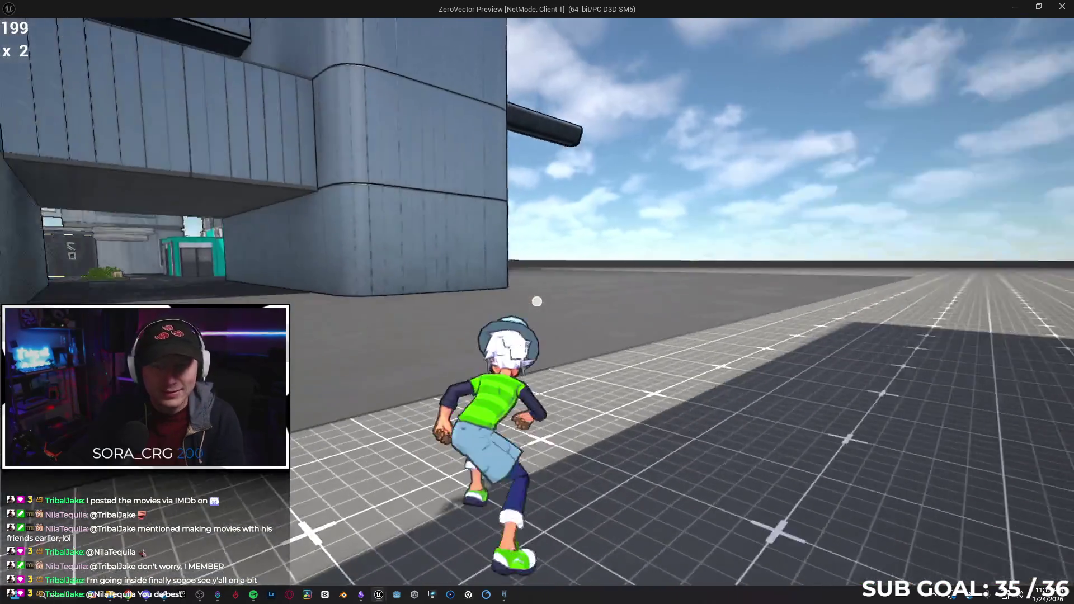
# Wall-run, climb, vault and flip across the rooftops, then return to the editor.
pyautogui.press('space')
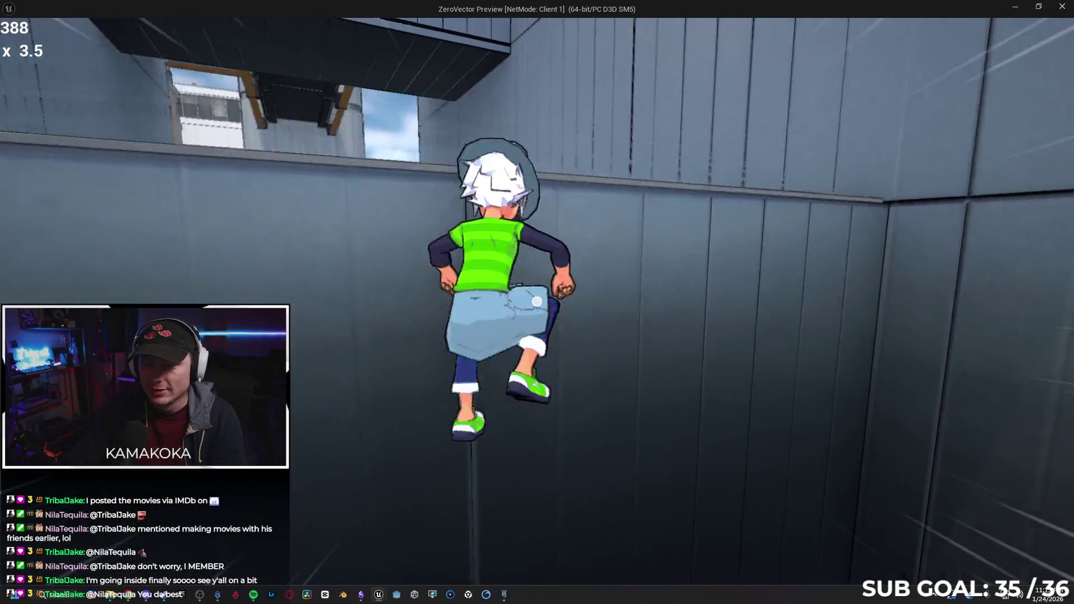
pyautogui.press('space')
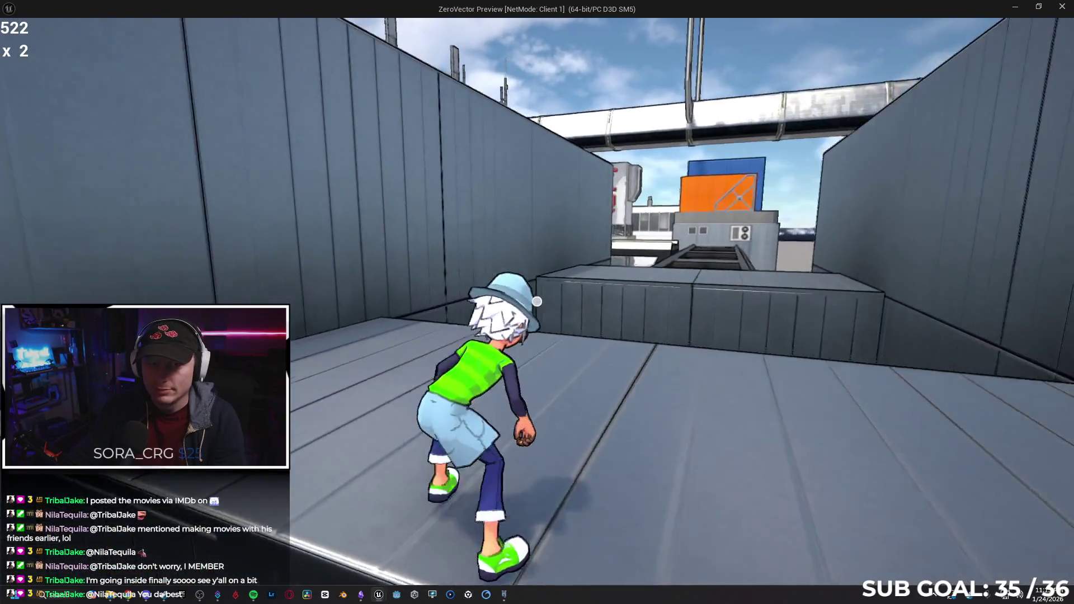
pyautogui.press('space')
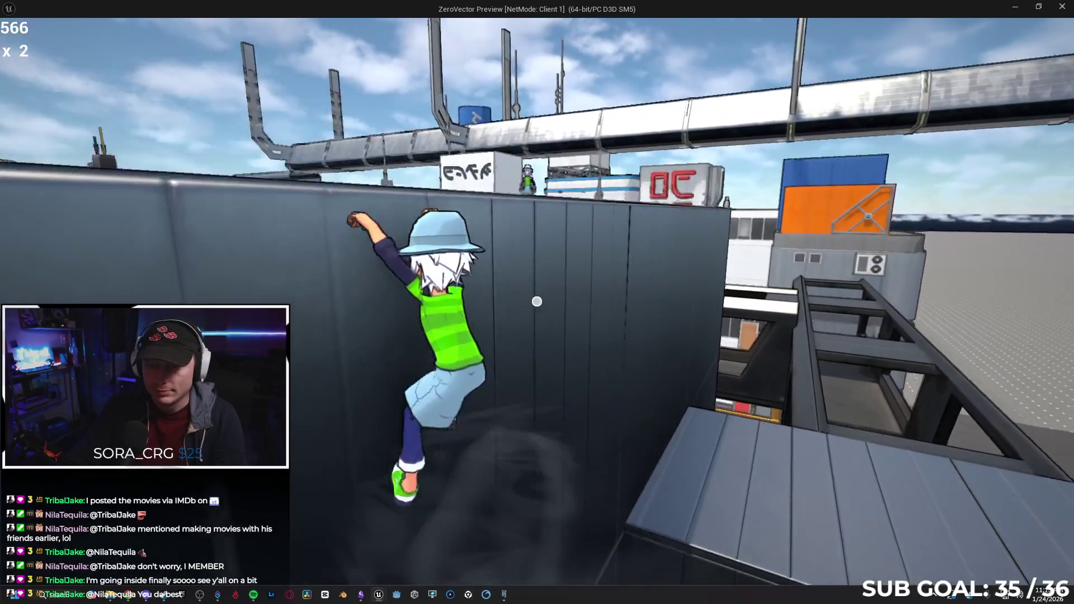
pyautogui.press('w')
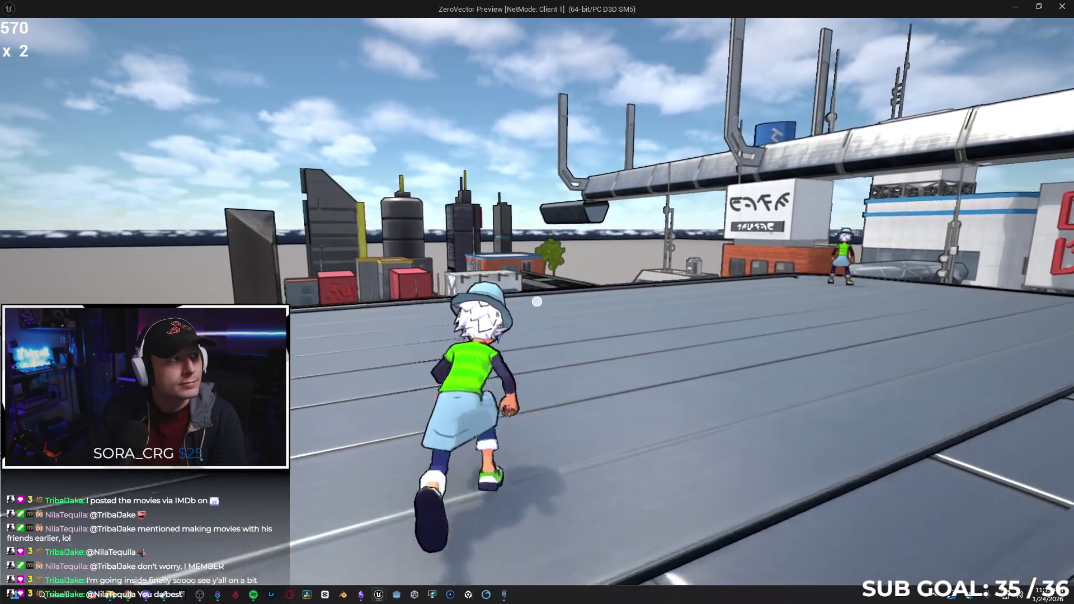
pyautogui.press('space')
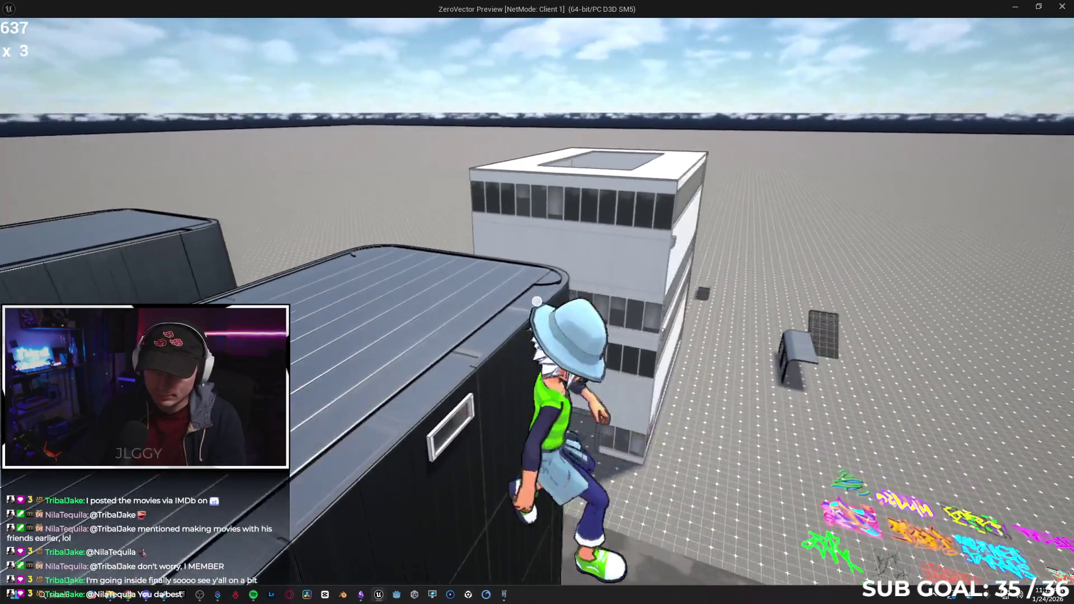
pyautogui.press('space')
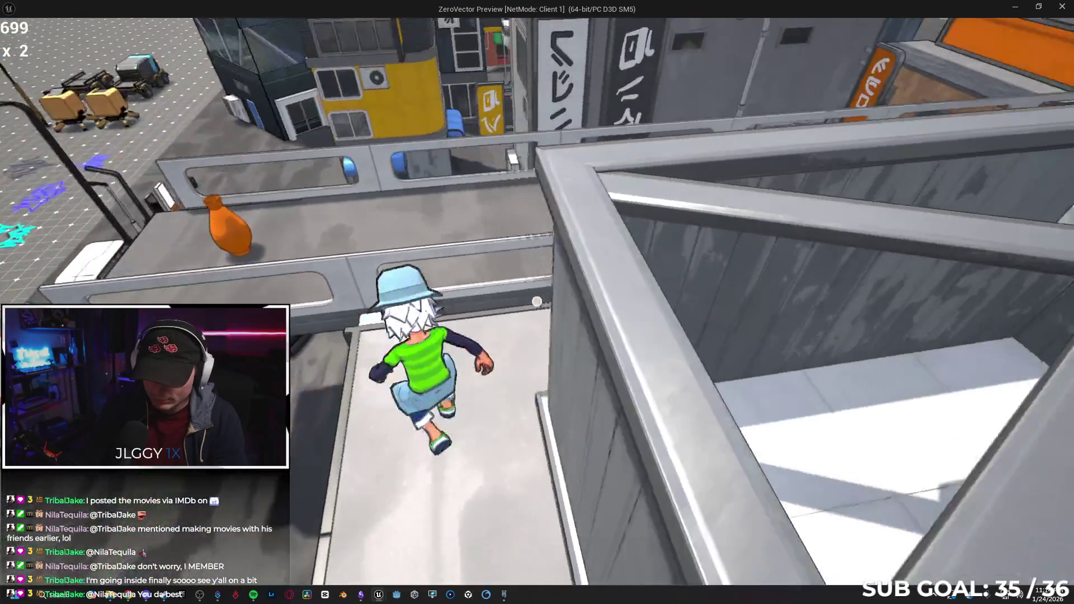
pyautogui.press('space')
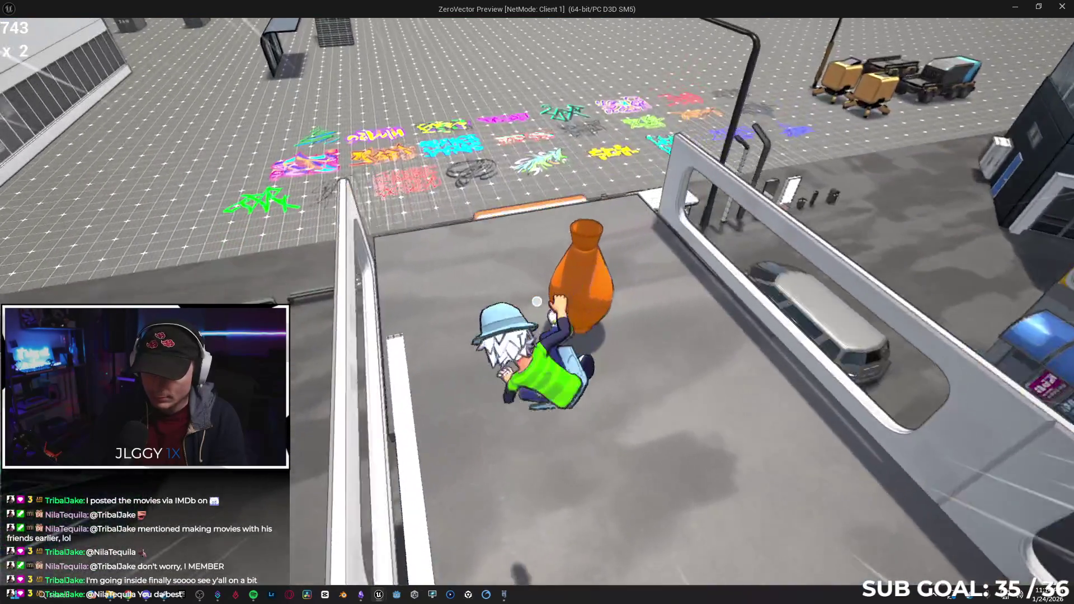
pyautogui.press('space')
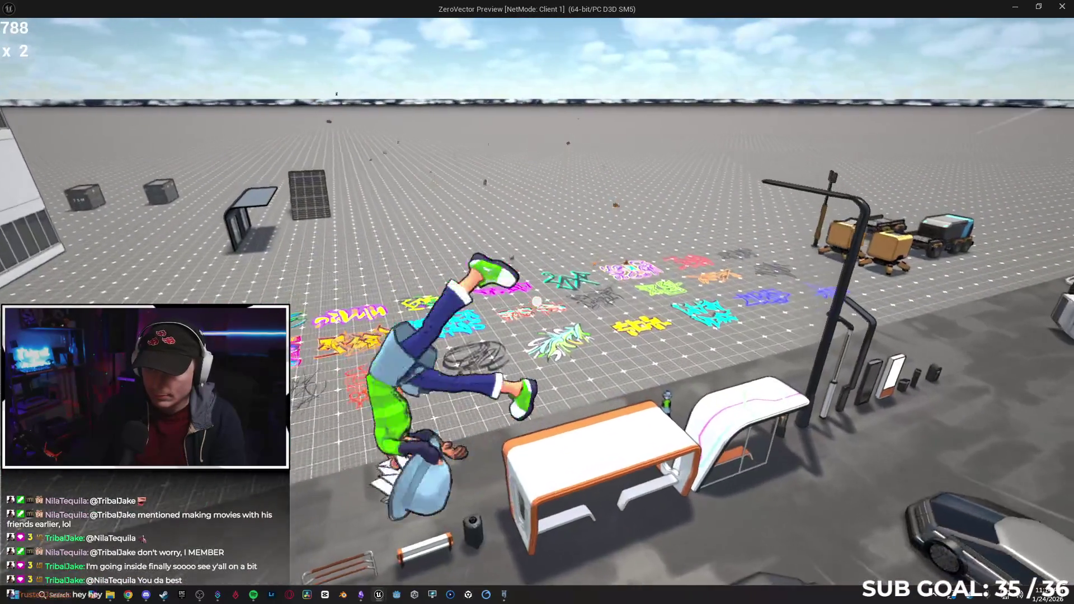
pyautogui.hotkey('alt', 'Tab')
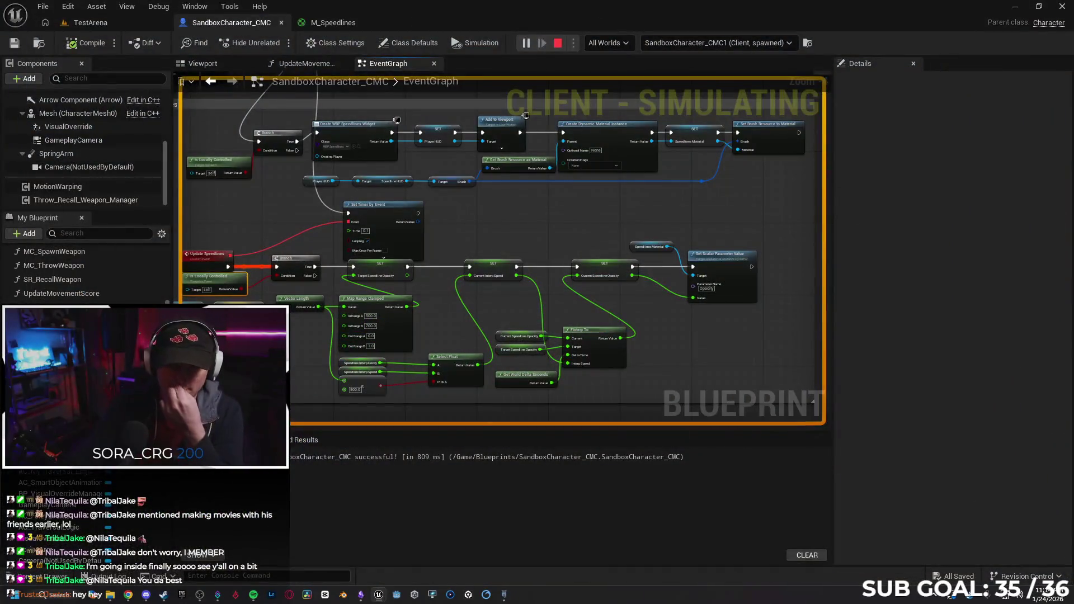
# Close the M_Speedlines material, pan the graph to the Speedlines comment, then return to TestArena.
pyautogui.click(358, 27)
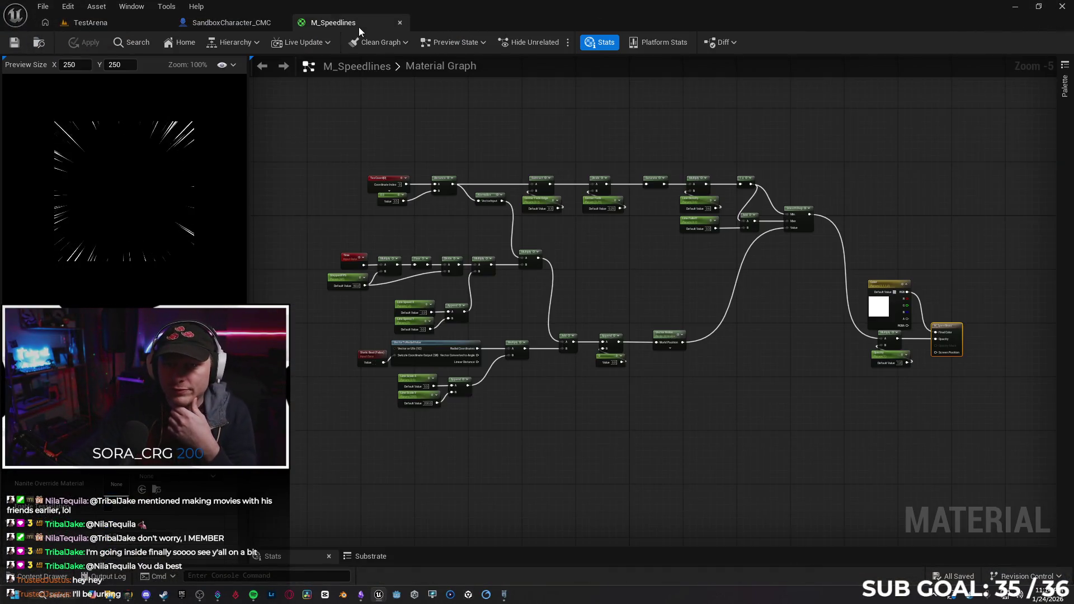
pyautogui.click(399, 23)
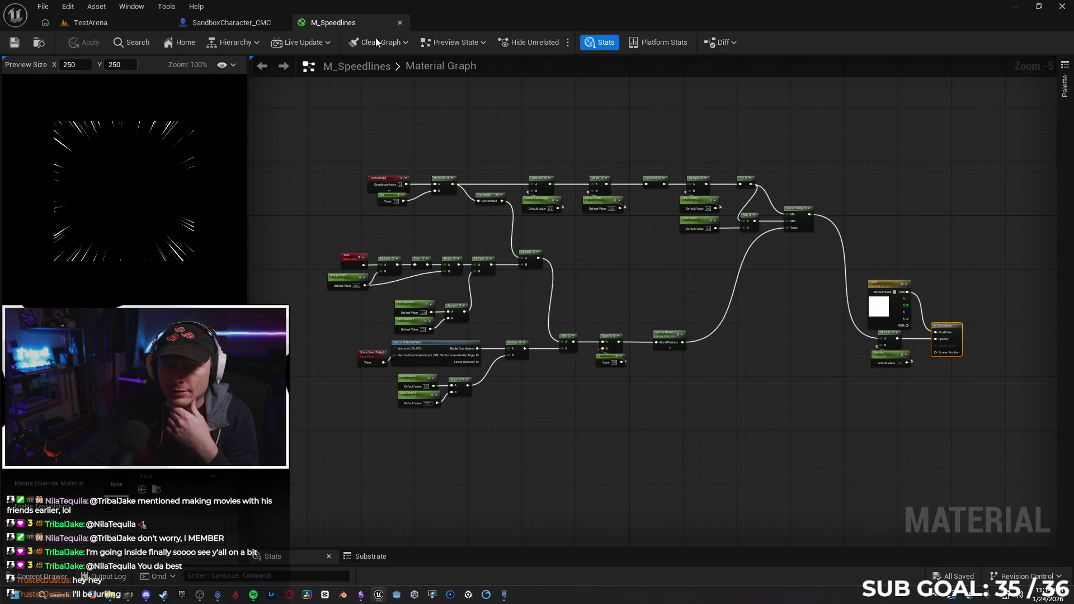
pyautogui.moveTo(265, 212); pyautogui.dragTo(307, 212)
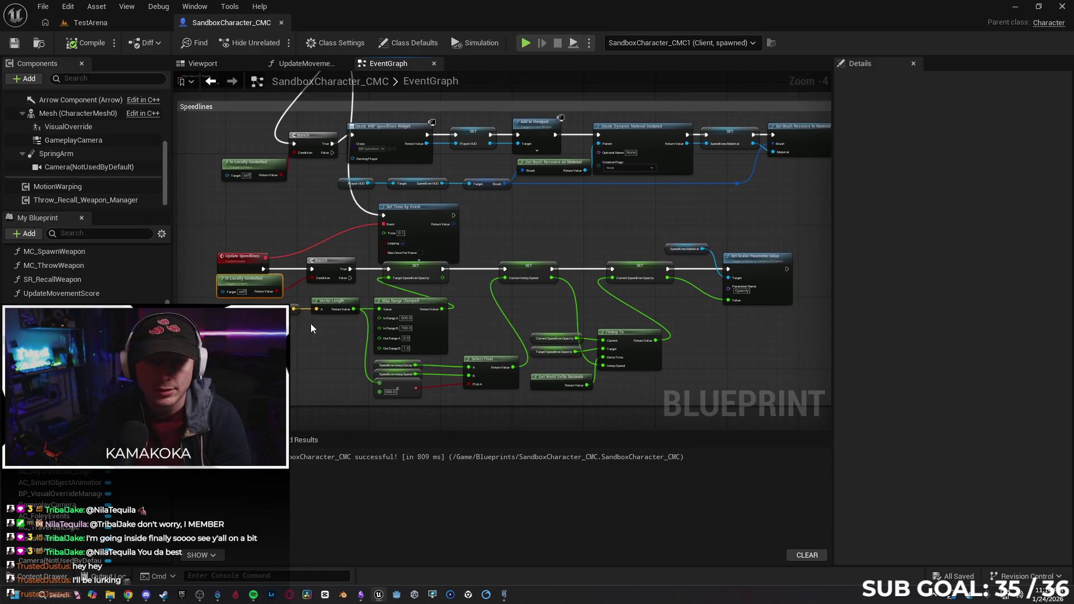
pyautogui.click(129, 22)
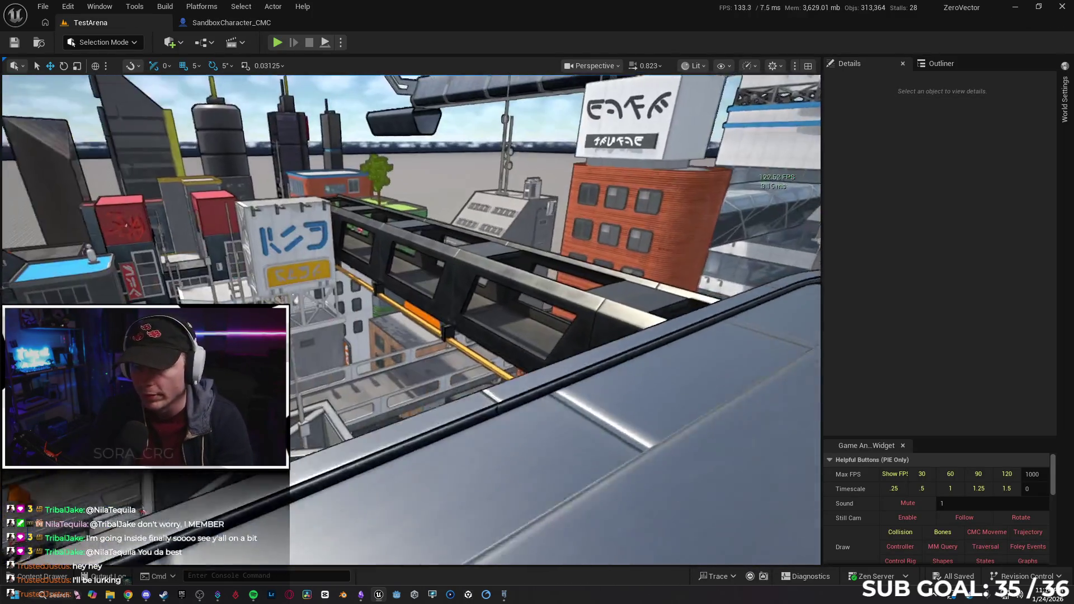
# Set the play net mode to Play Standalone and adjust the number of players.
pyautogui.scroll(2, 411, 319)
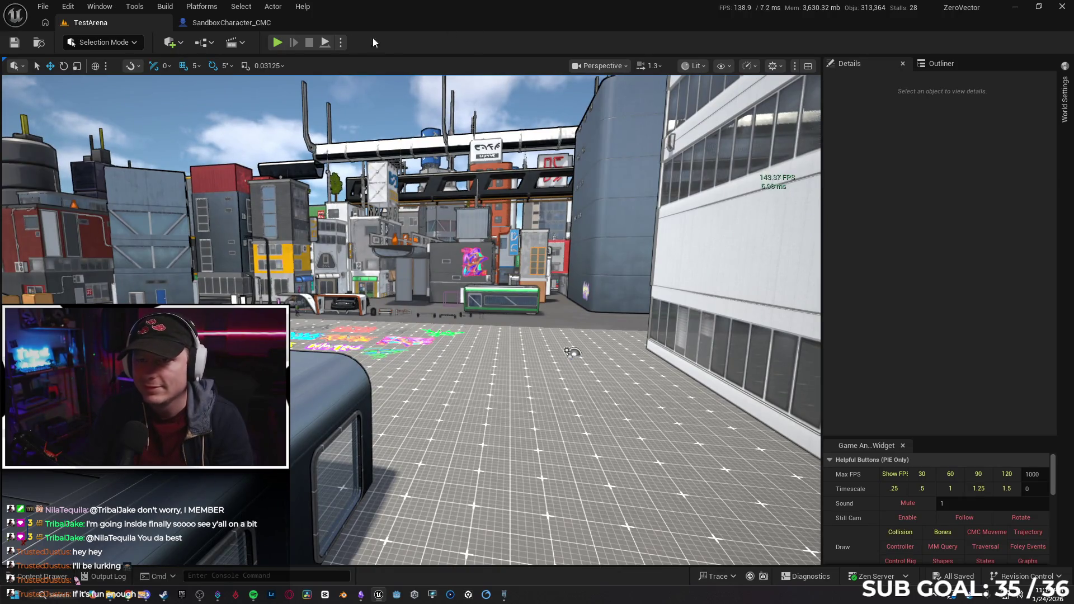
pyautogui.click(340, 40)
pyautogui.moveTo(429, 272)
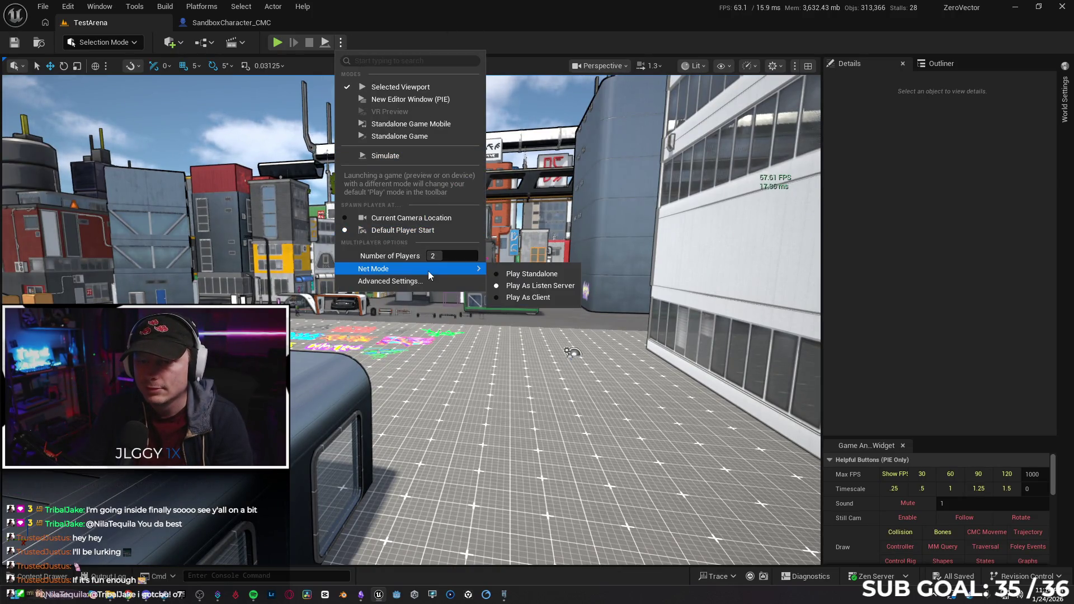
pyautogui.click(529, 274)
pyautogui.click(341, 43)
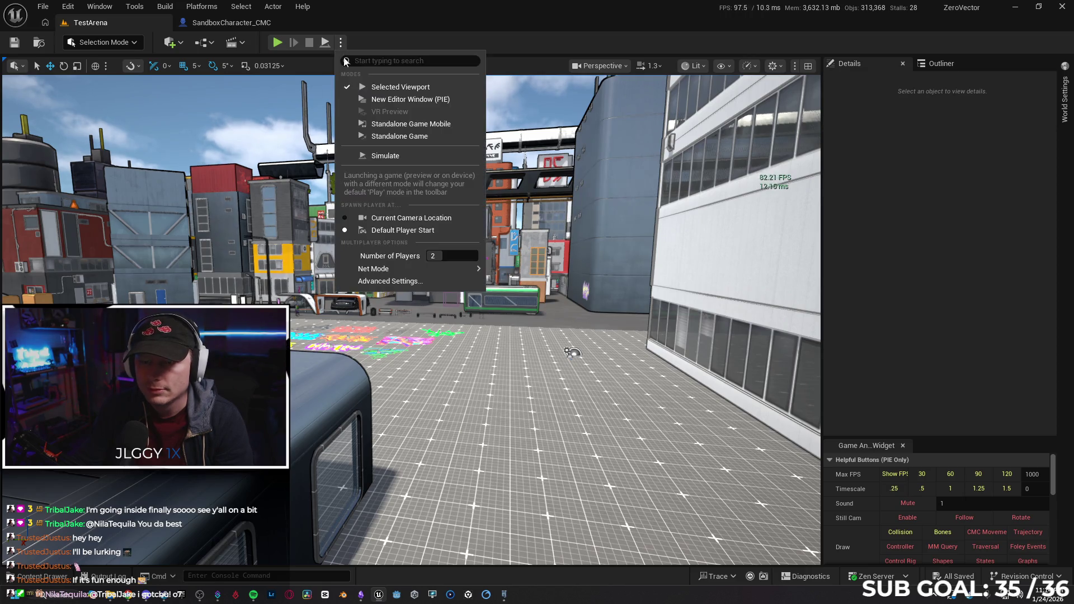
pyautogui.click(436, 256)
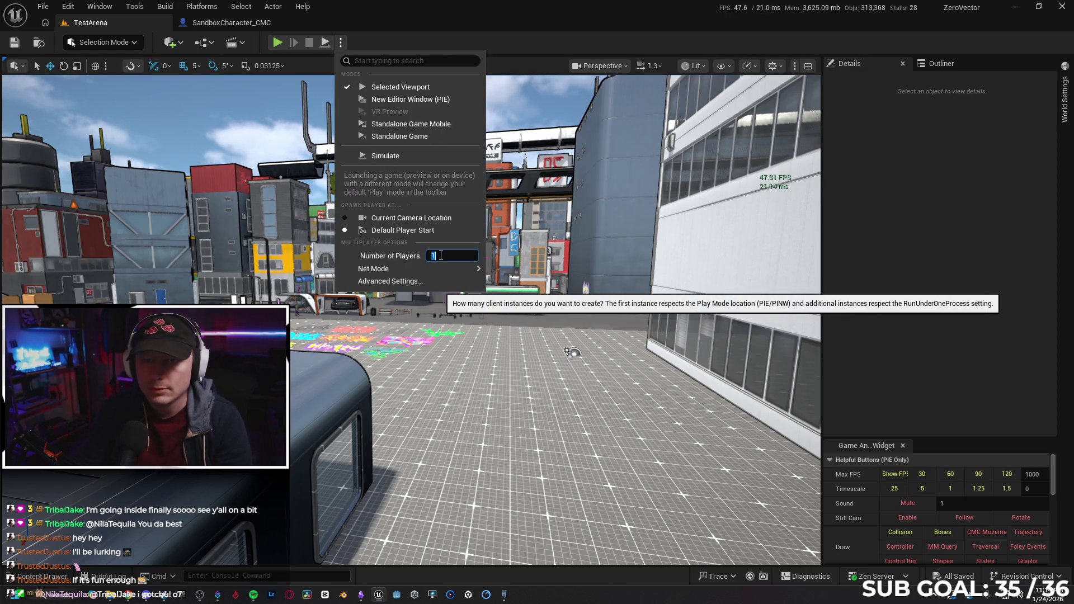
pyautogui.click(518, 83)
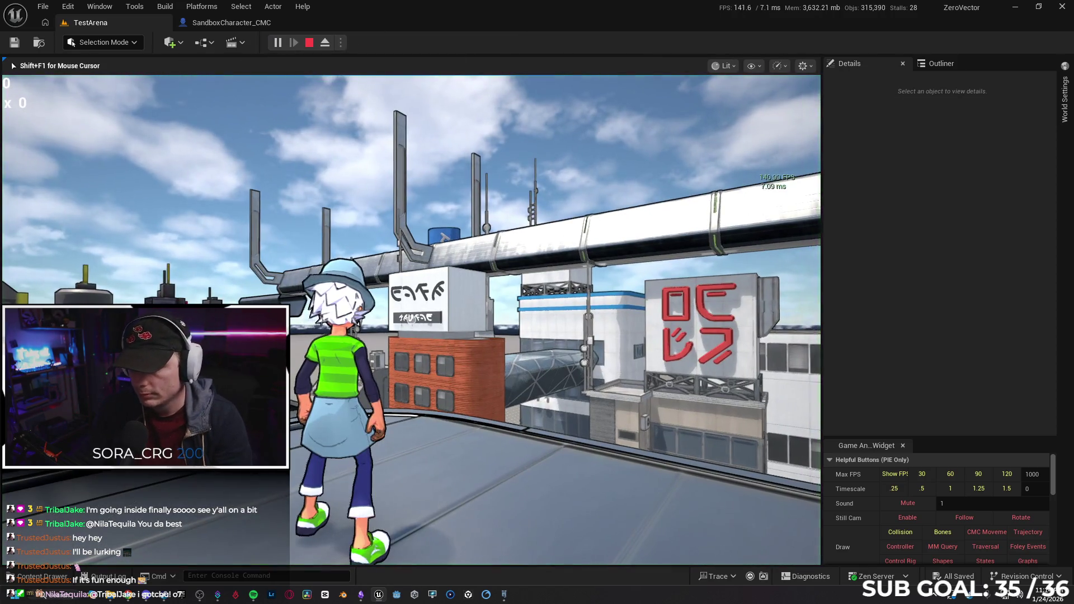
# Start a play session, run and flip across the rooftop, and hit the training dummy.
pyautogui.press('F11')
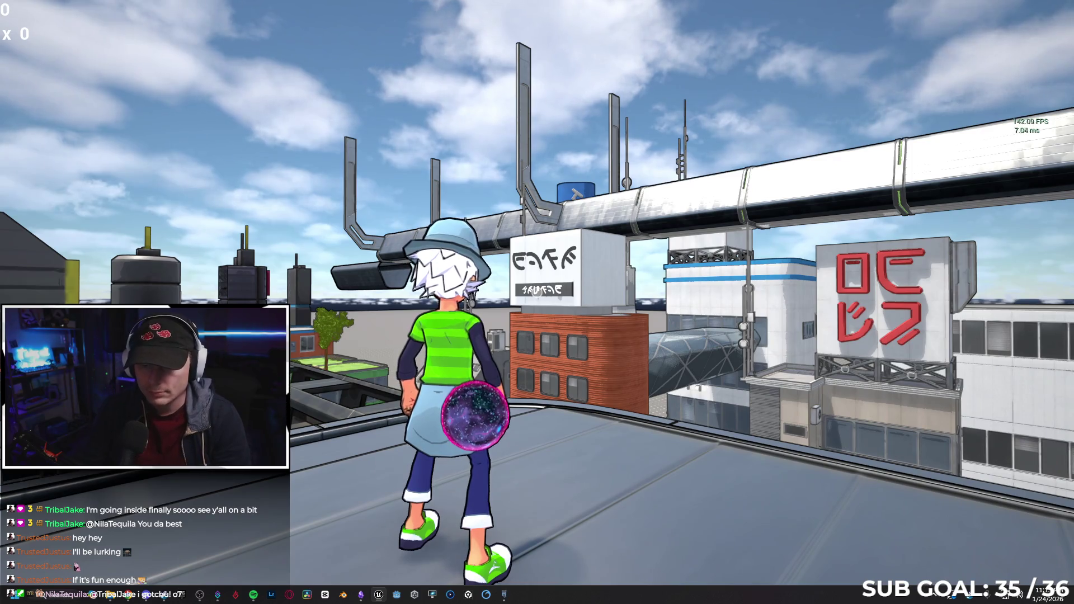
pyautogui.moveTo(537, 302)
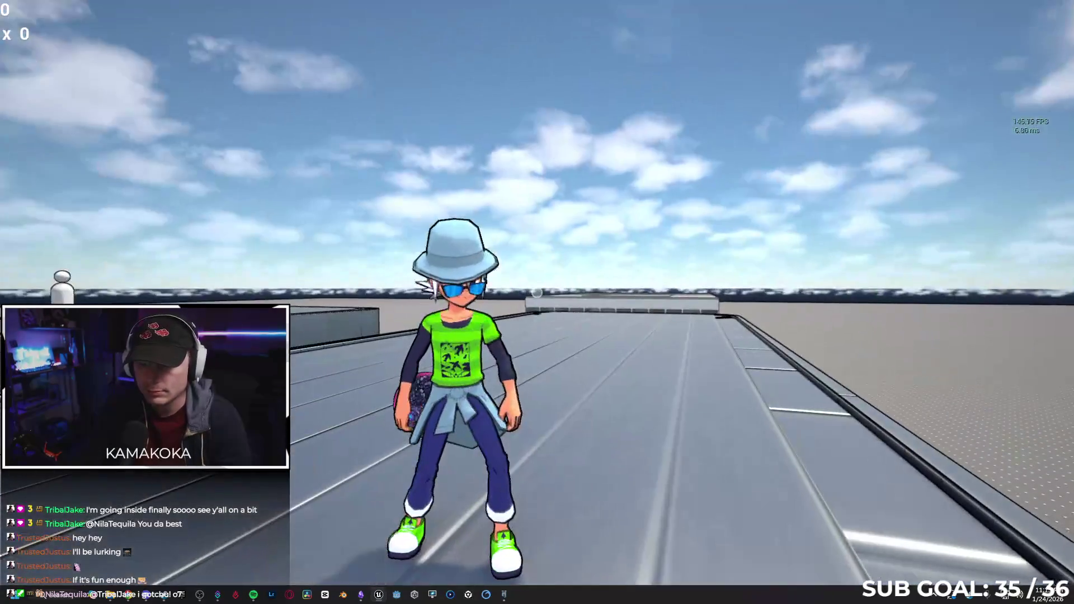
pyautogui.press('a')
pyautogui.press('w')
pyautogui.press('space')
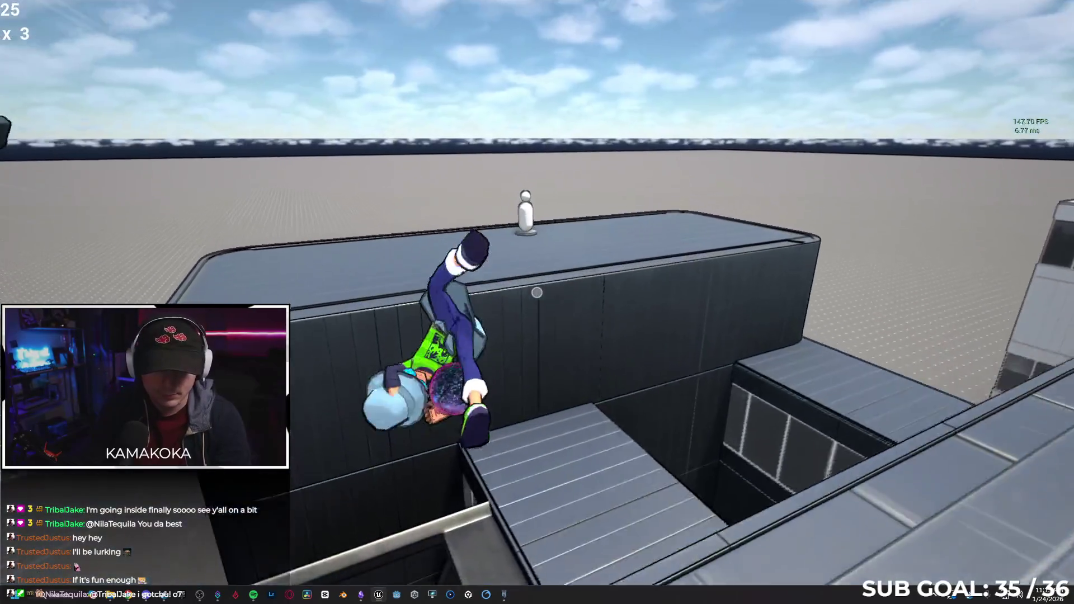
pyautogui.click(537, 292)
pyautogui.press('w')
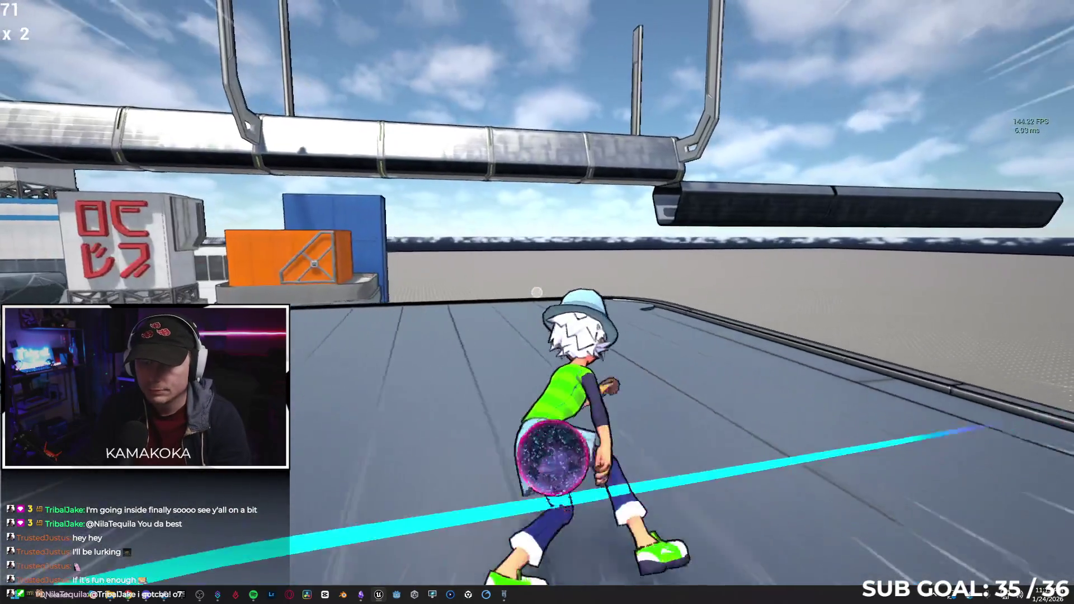
# Grind railings, wall-run and leap between buildings, raising the score to 1,541.
pyautogui.press('space')
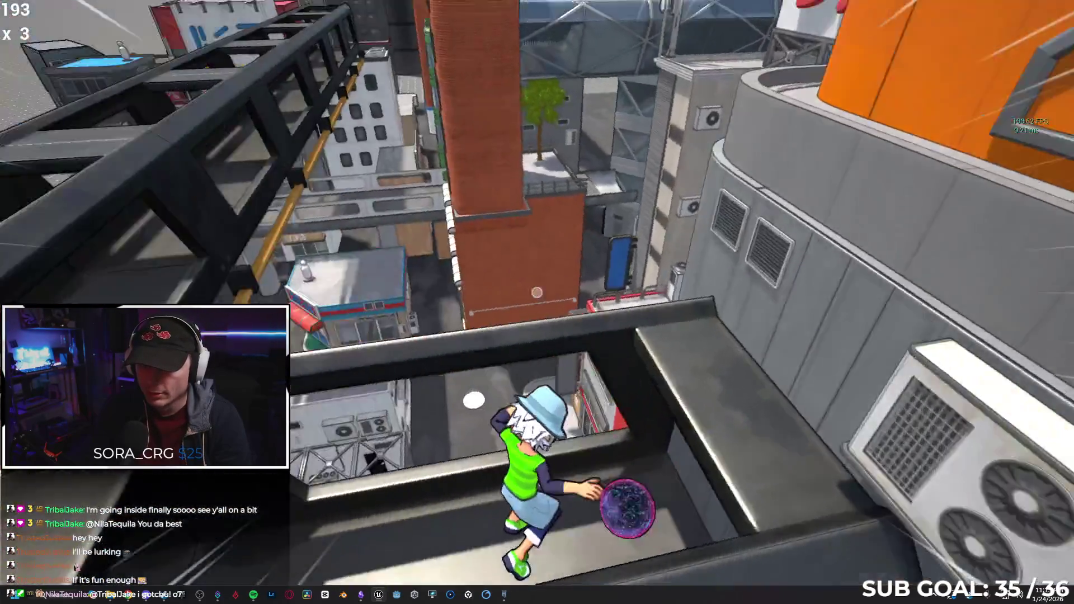
pyautogui.press('space')
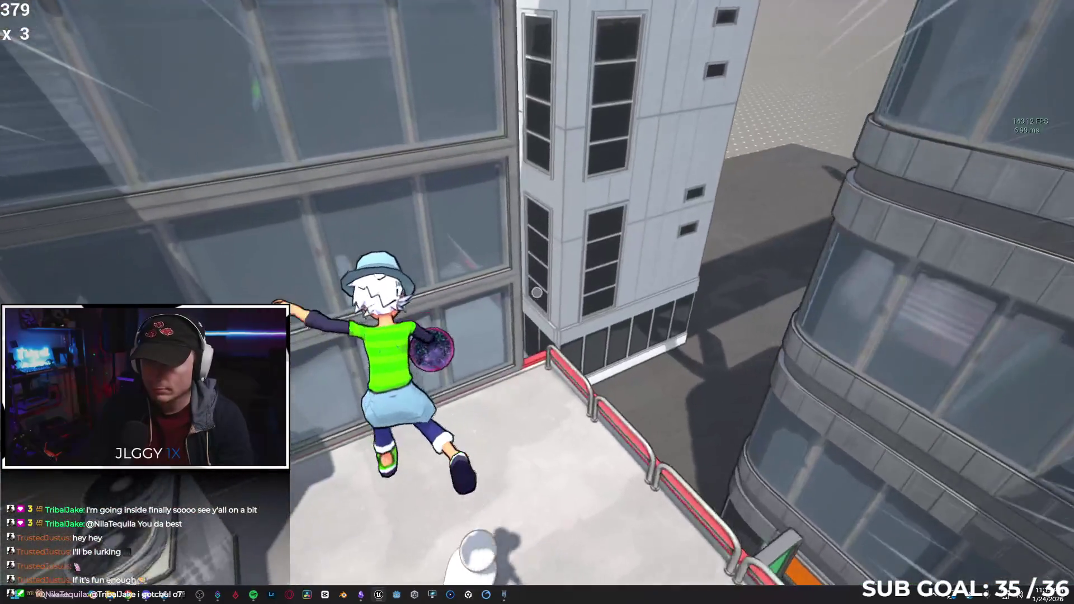
pyautogui.press('space')
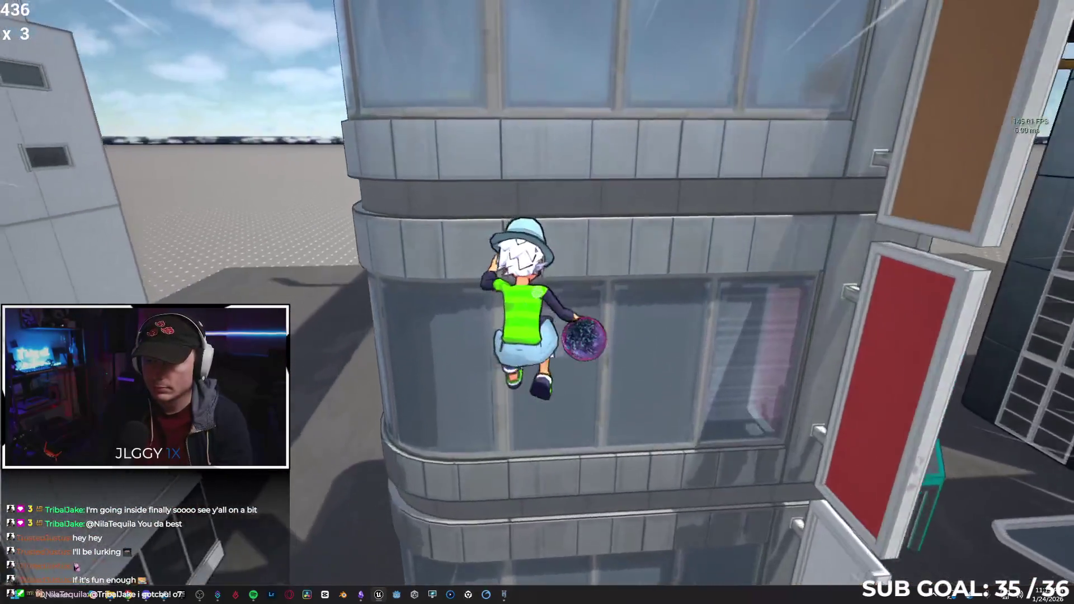
pyautogui.press('space')
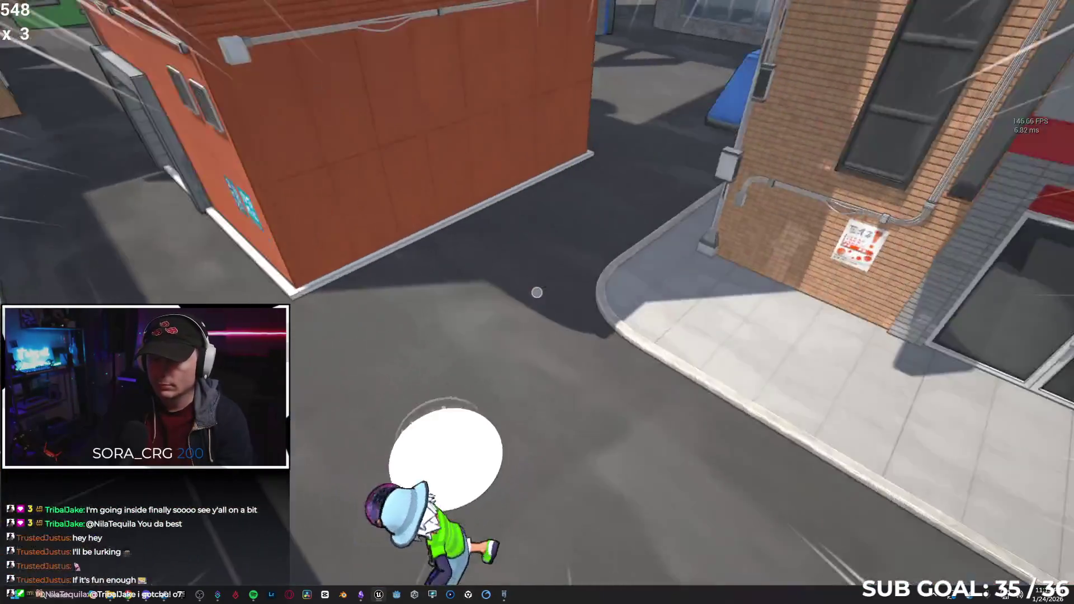
pyautogui.press('space')
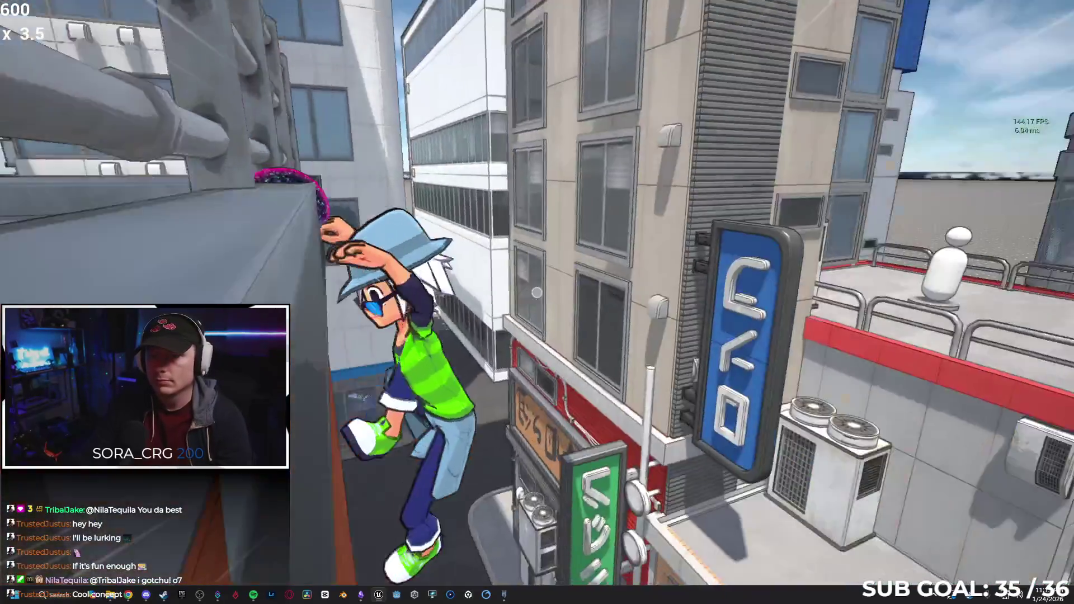
pyautogui.press('space')
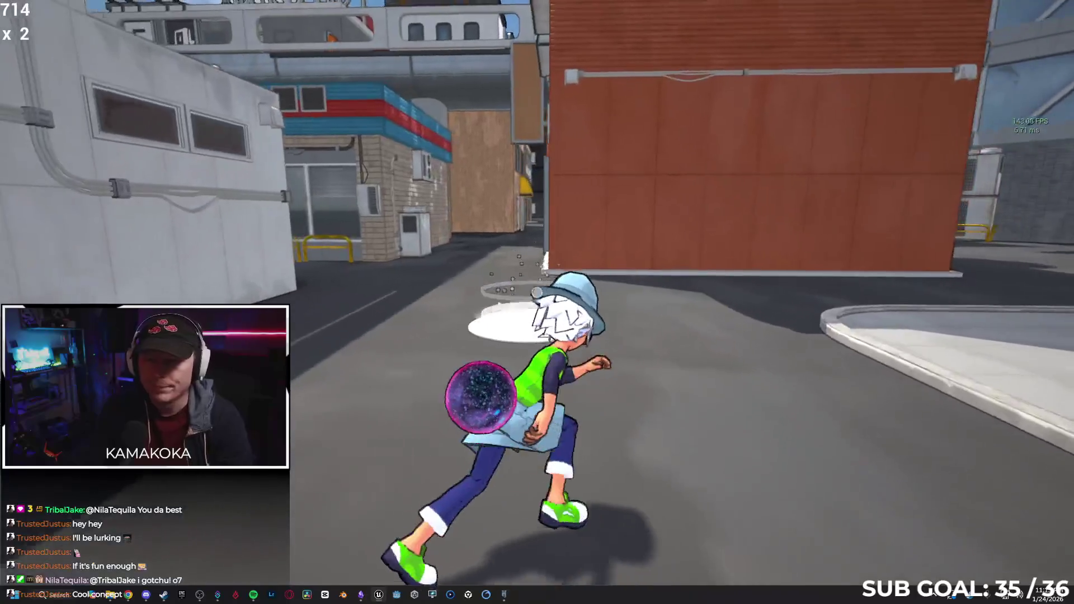
pyautogui.press('space')
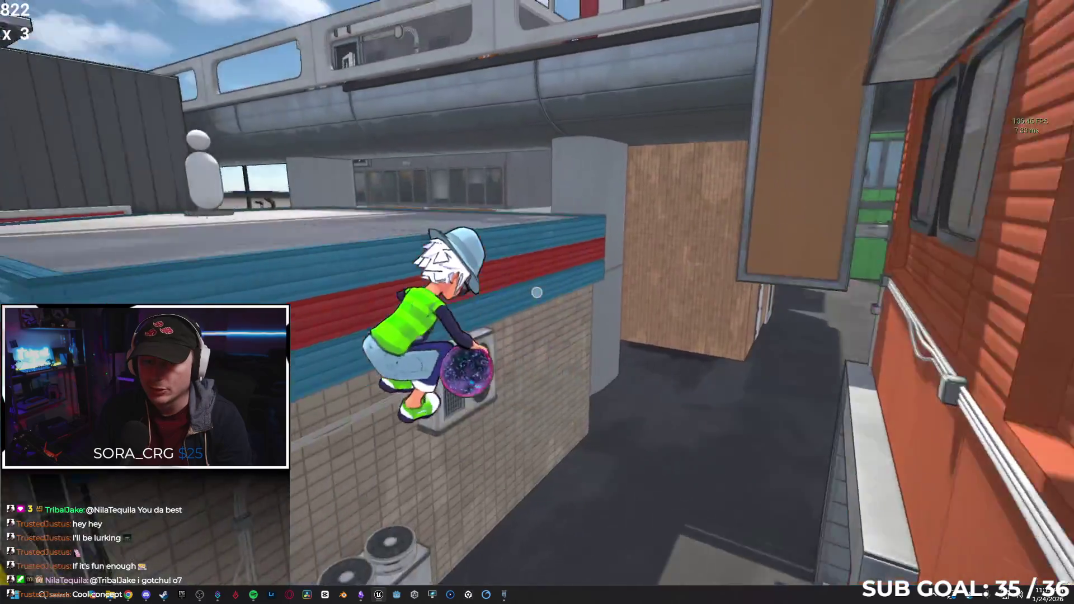
pyautogui.press('space')
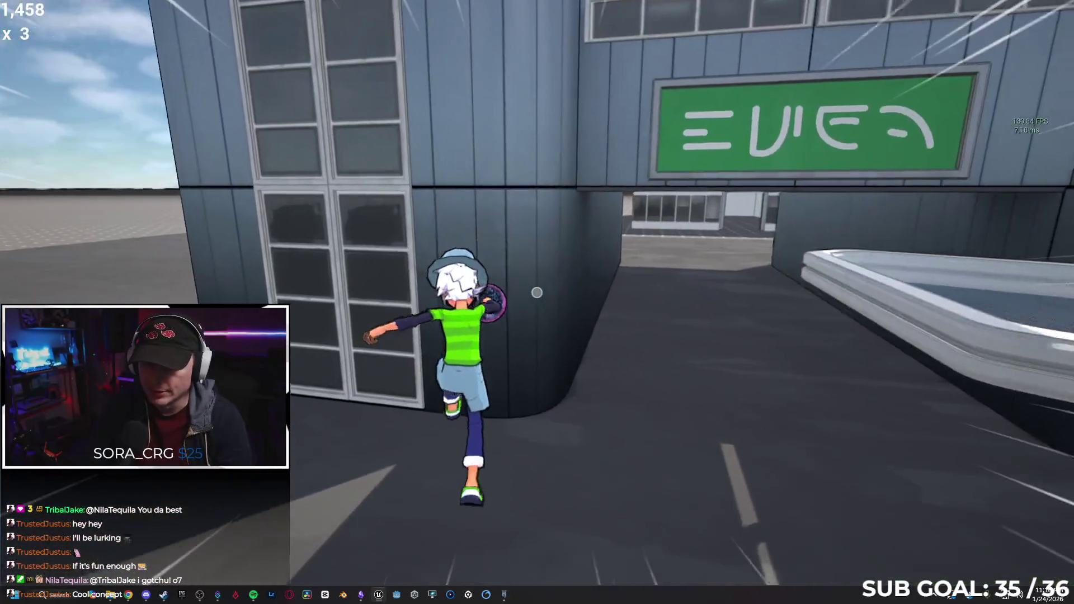
# Cross the teal roof, jump toward the city, wall-run the orange wall and flip onto the dummy.
pyautogui.press('w')
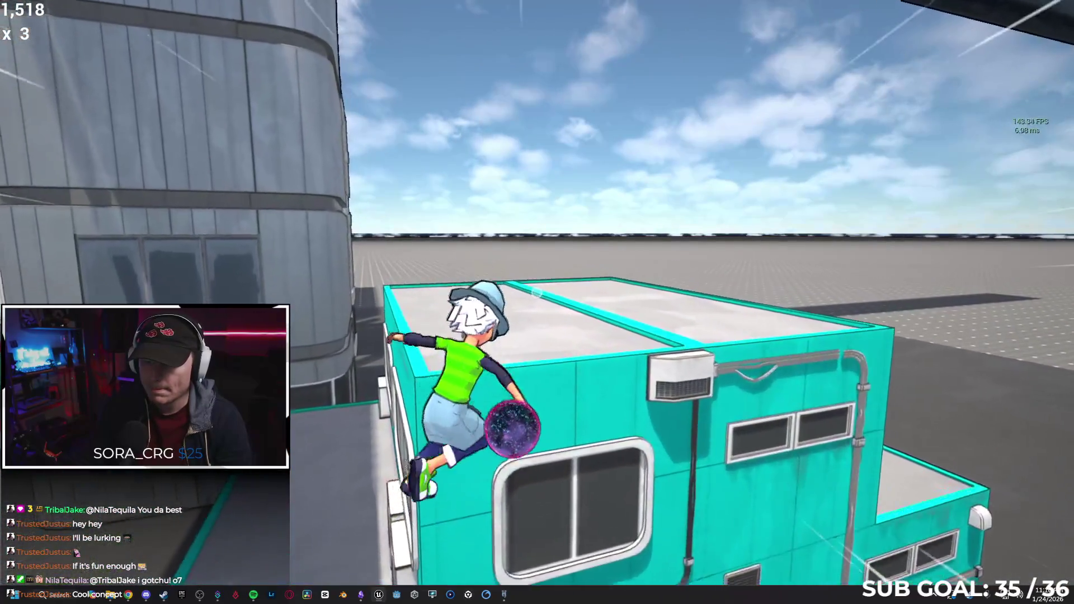
pyautogui.press('w')
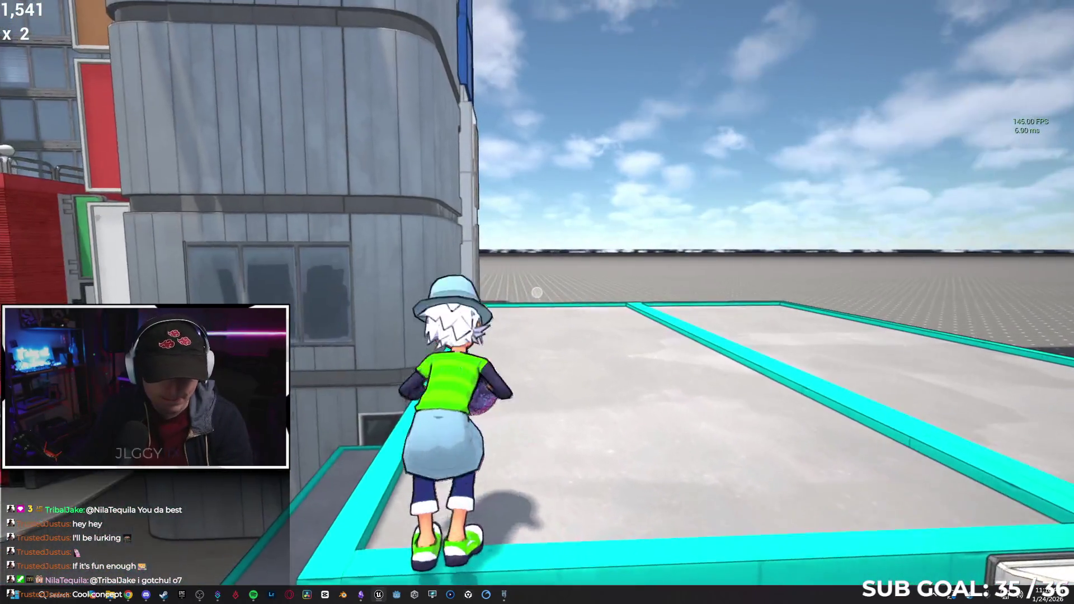
pyautogui.press('s')
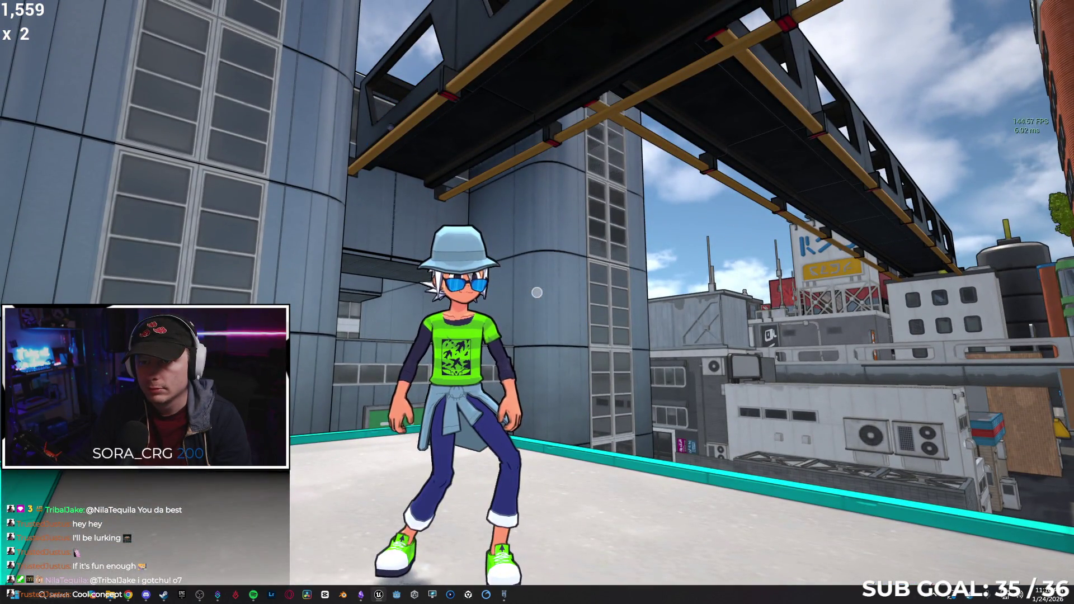
pyautogui.press('w')
pyautogui.press('space')
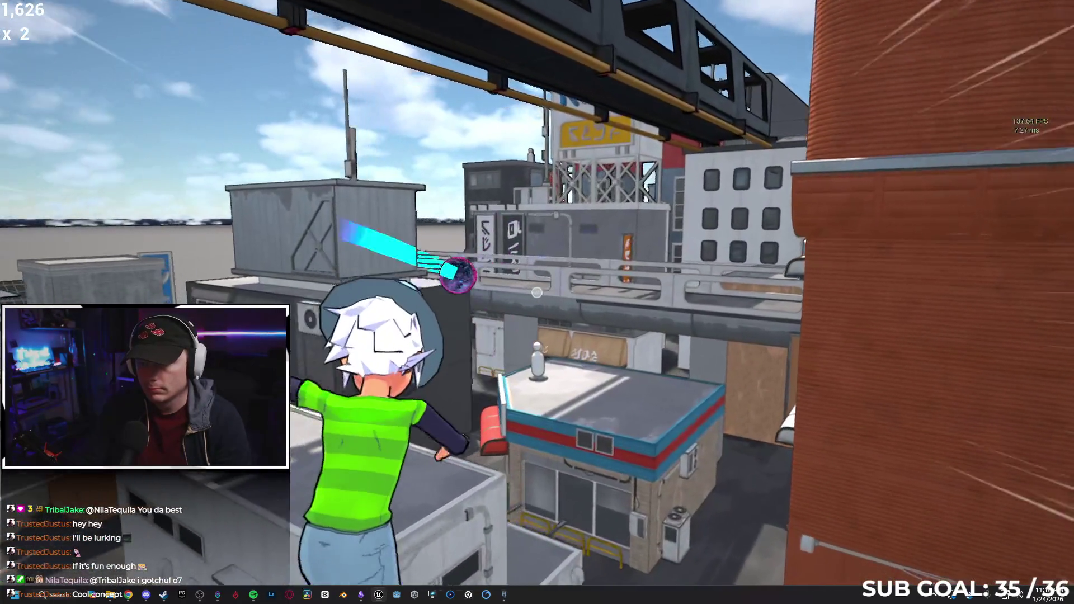
pyautogui.press('w')
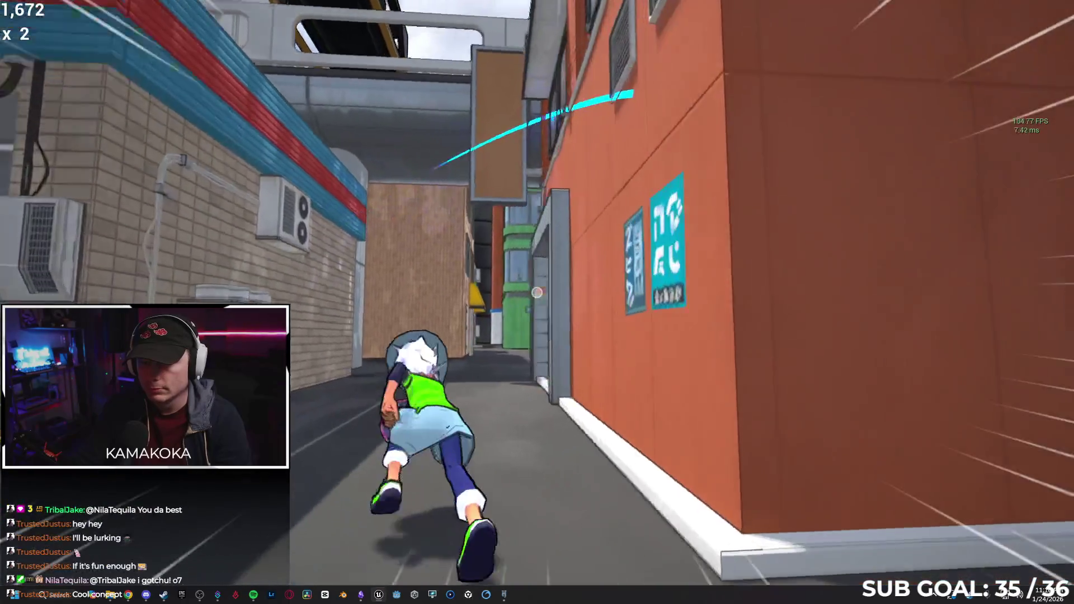
pyautogui.press('space')
pyautogui.press('space')
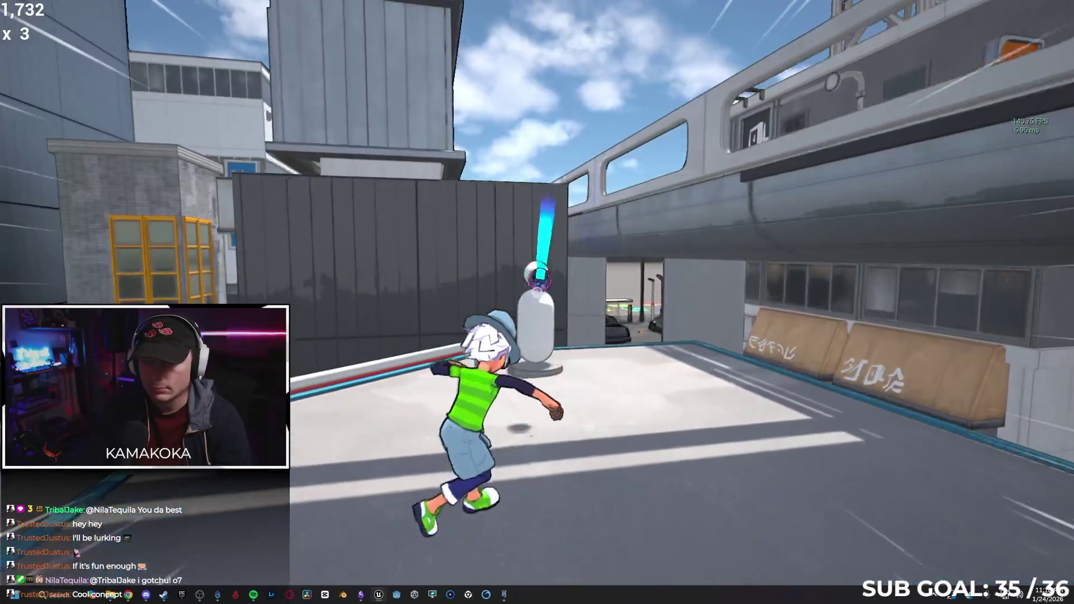
pyautogui.press('space')
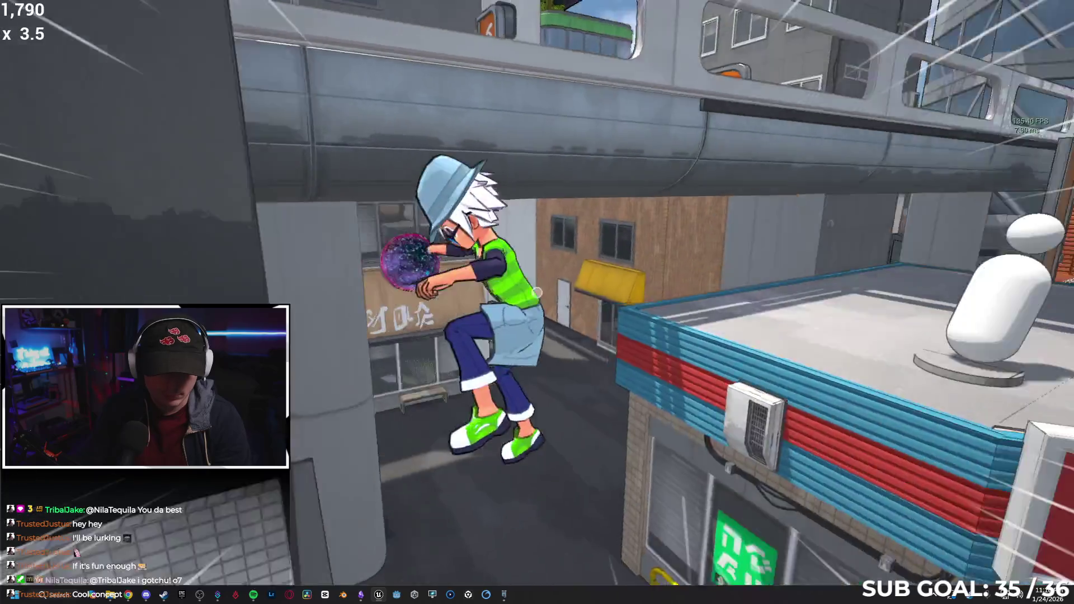
pyautogui.press('space')
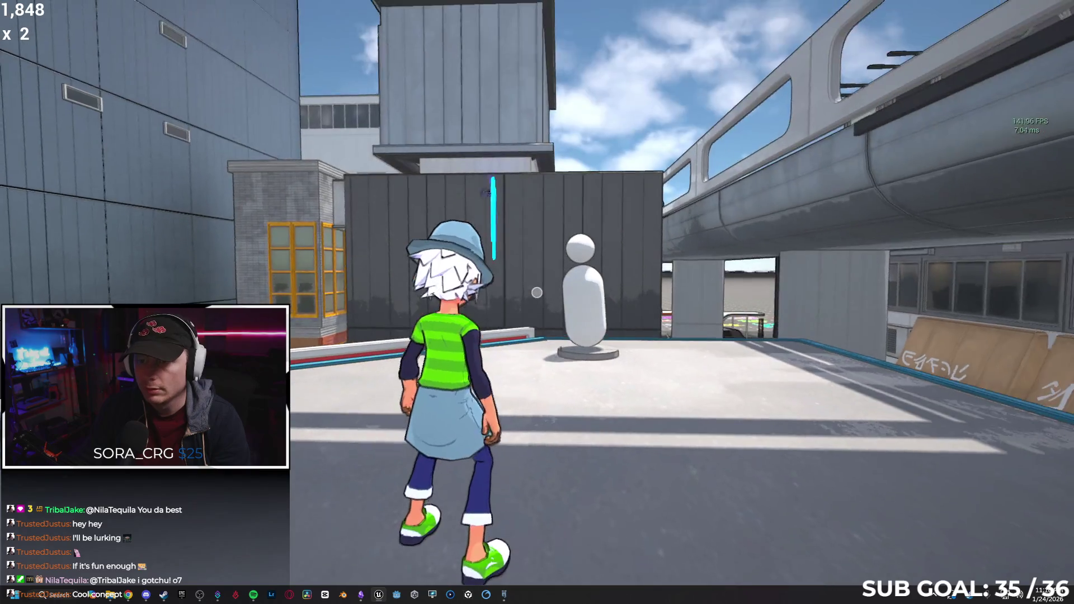
# Carry the orb off the roof and run through the streets into the covered passage, scoring 2,125.
pyautogui.press('w')
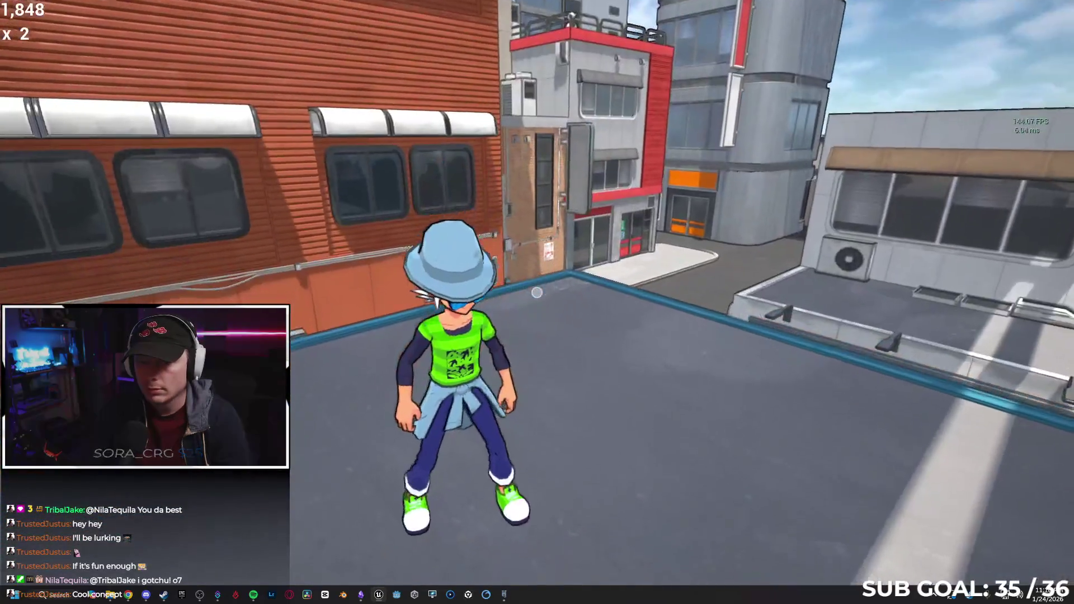
pyautogui.press('space')
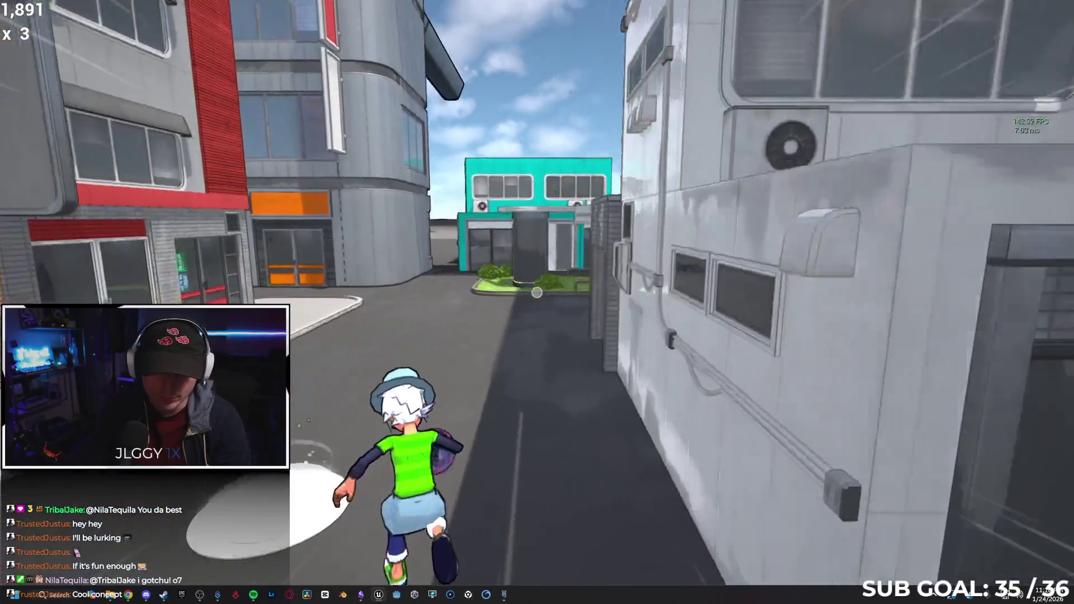
pyautogui.press('a')
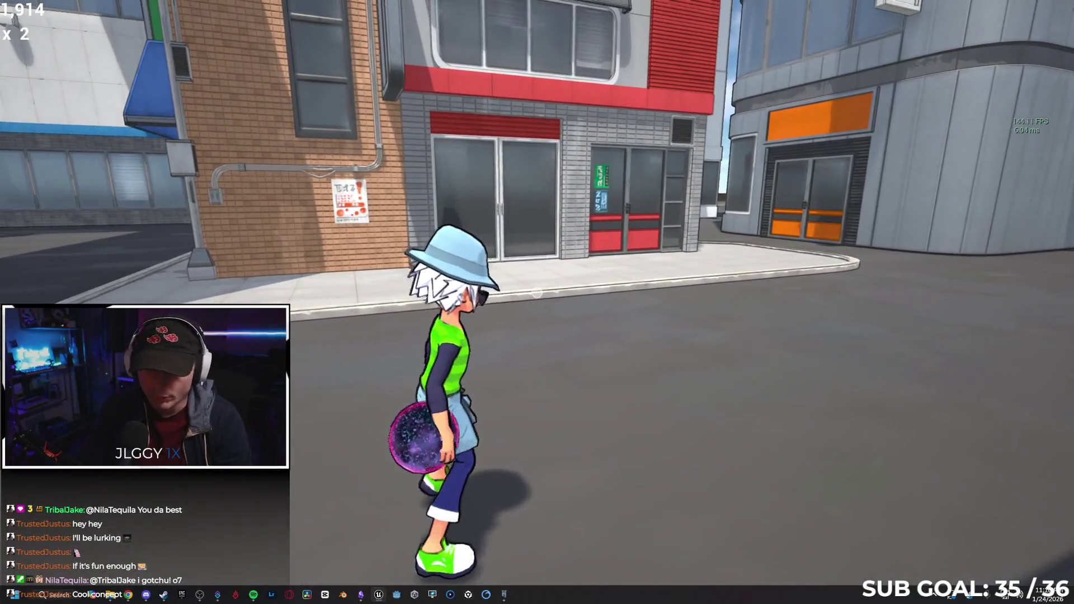
pyautogui.press('w')
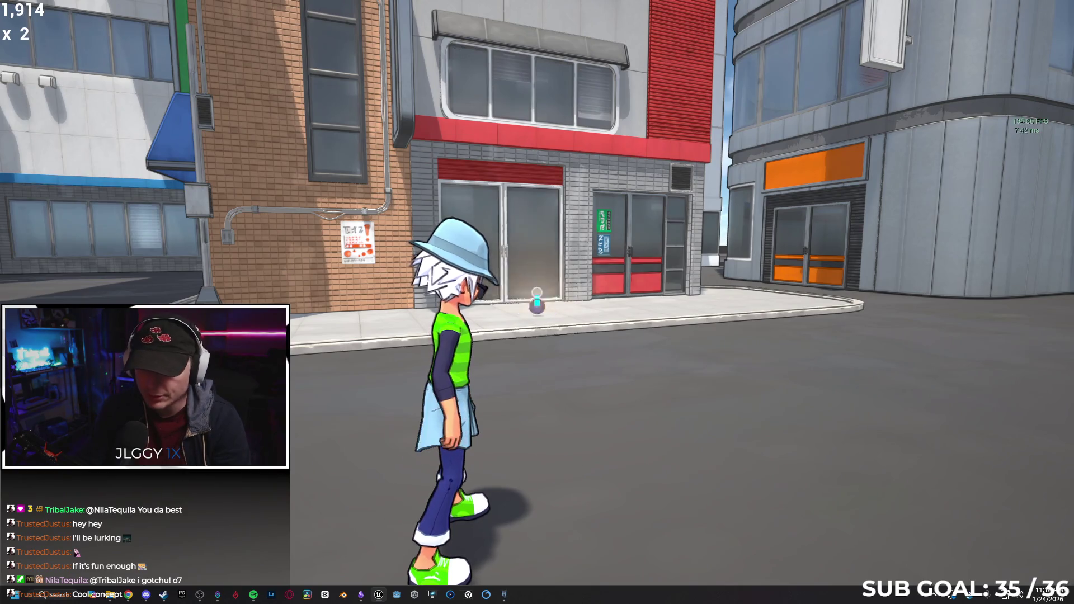
pyautogui.press('w')
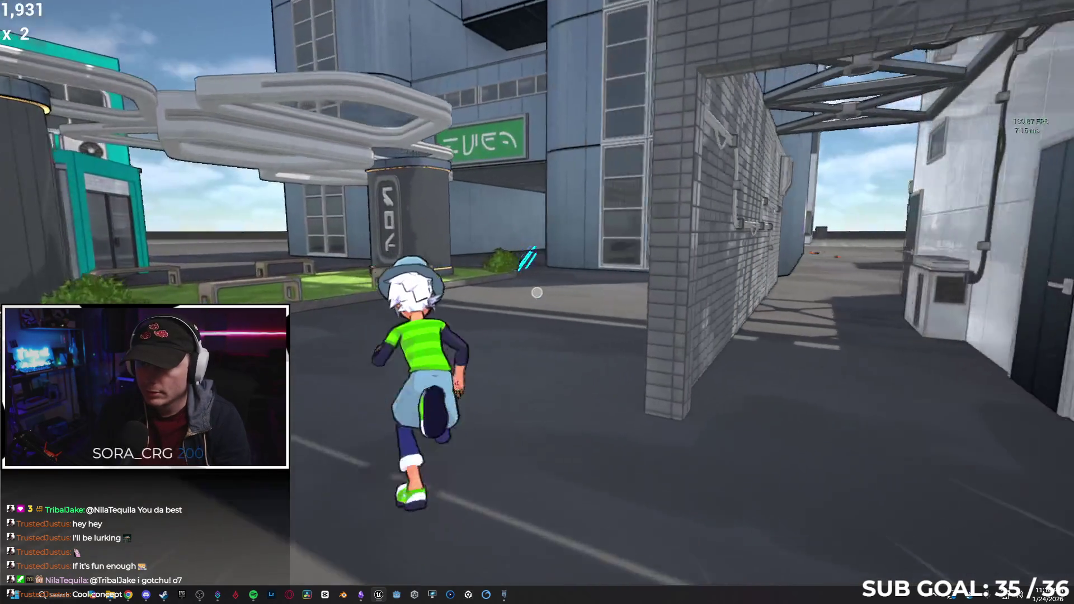
pyautogui.press('w')
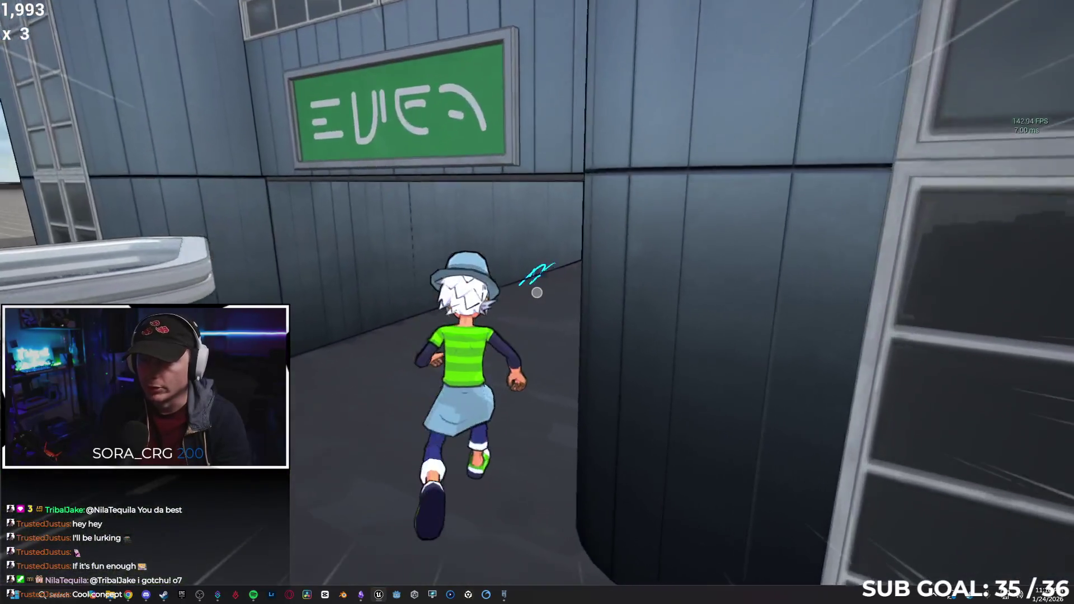
pyautogui.press('w')
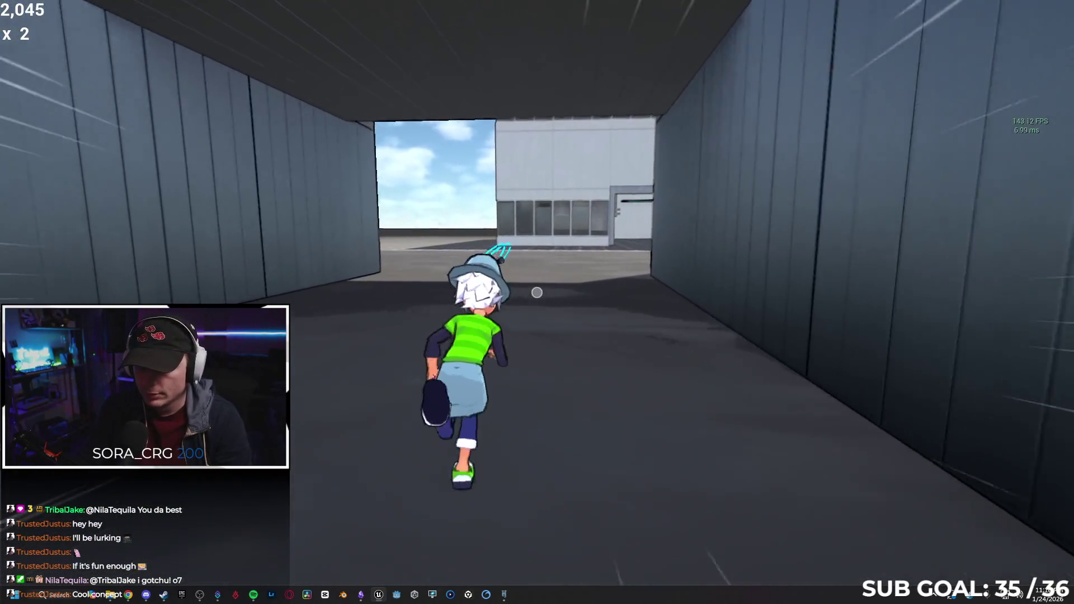
# Run through the streets to the green bus and wall-run along it.
pyautogui.press('w')
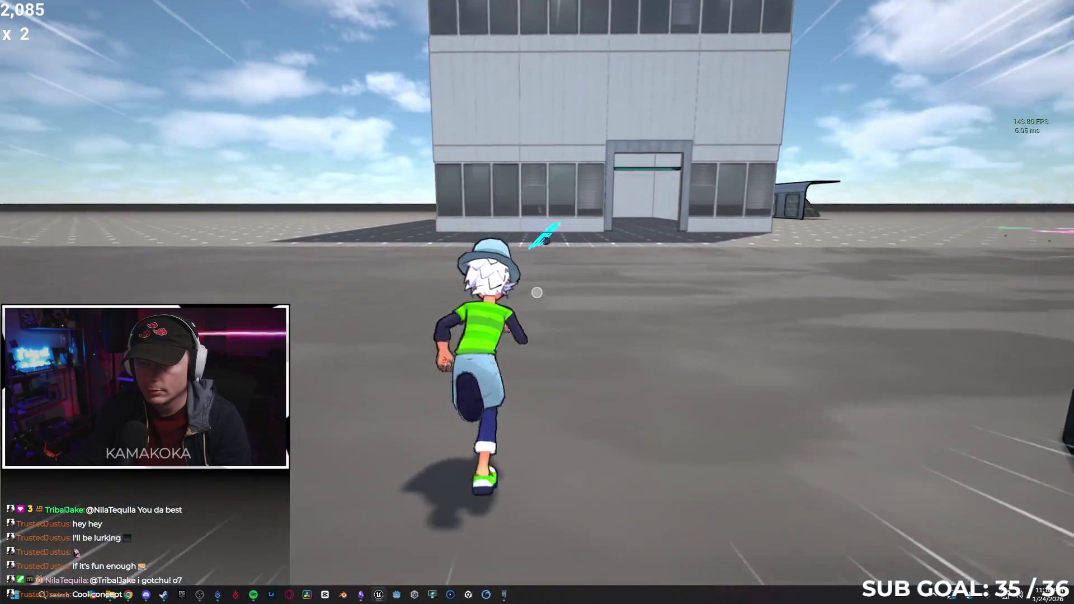
pyautogui.press('w')
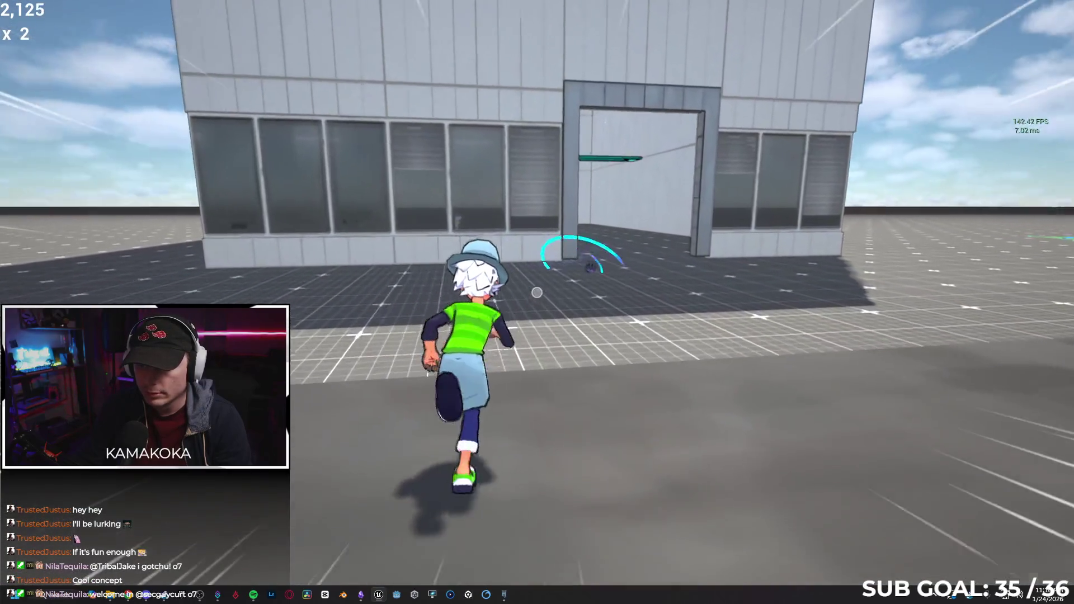
pyautogui.press('w')
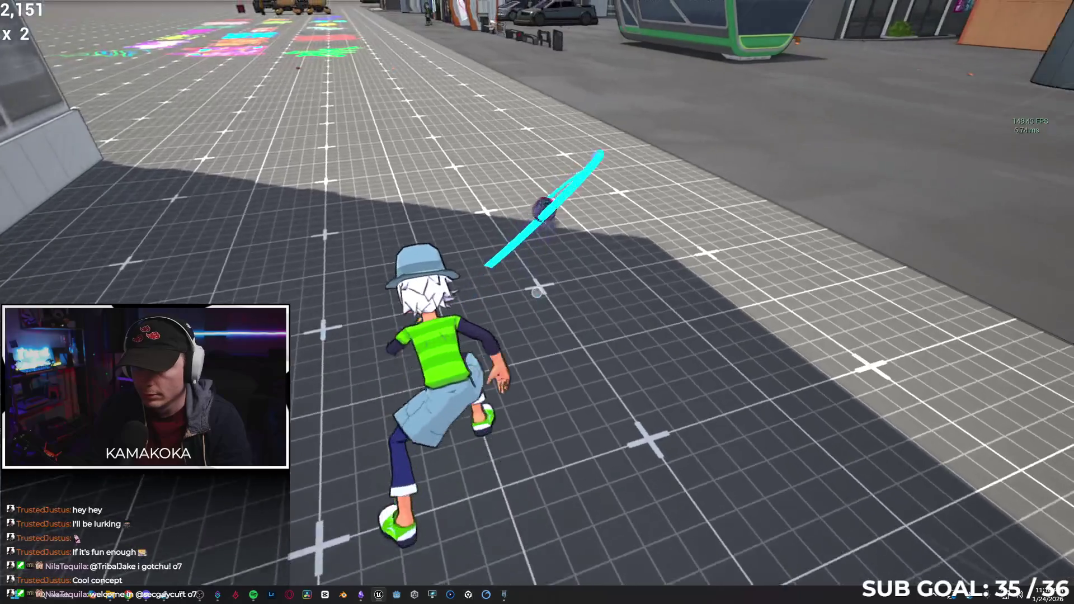
pyautogui.press('w')
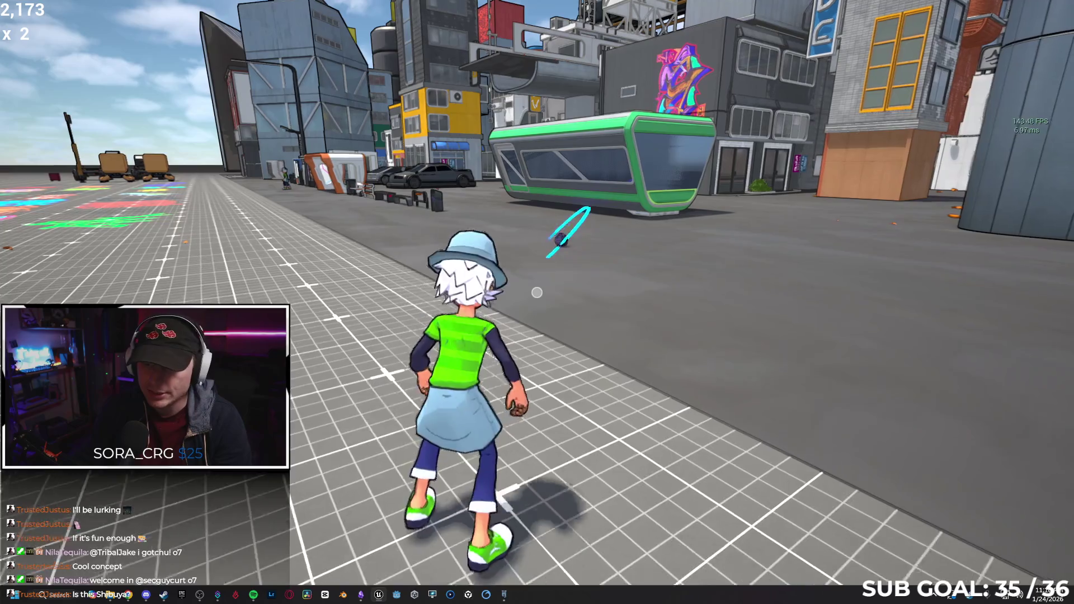
pyautogui.press('w')
pyautogui.press('w')
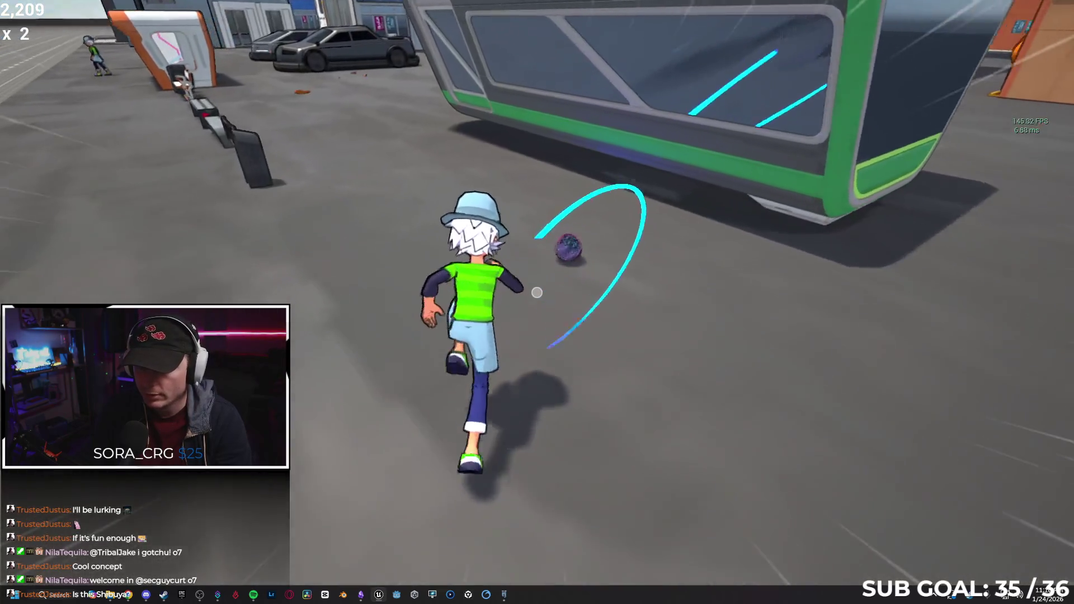
pyautogui.press('w')
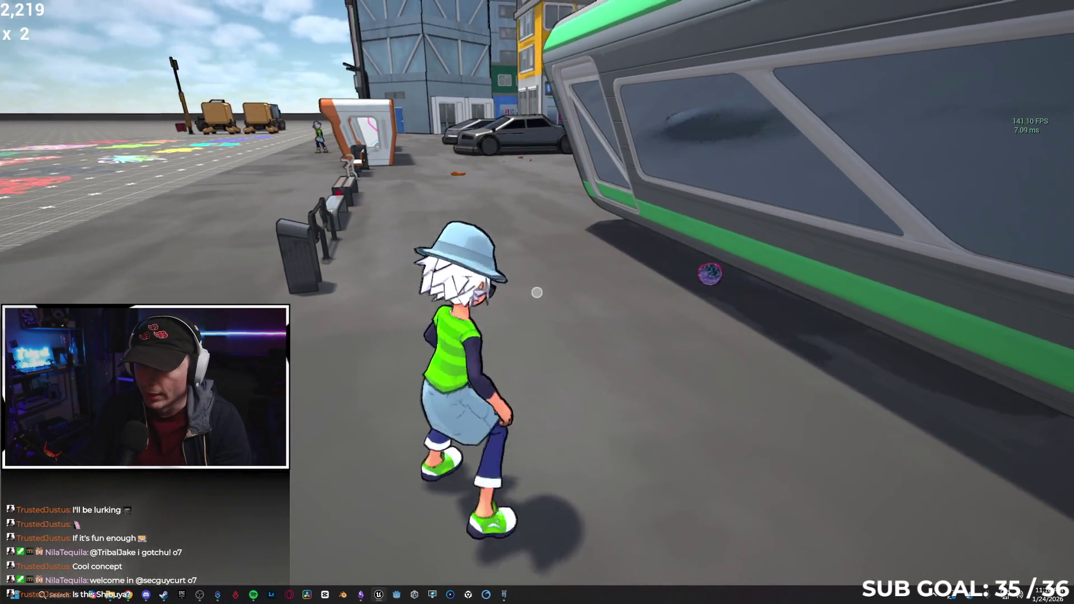
pyautogui.press('a')
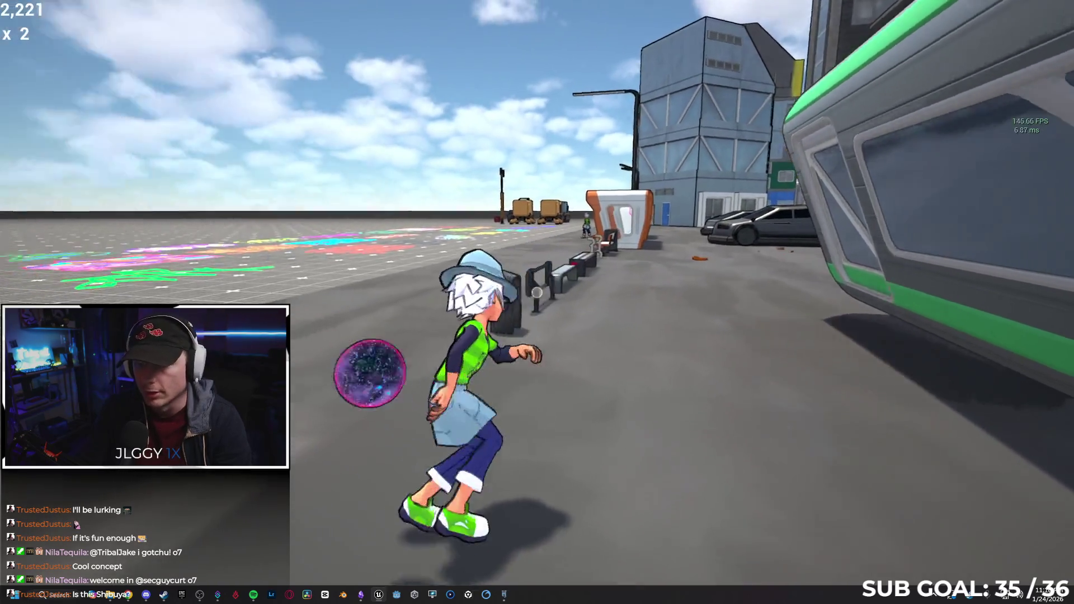
pyautogui.press('space')
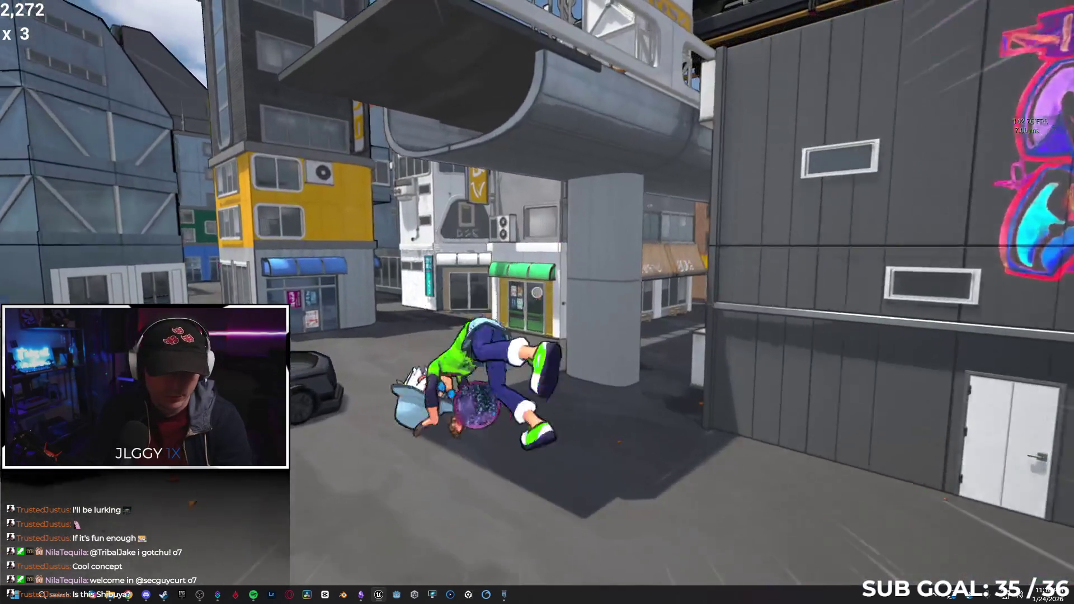
pyautogui.press('w')
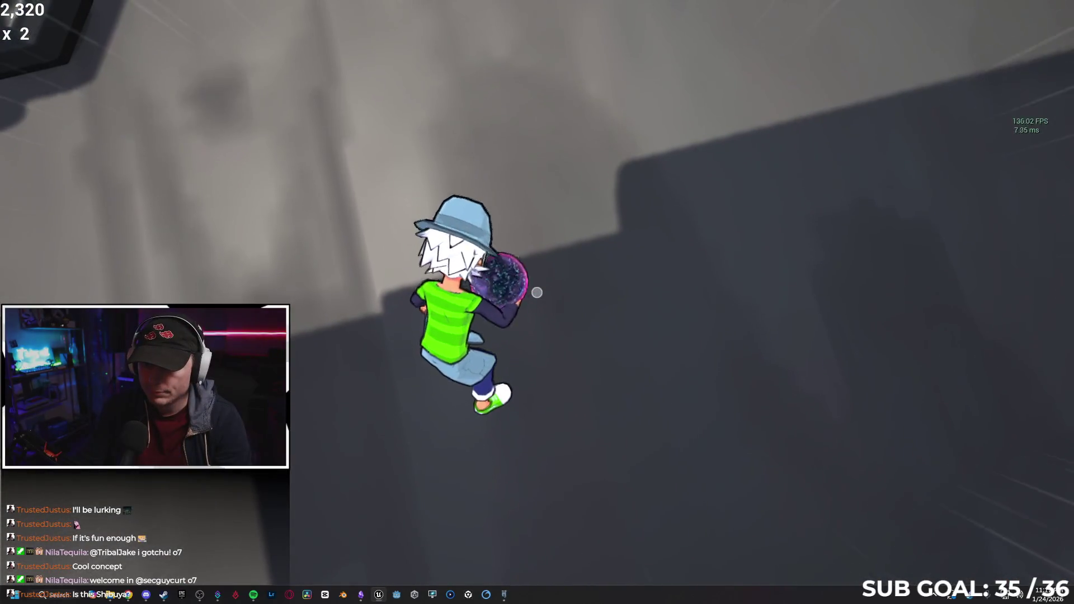
# Grapple-swing up, then climb and wall-run storefronts and buildings up to the red building.
pyautogui.click(537, 293)
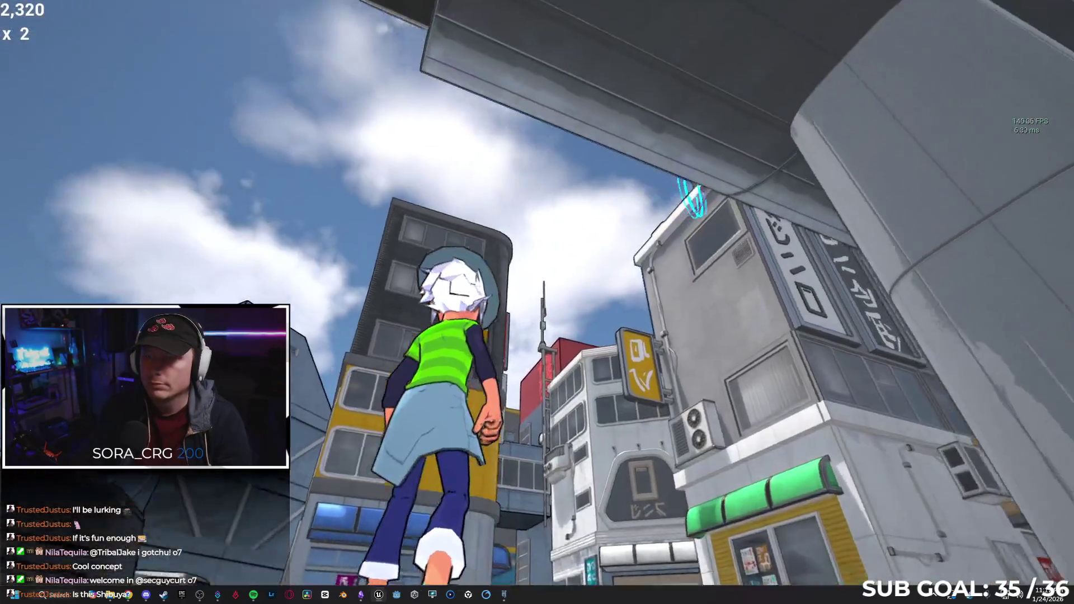
pyautogui.press('w')
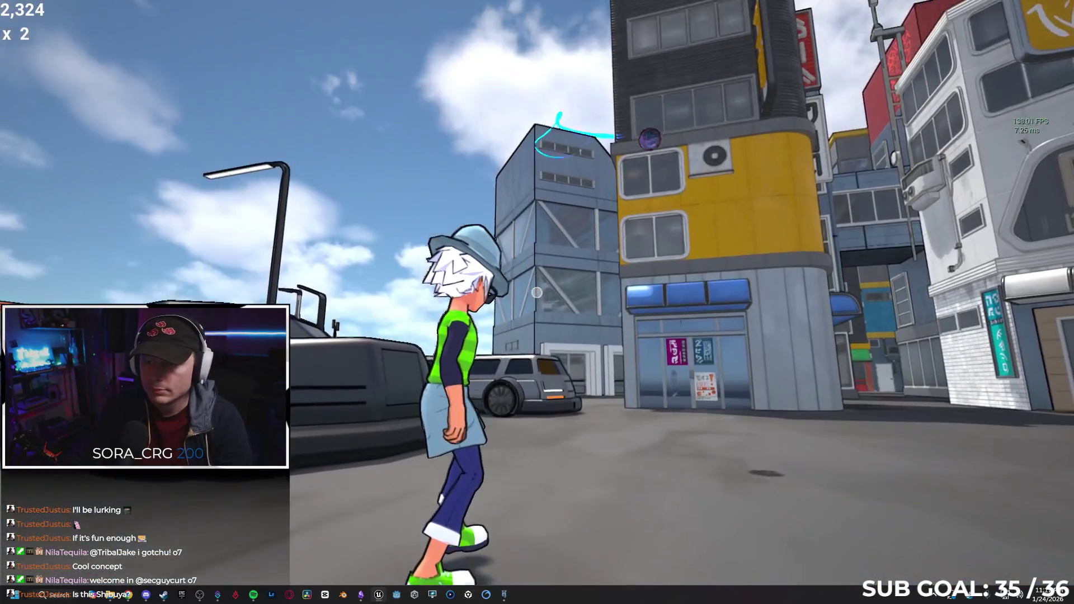
pyautogui.press('w')
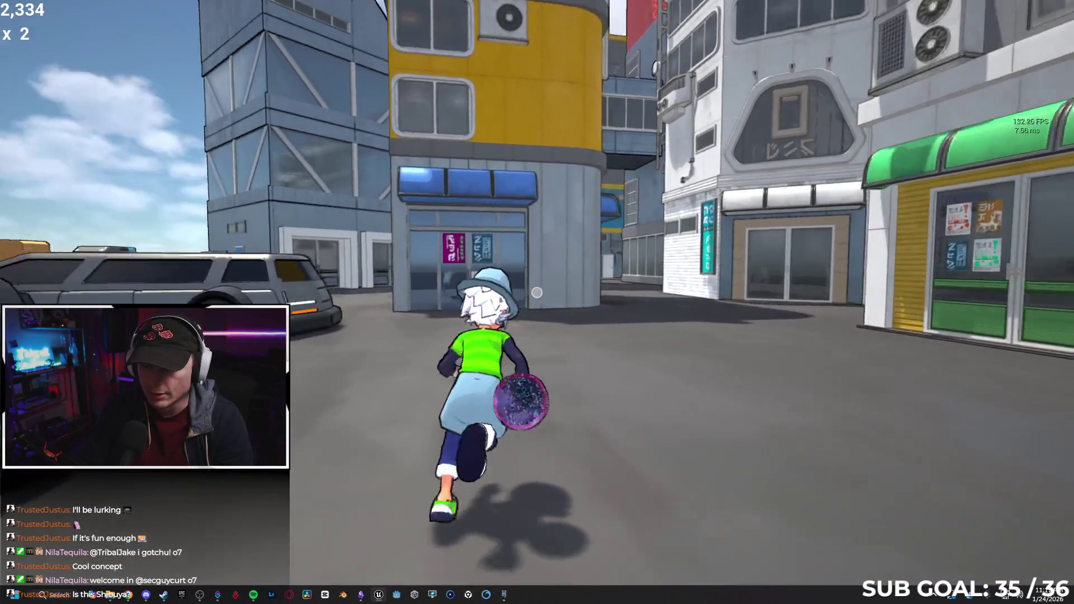
pyautogui.press('w')
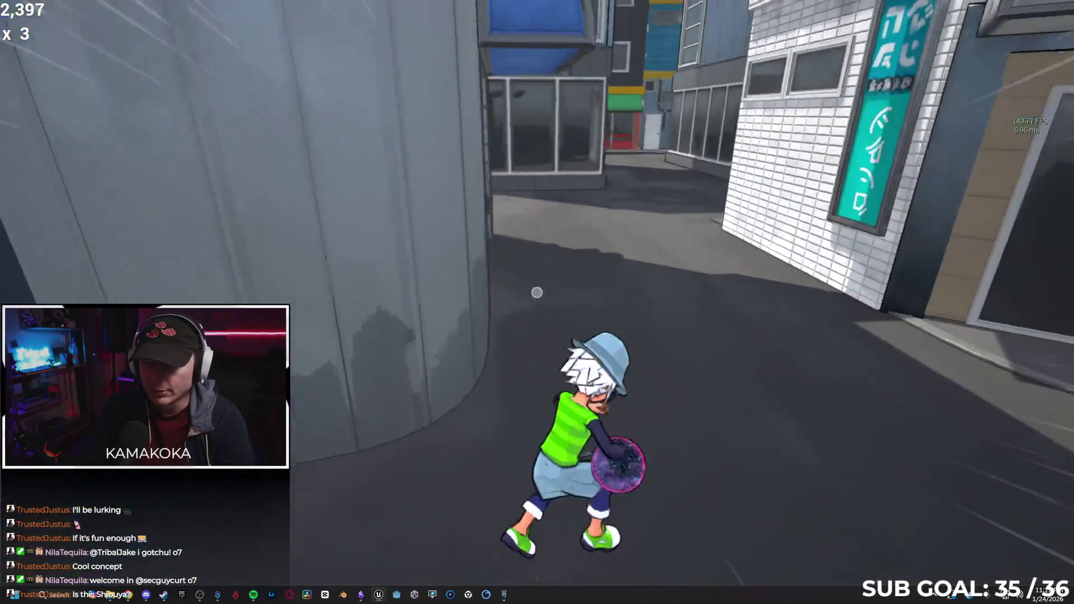
pyautogui.press('space')
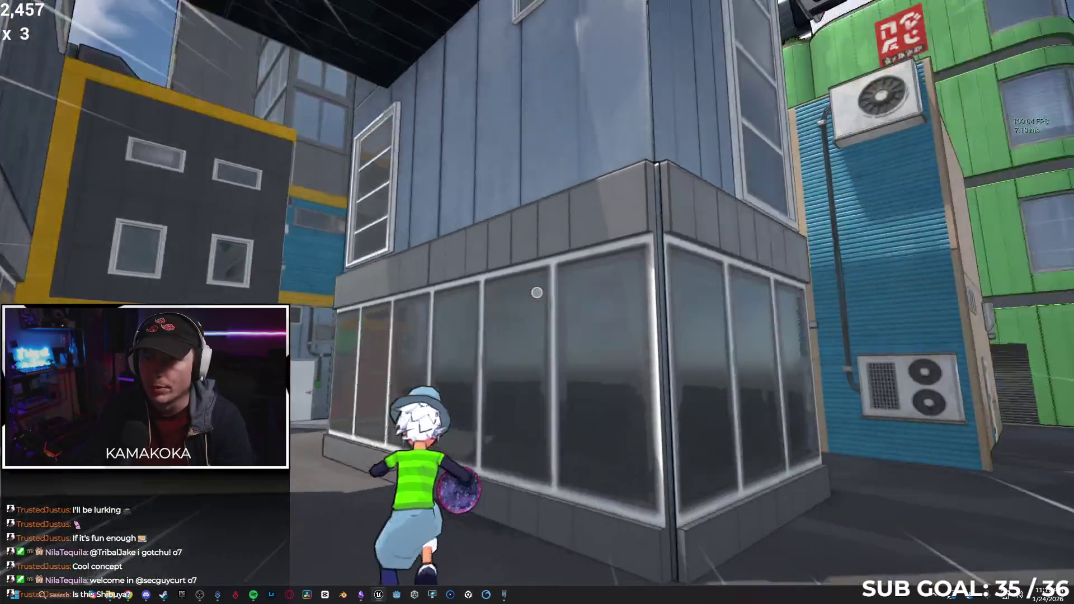
pyautogui.press('space')
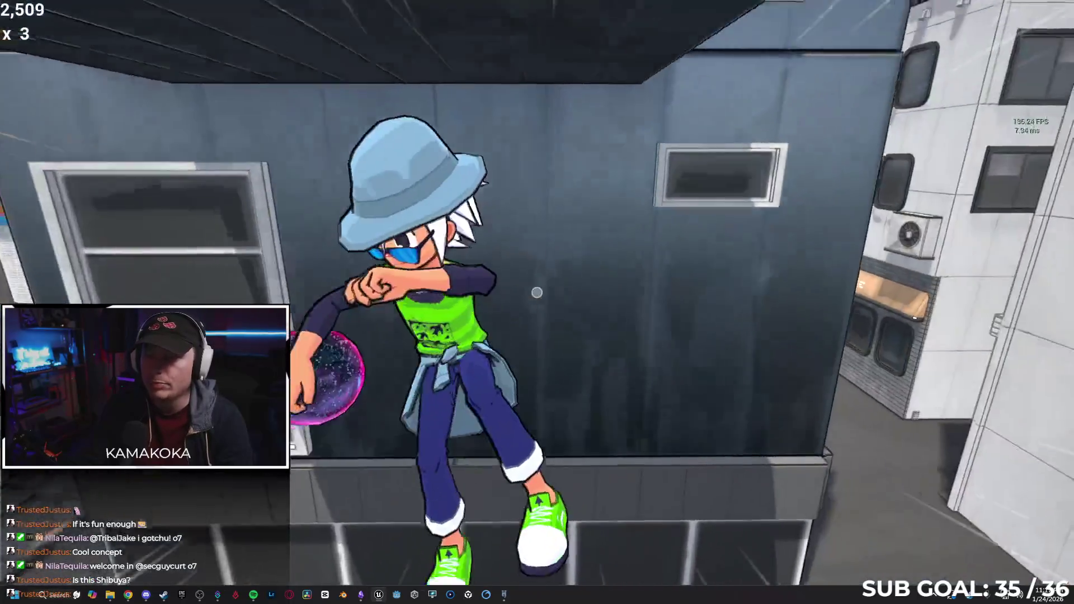
pyautogui.press('space')
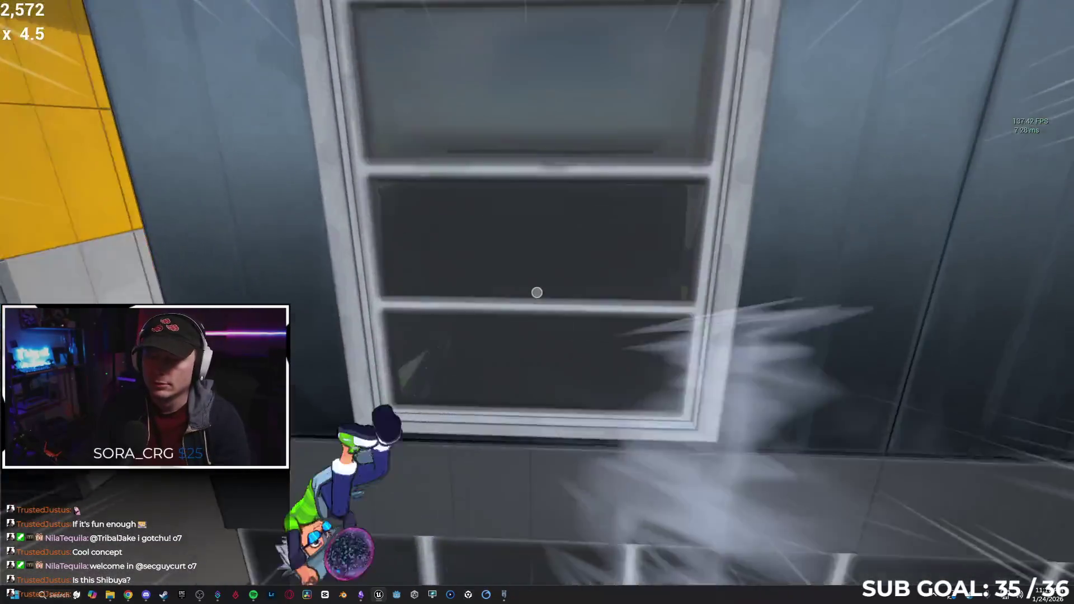
pyautogui.press('space')
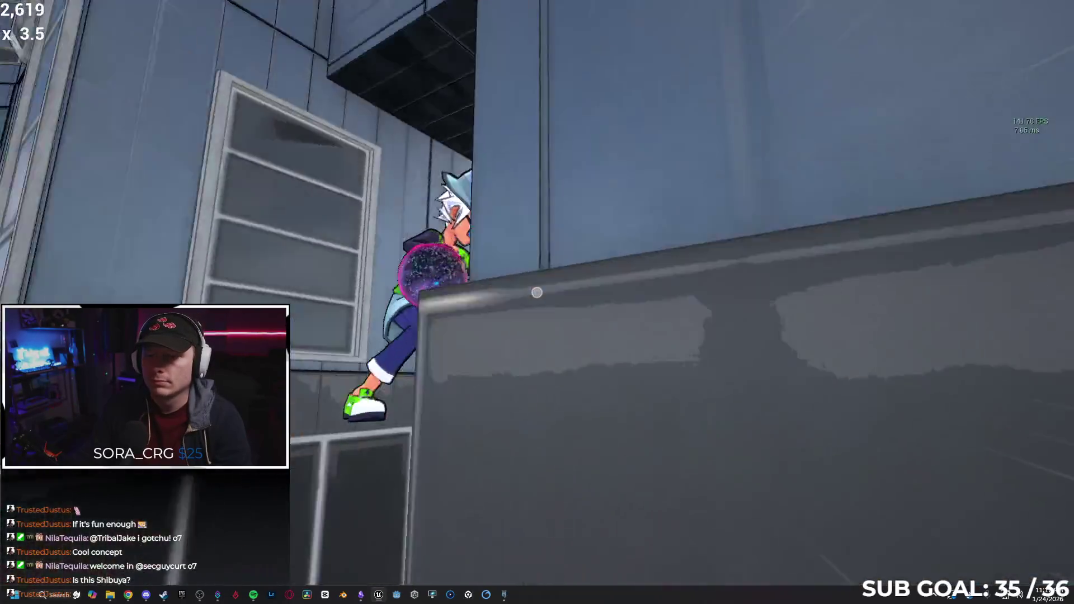
pyautogui.press('space')
pyautogui.press('space')
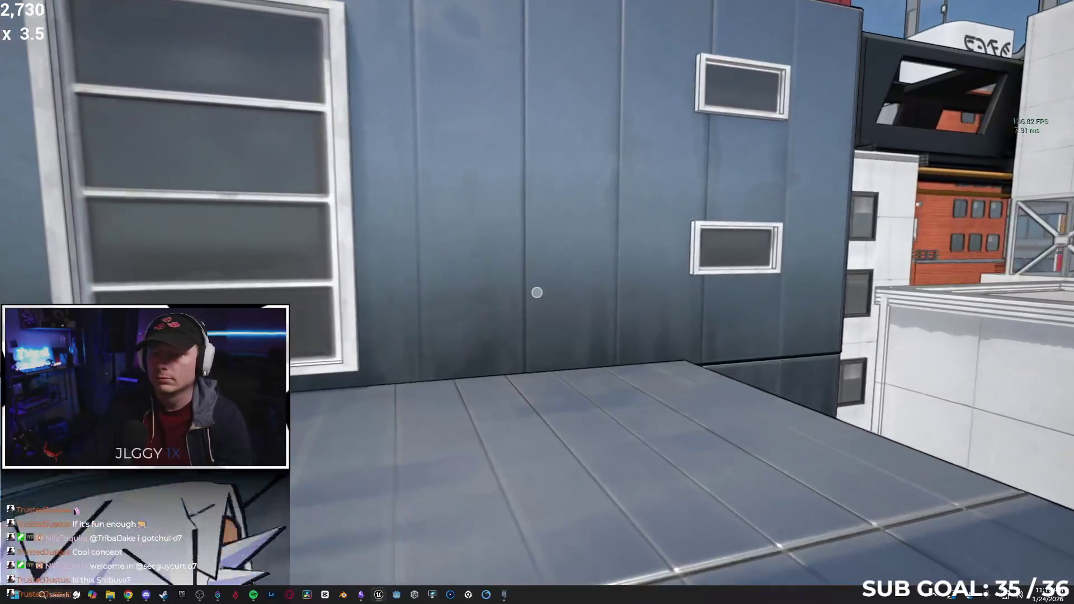
pyautogui.press('space')
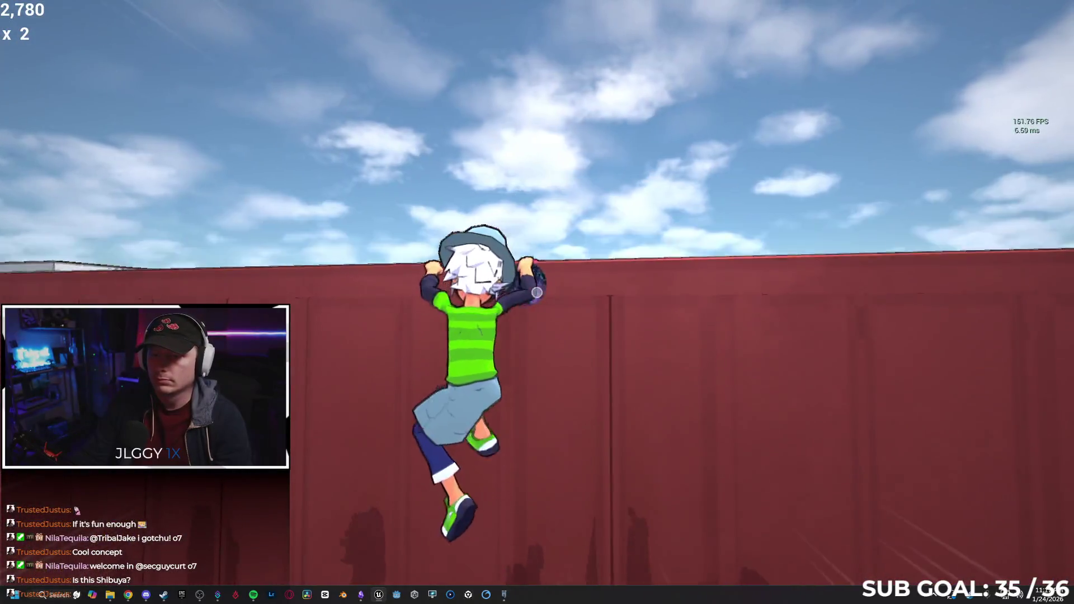
# Flip off the red rooftop and wall-run around the convenience store roof.
pyautogui.press('w')
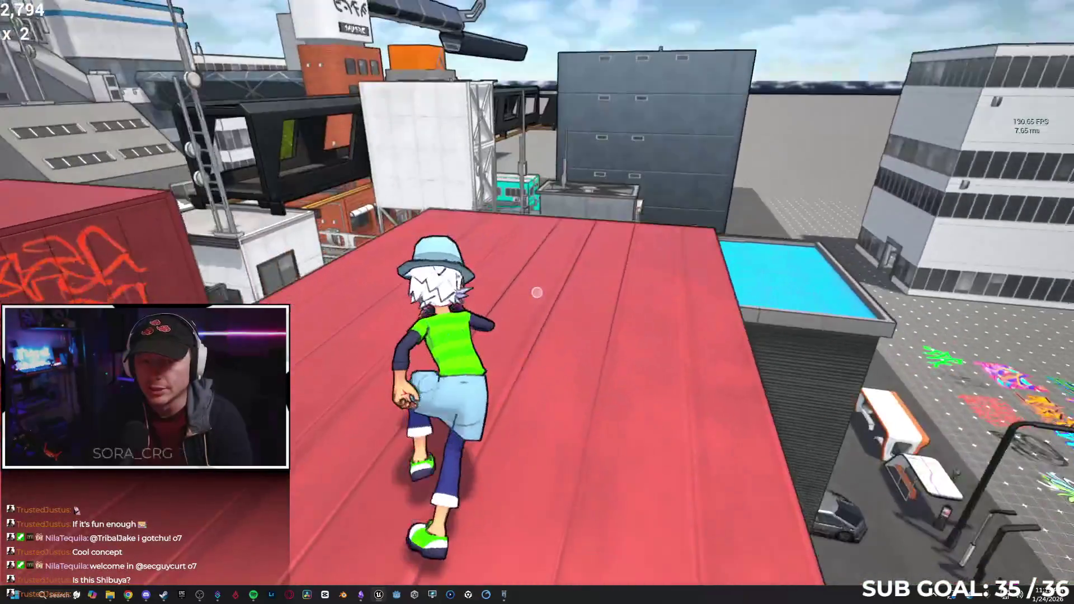
pyautogui.press('space')
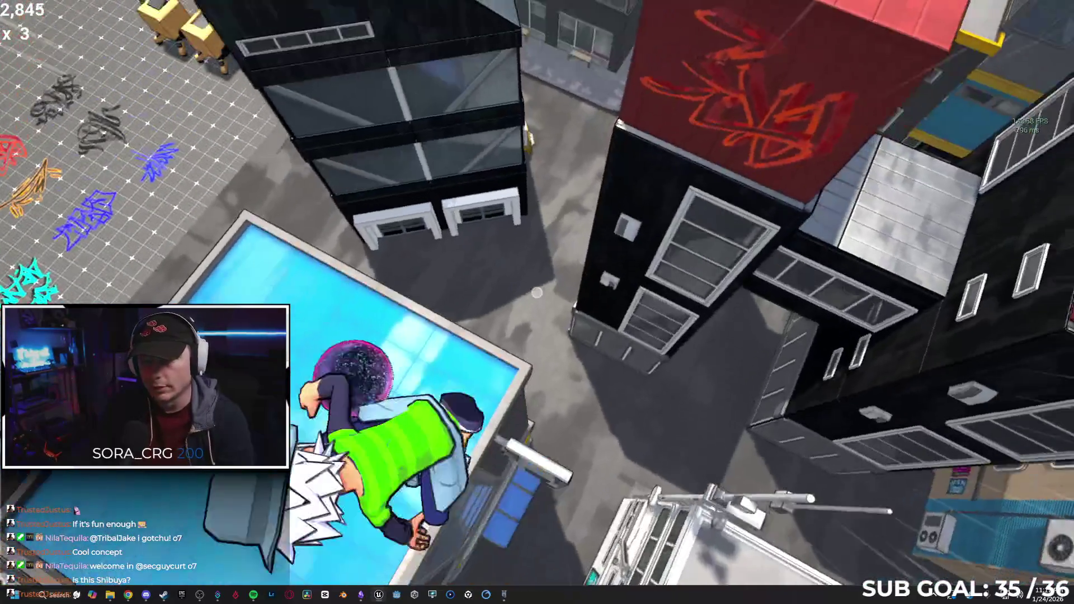
pyautogui.press('w')
pyautogui.press('w')
pyautogui.press('w')
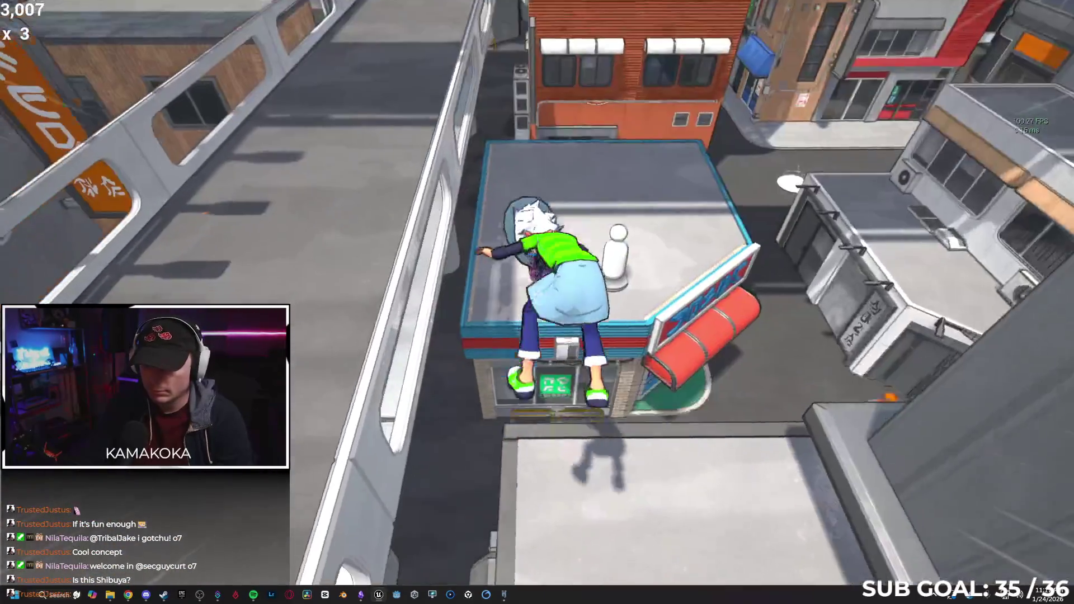
pyautogui.press('w')
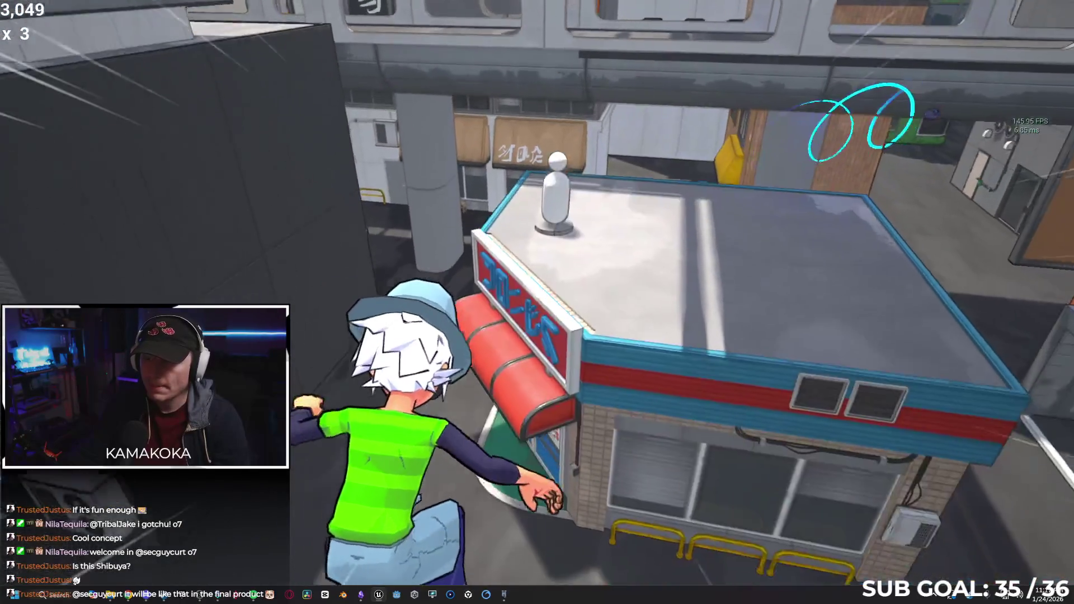
pyautogui.press('w')
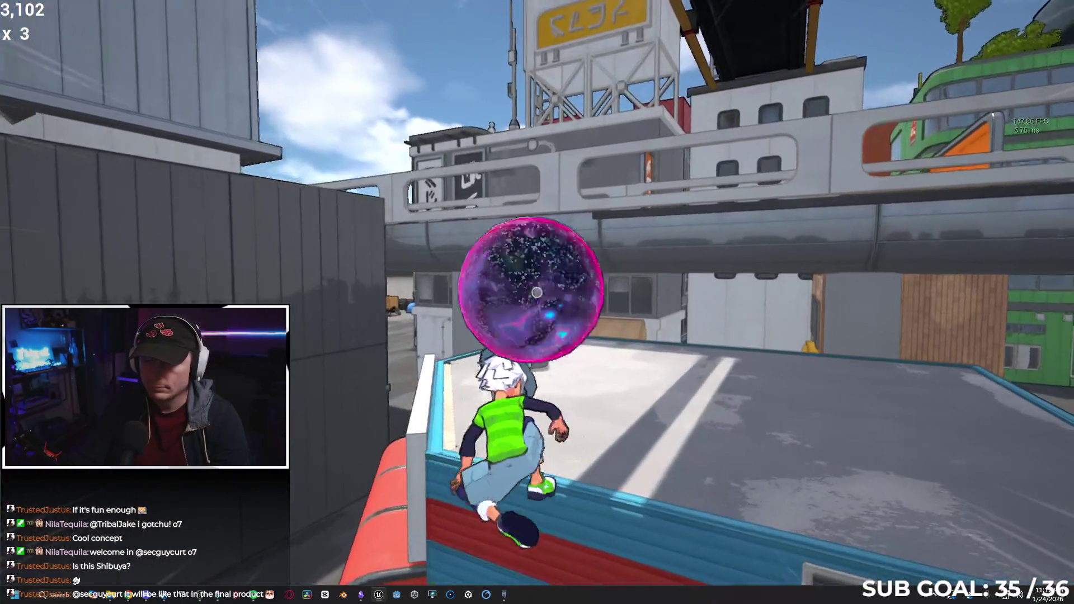
pyautogui.press('w')
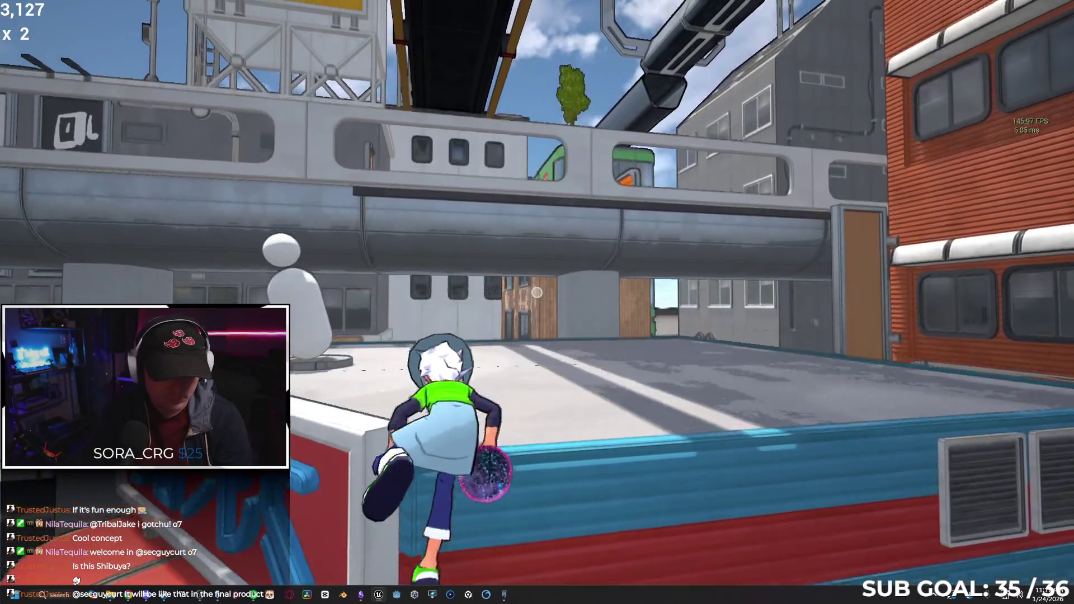
# Throw the orb from the roof ledge, vault onward, then end the session at score 3,194.
pyautogui.press('s')
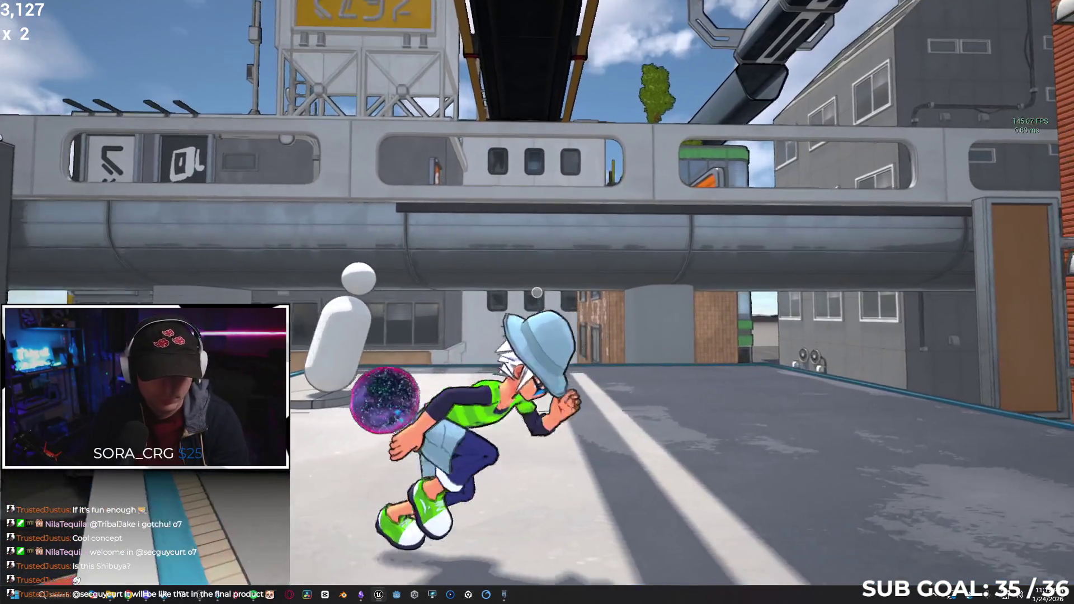
pyautogui.press('w')
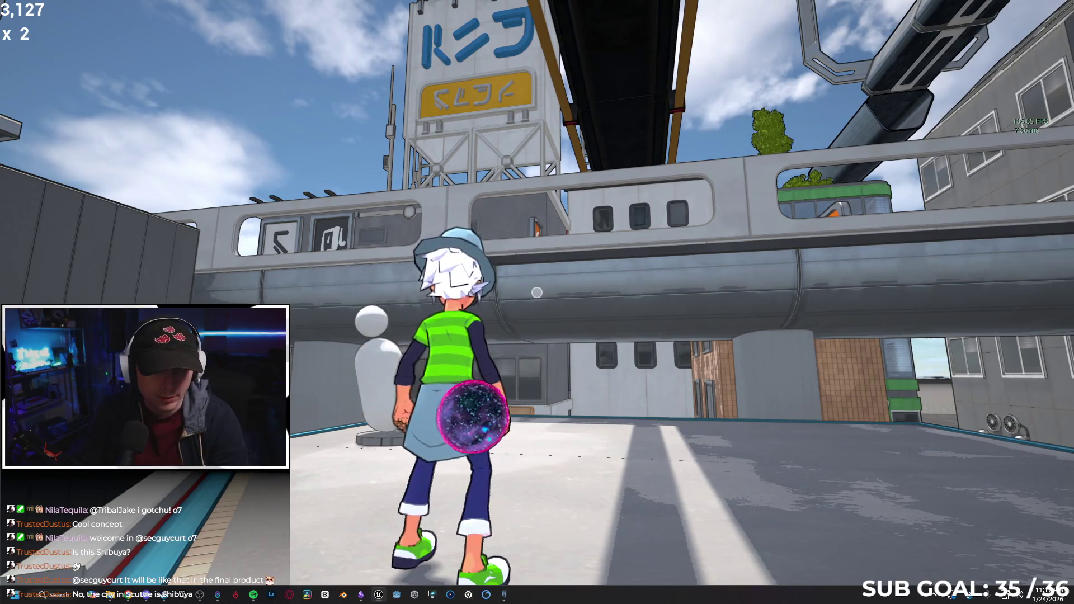
pyautogui.press('a')
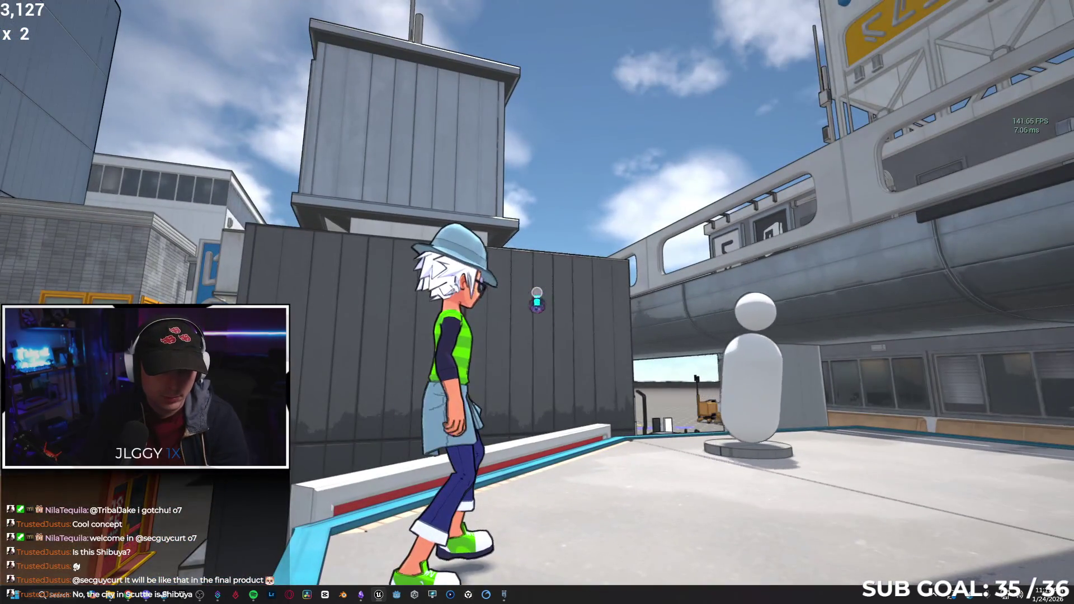
pyautogui.press('a')
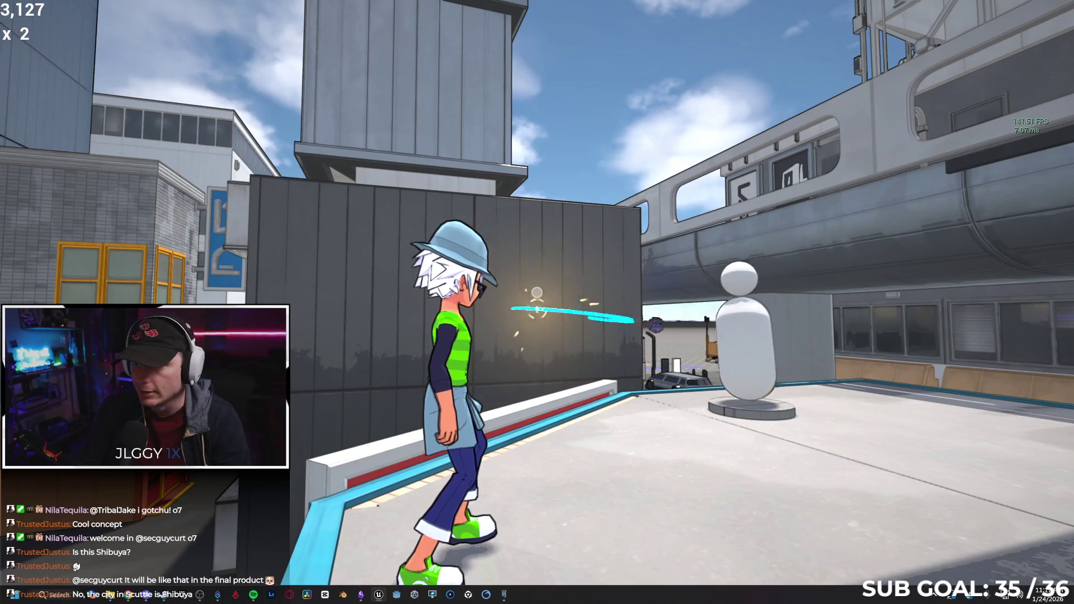
pyautogui.click(537, 293)
pyautogui.press('w')
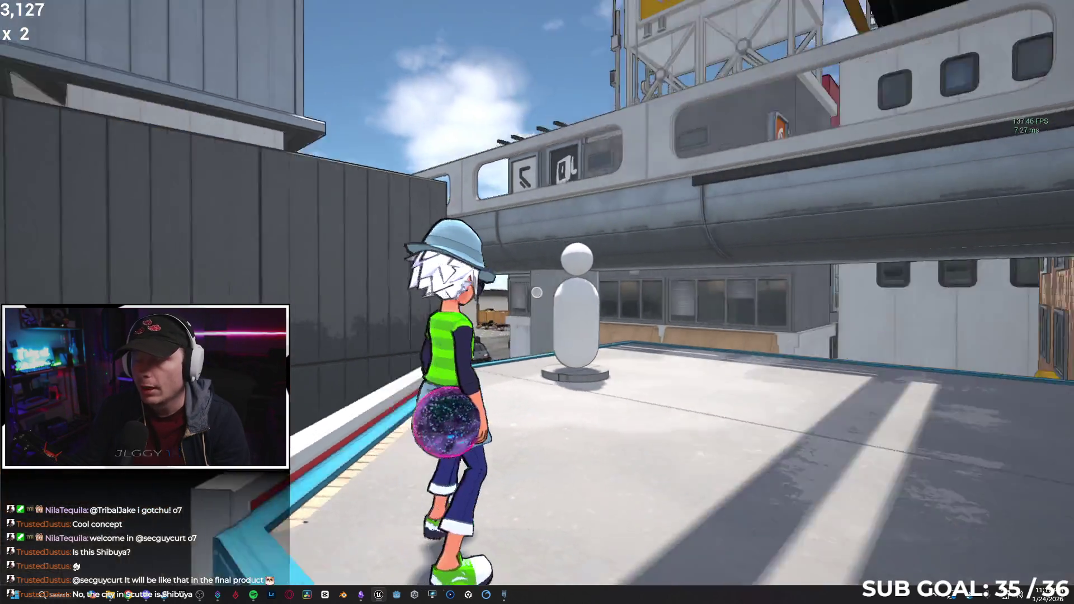
pyautogui.press('w')
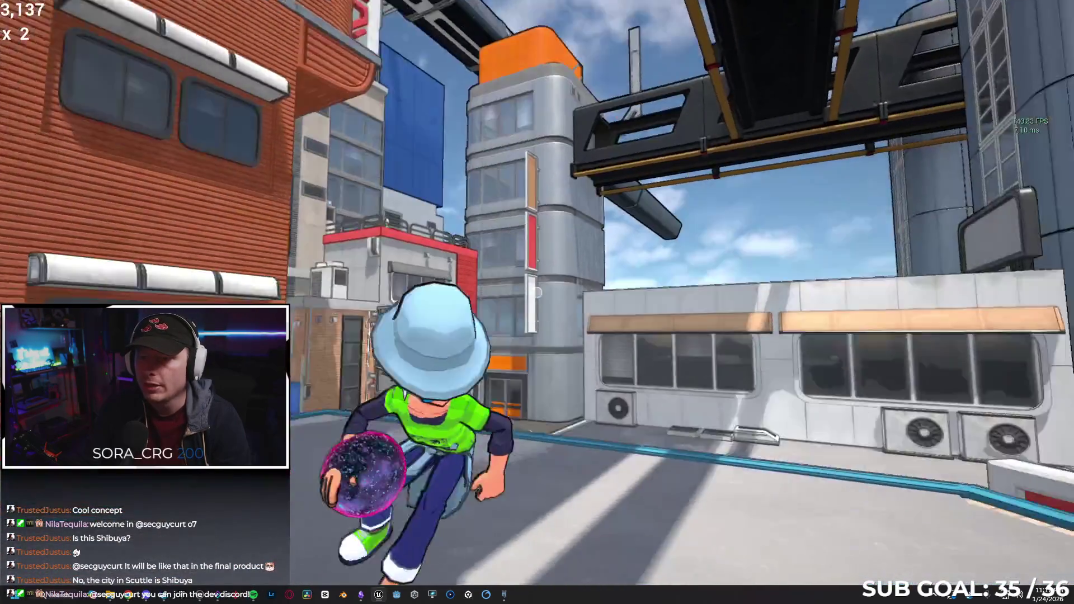
pyautogui.press('w')
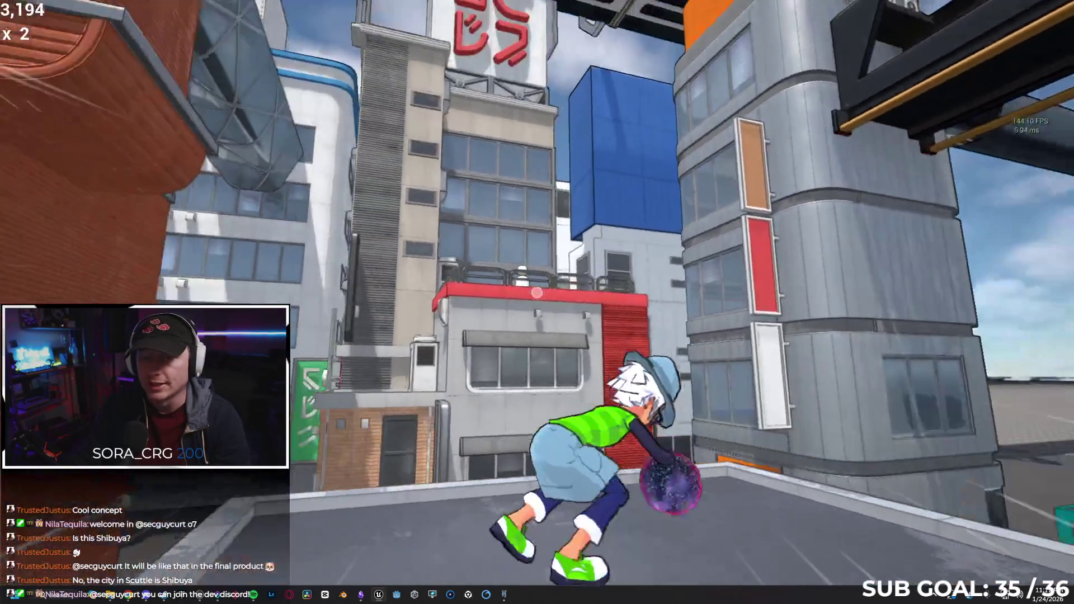
pyautogui.press('Escape')
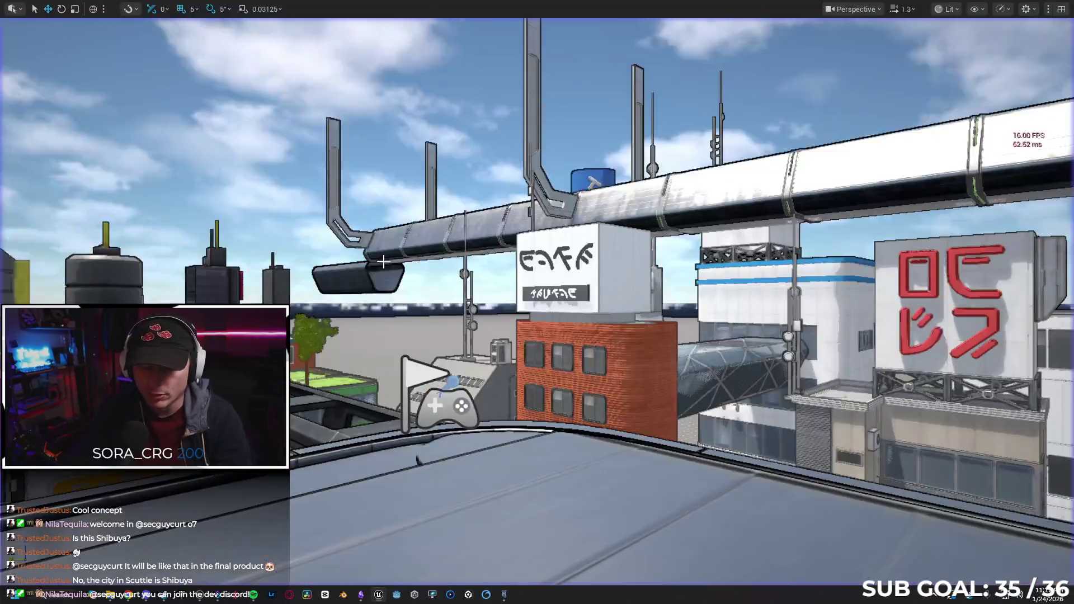
# Fly the viewport camera past the orange building and over the city, then exit immersive mode.
pyautogui.moveTo(482, 251)
pyautogui.mouseDown()
pyautogui.moveTo(482, 291)
pyautogui.moveTo(481, 254)
pyautogui.moveTo(448, 257)
pyautogui.moveTo(448, 279)
pyautogui.mouseUp()
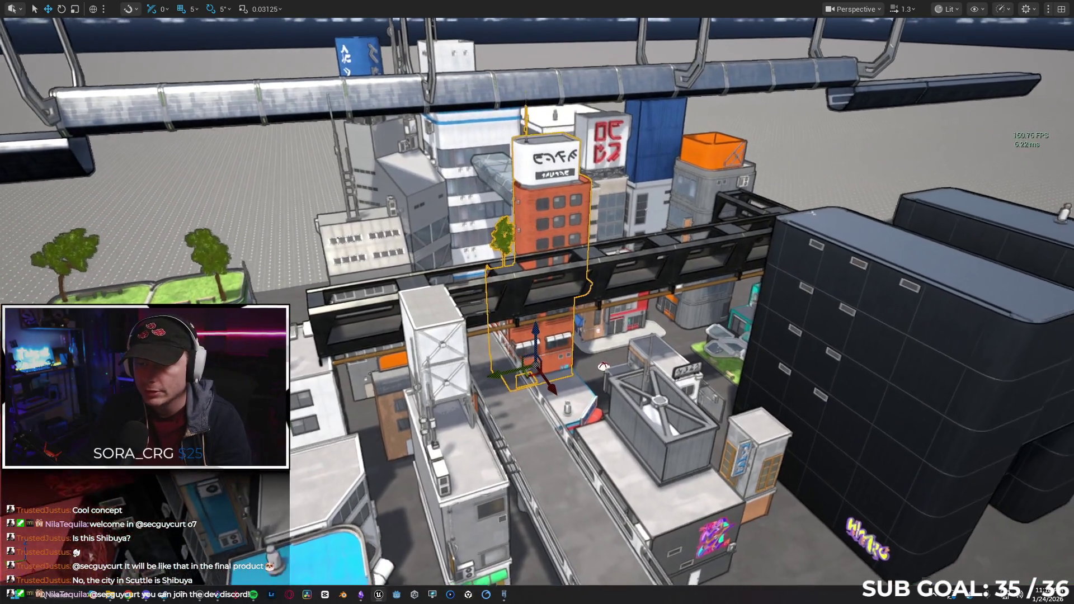
pyautogui.moveTo(558, 263); pyautogui.dragTo(559, 230)
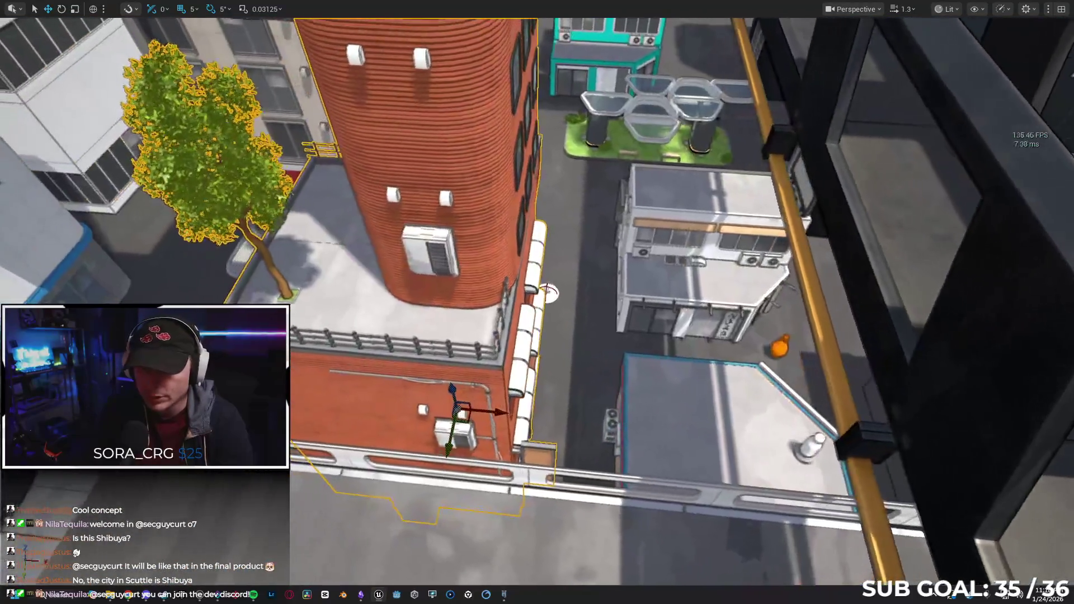
pyautogui.moveTo(547, 291); pyautogui.dragTo(537, 240)
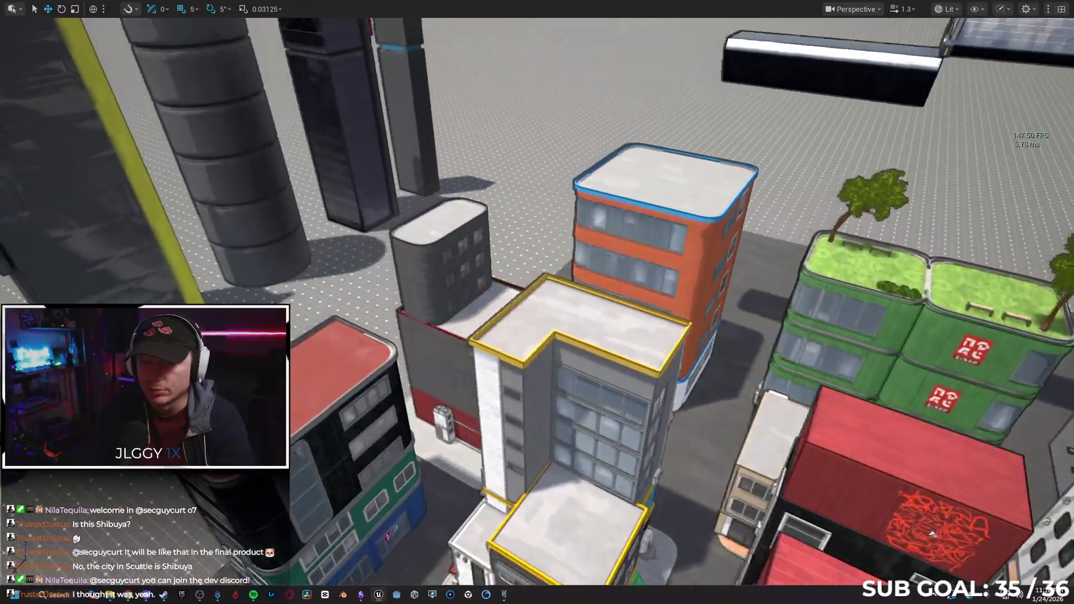
pyautogui.moveTo(538, 291); pyautogui.dragTo(476, 251)
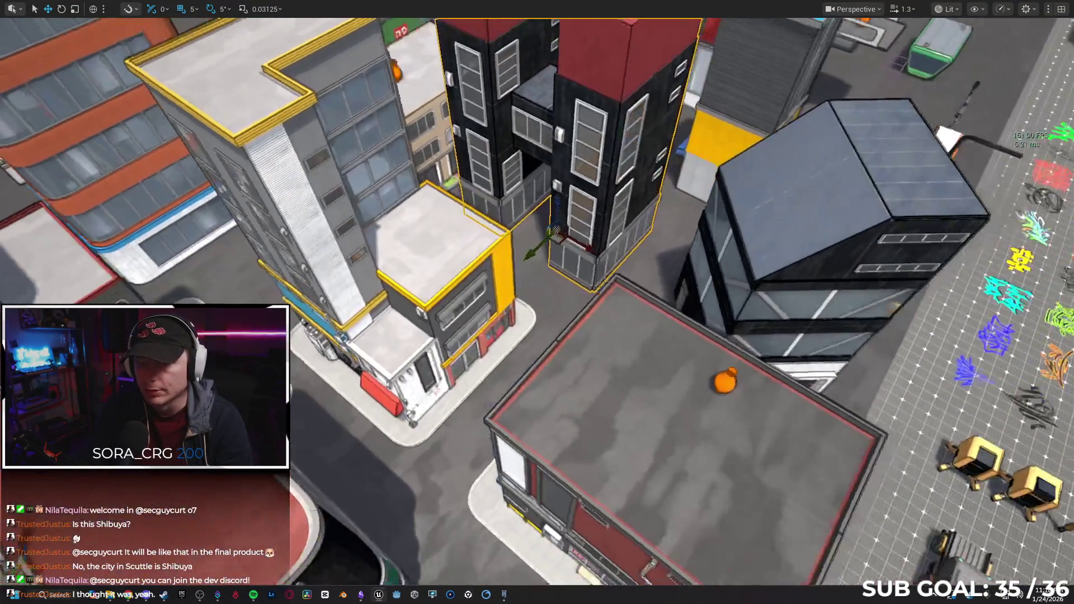
pyautogui.moveTo(537, 291); pyautogui.dragTo(582, 291)
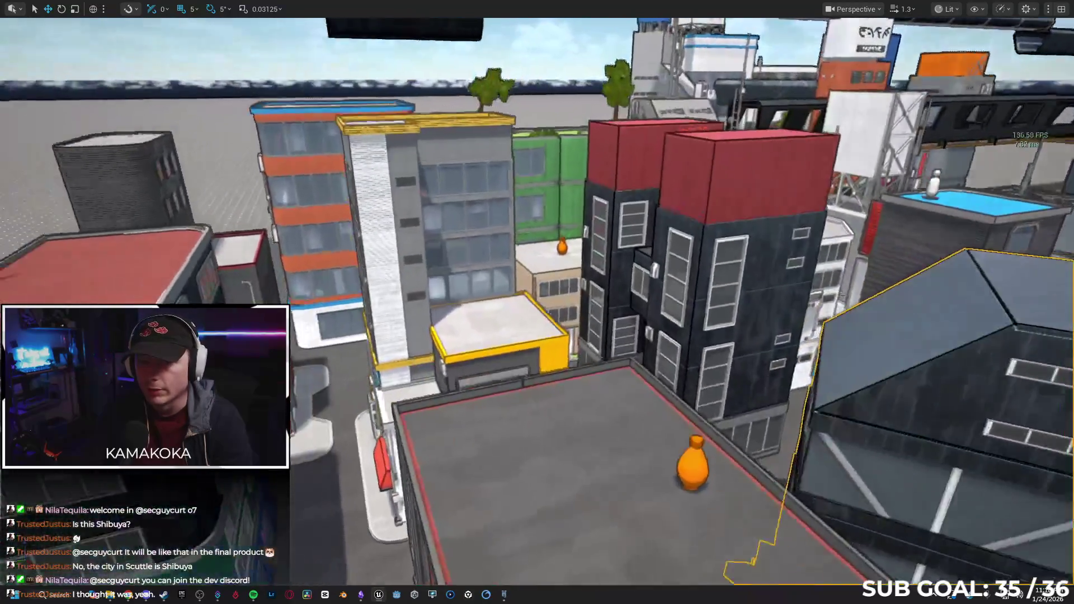
pyautogui.moveTo(537, 291)
pyautogui.mouseDown()
pyautogui.moveTo(492, 291)
pyautogui.moveTo(577, 274)
pyautogui.moveTo(588, 252)
pyautogui.mouseUp()
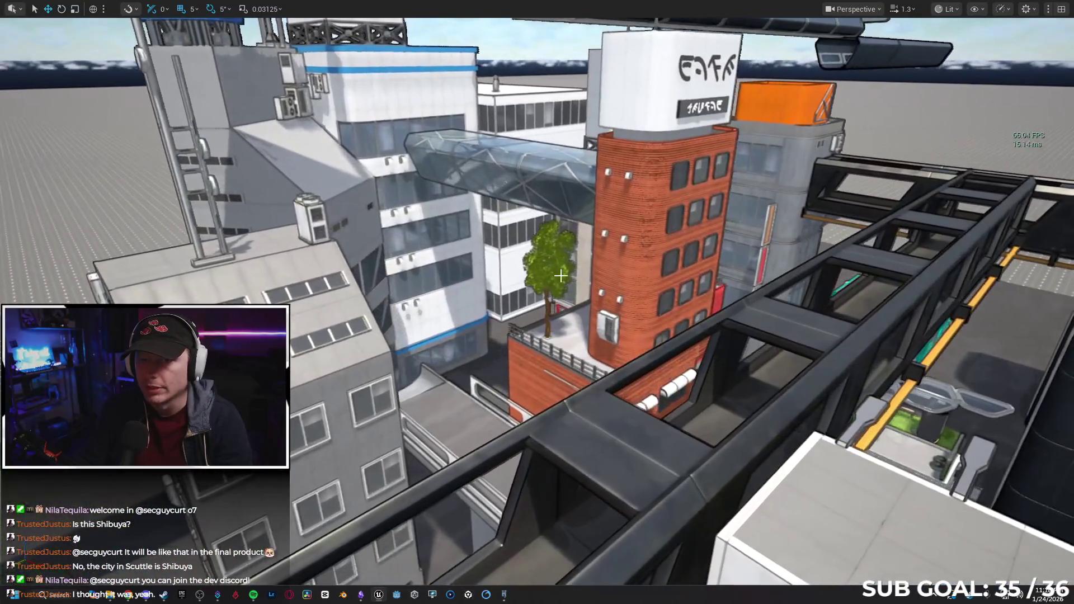
pyautogui.moveTo(388, 193); pyautogui.dragTo(663, 341)
pyautogui.moveTo(512, 291)
pyautogui.mouseDown()
pyautogui.moveTo(556, 336)
pyautogui.moveTo(601, 358)
pyautogui.mouseUp()
pyautogui.moveTo(548, 305); pyautogui.dragTo(554, 308)
pyautogui.press('F11')
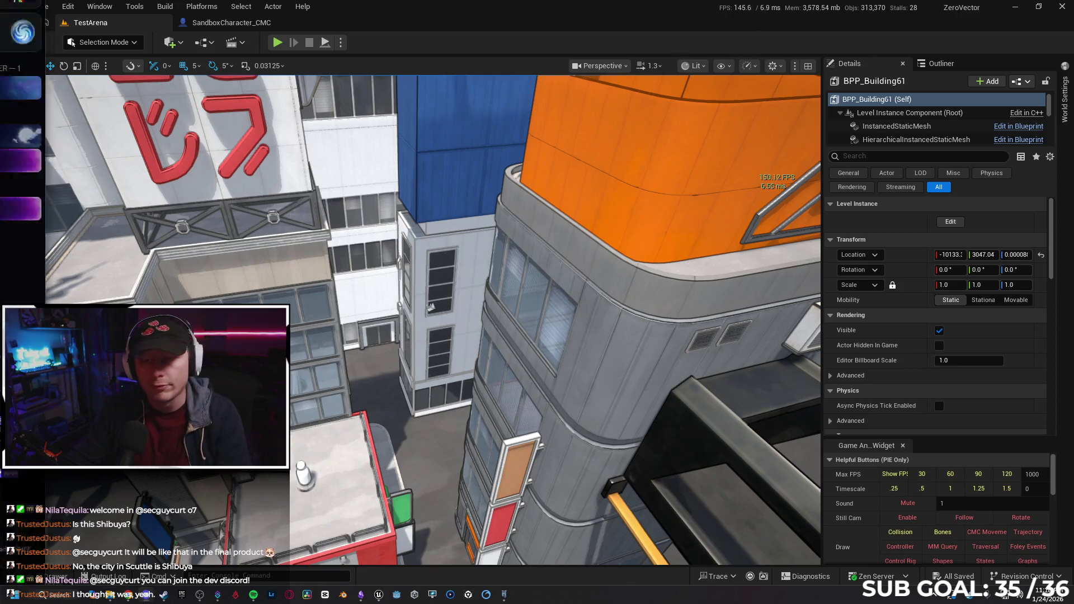
# Switch to Discord and move to the Moonside Game Studios server, browsing its channel list.
pyautogui.hotkey('alt', 'Tab')
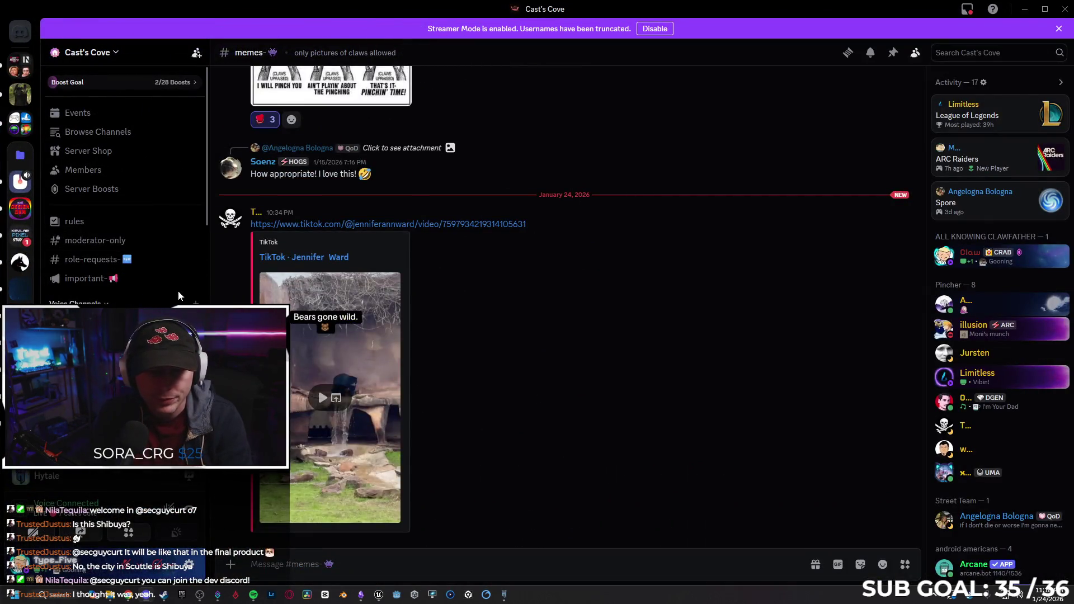
pyautogui.scroll(-3, 186, 291)
pyautogui.moveTo(103, 270)
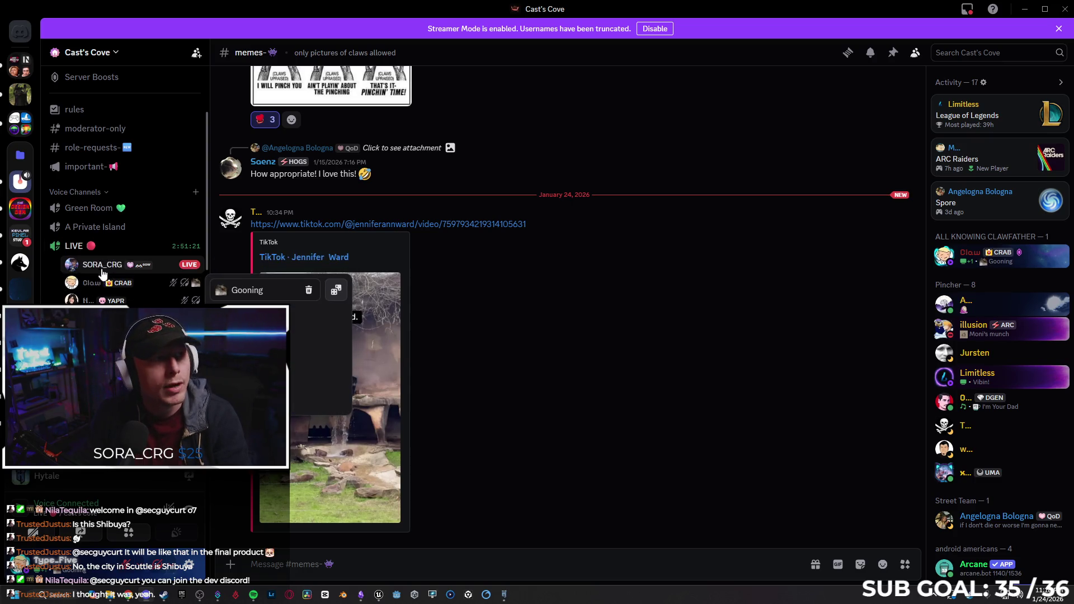
pyautogui.scroll(-2, 103, 275)
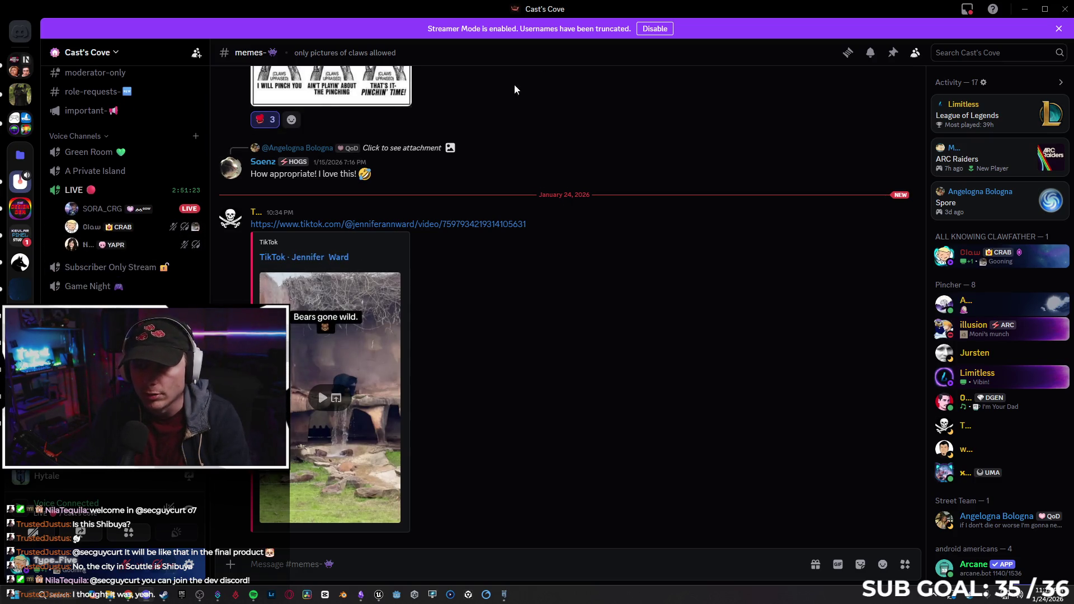
pyautogui.scroll(-5, 20, 224)
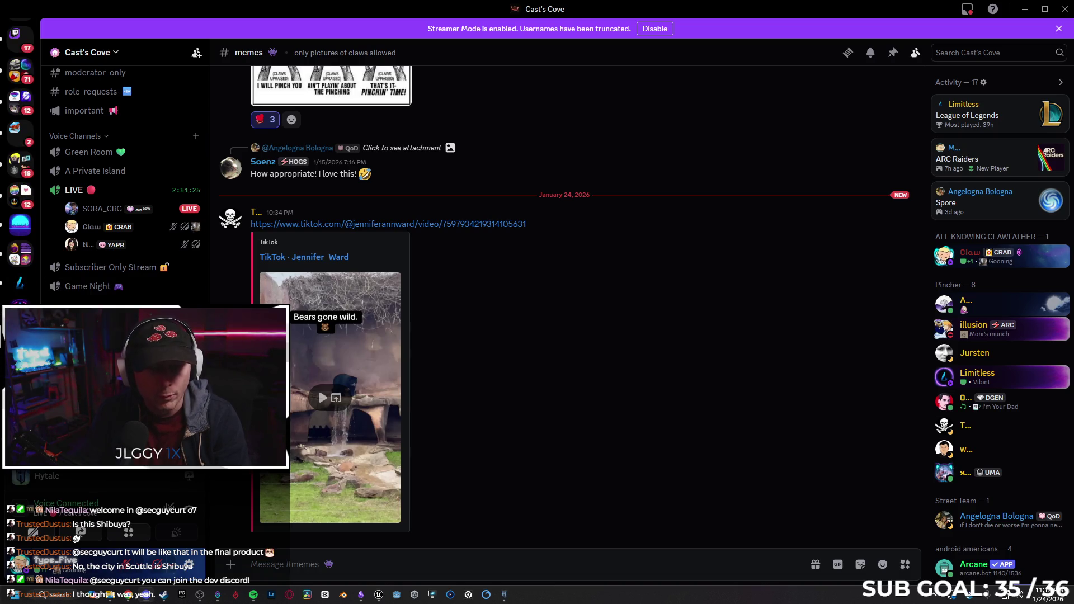
pyautogui.hotkey('ctrl', 'alt', 'Down')
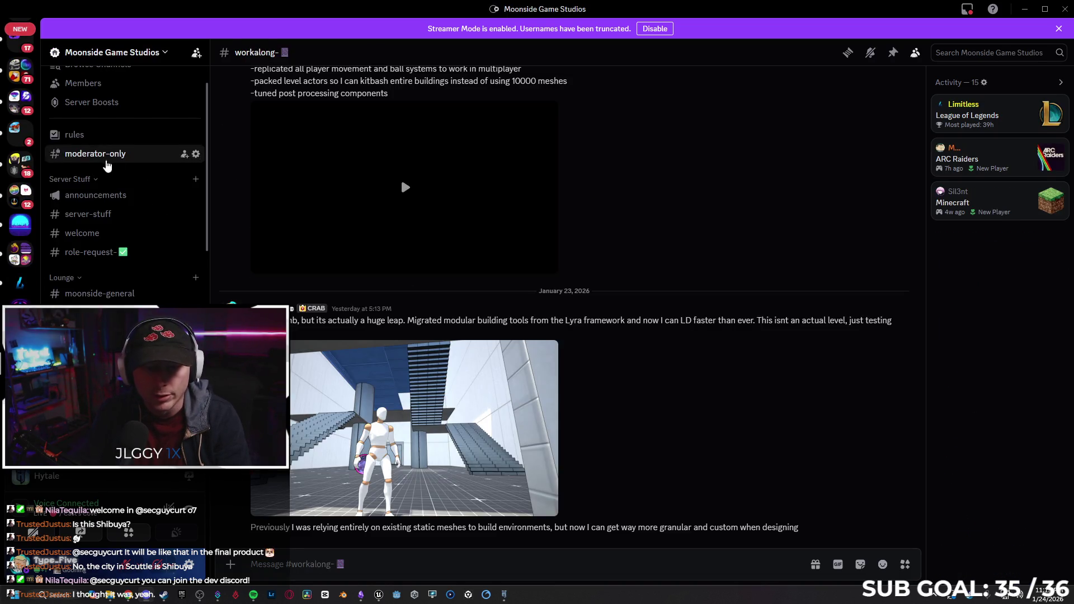
pyautogui.scroll(-5, 118, 257)
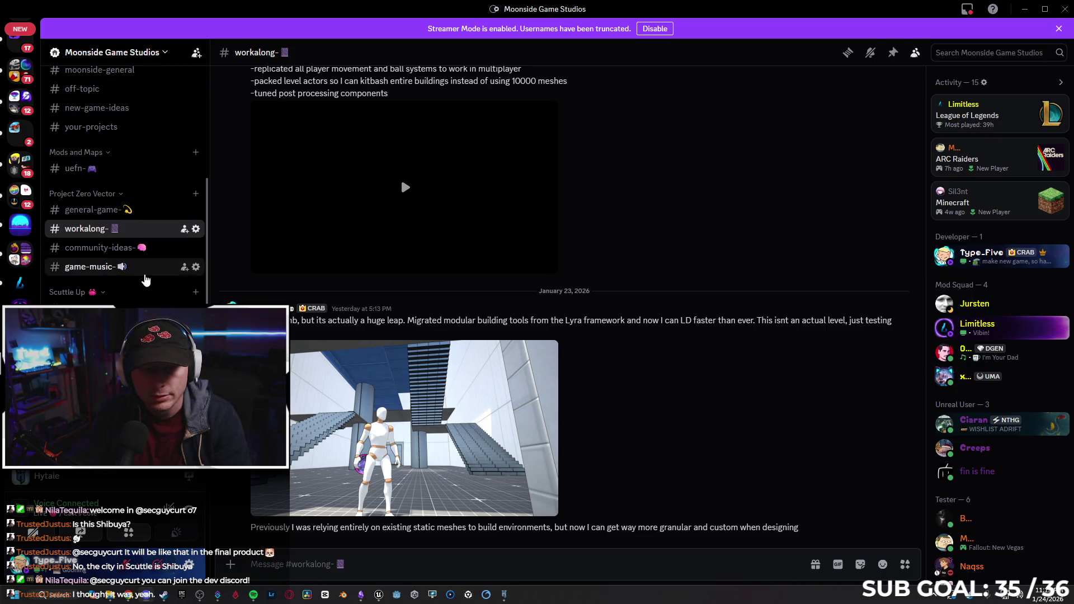
pyautogui.scroll(-4, 137, 216)
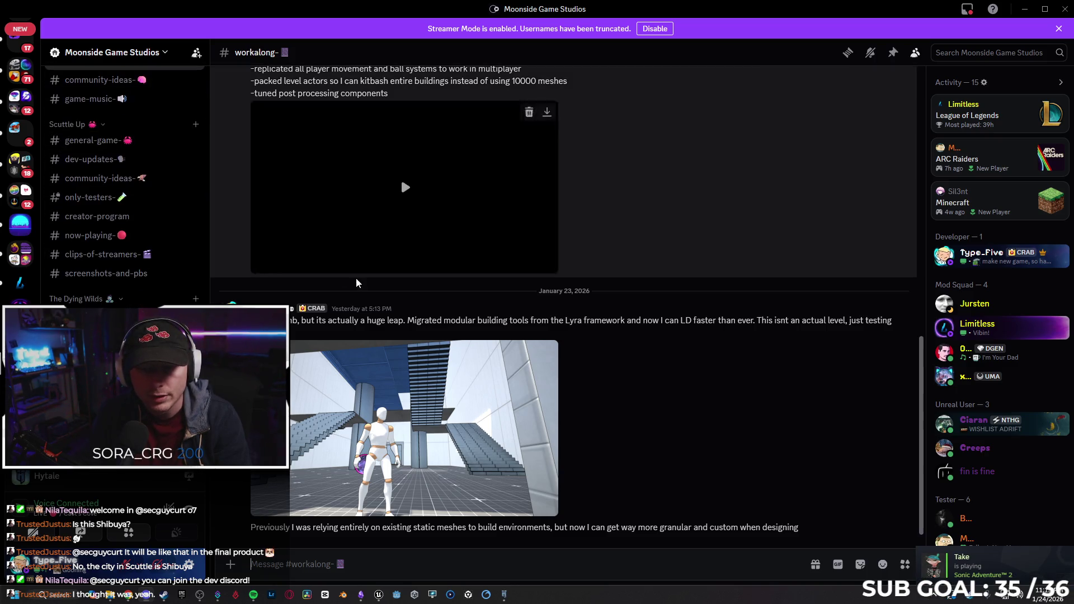
pyautogui.scroll(5, 166, 264)
pyautogui.scroll(1, 137, 239)
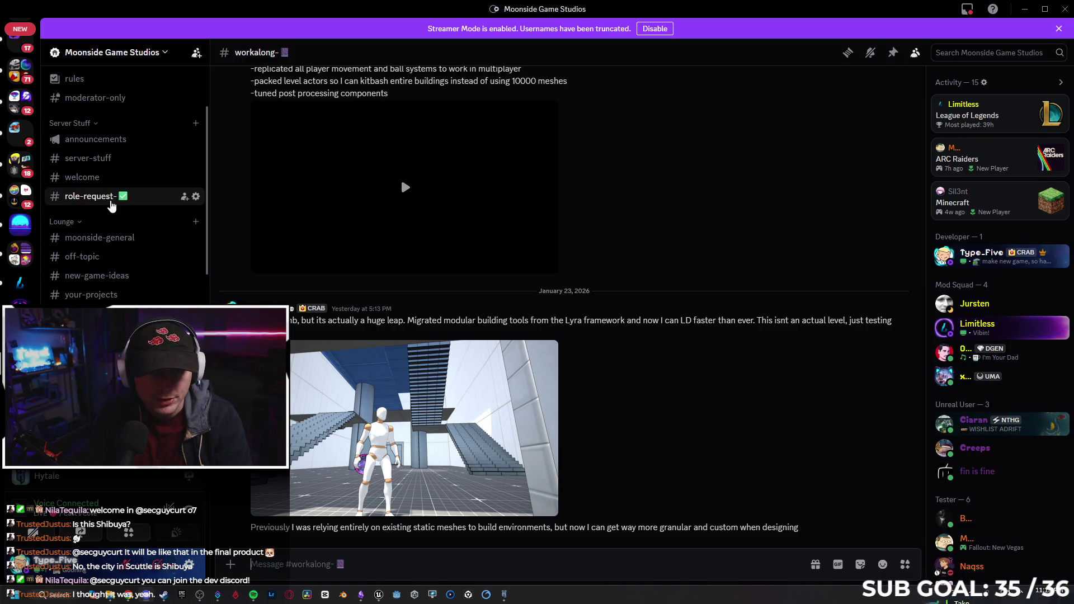
# Read the #role-request channel, dismiss the member profile card, and shrink the Discord window.
pyautogui.click(105, 194)
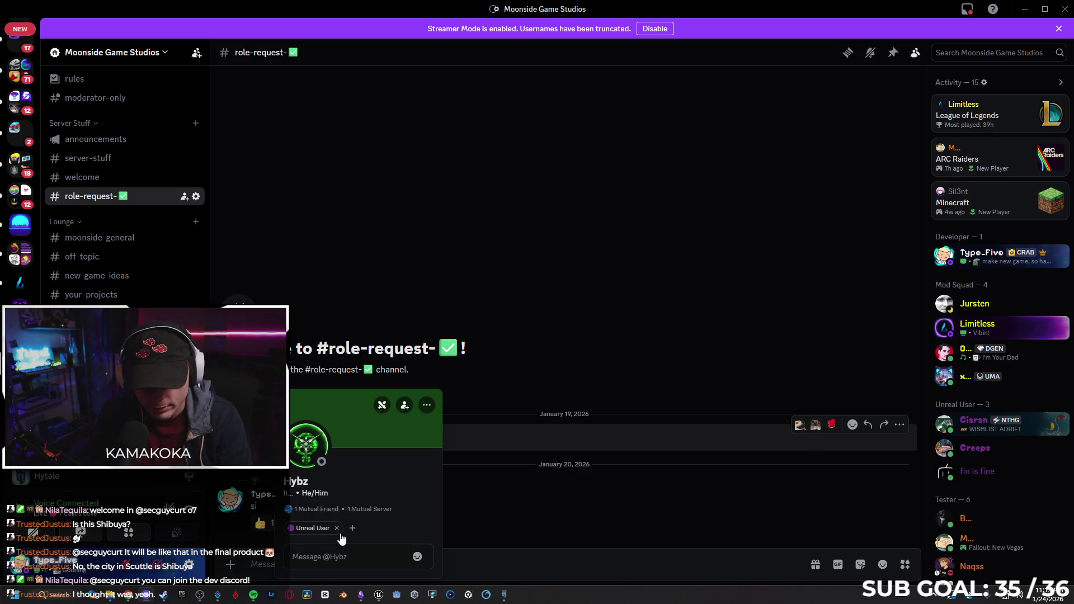
pyautogui.click(668, 367)
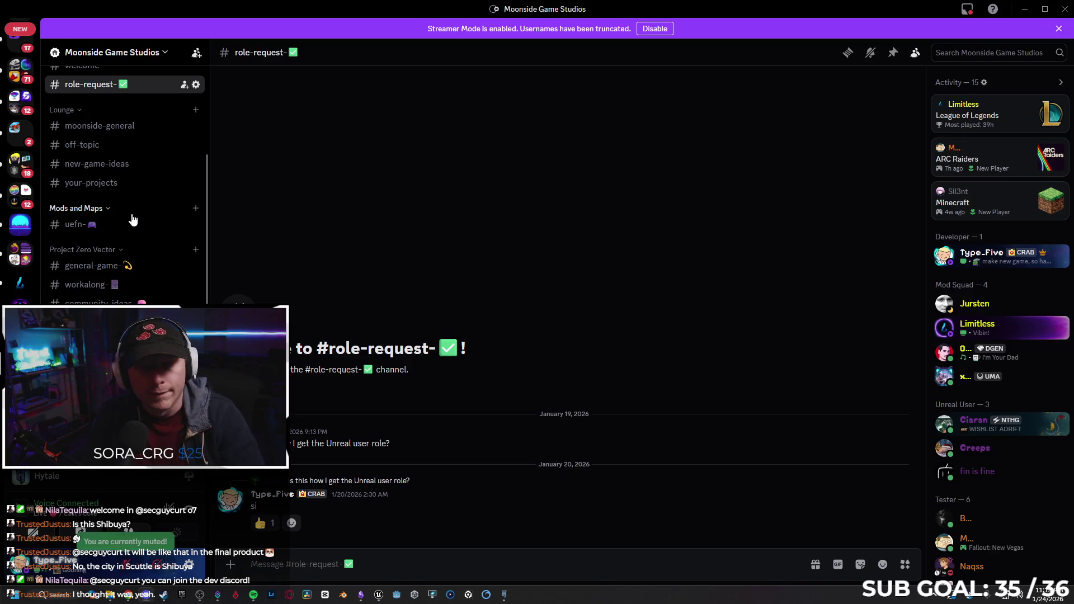
pyautogui.scroll(-5, 152, 252)
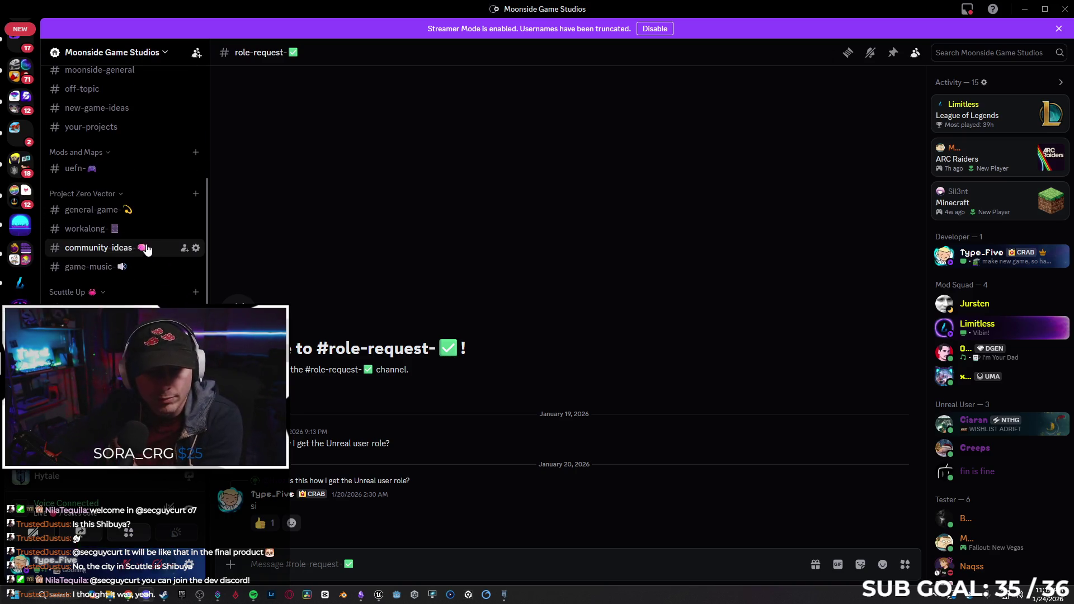
pyautogui.scroll(2, 140, 159)
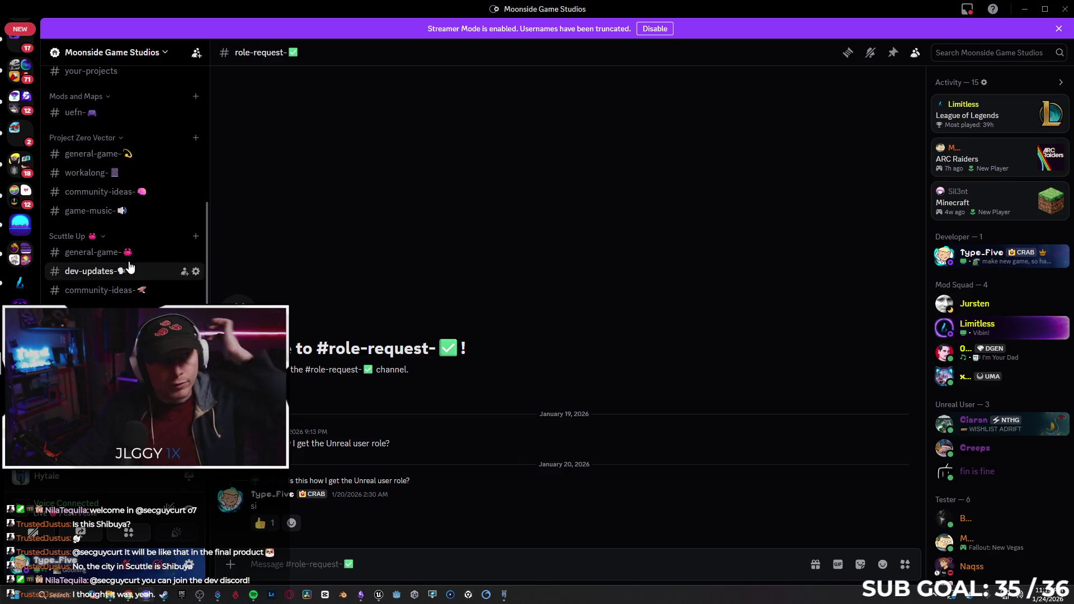
pyautogui.moveTo(334, 10); pyautogui.dragTo(589, 24)
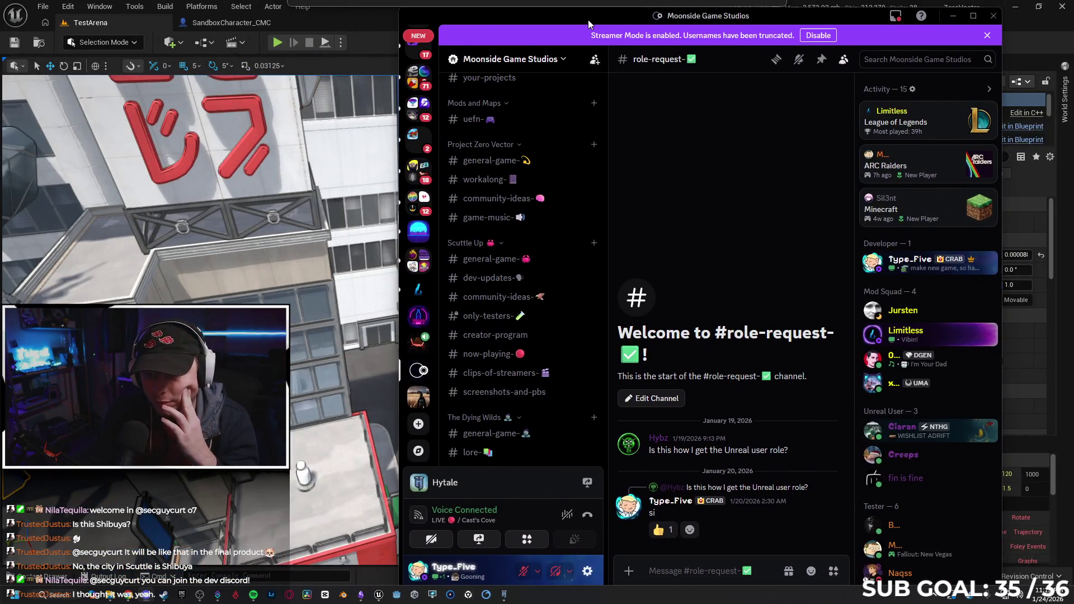
# Read through the #only-testers channel, then minimize Discord.
pyautogui.click(488, 317)
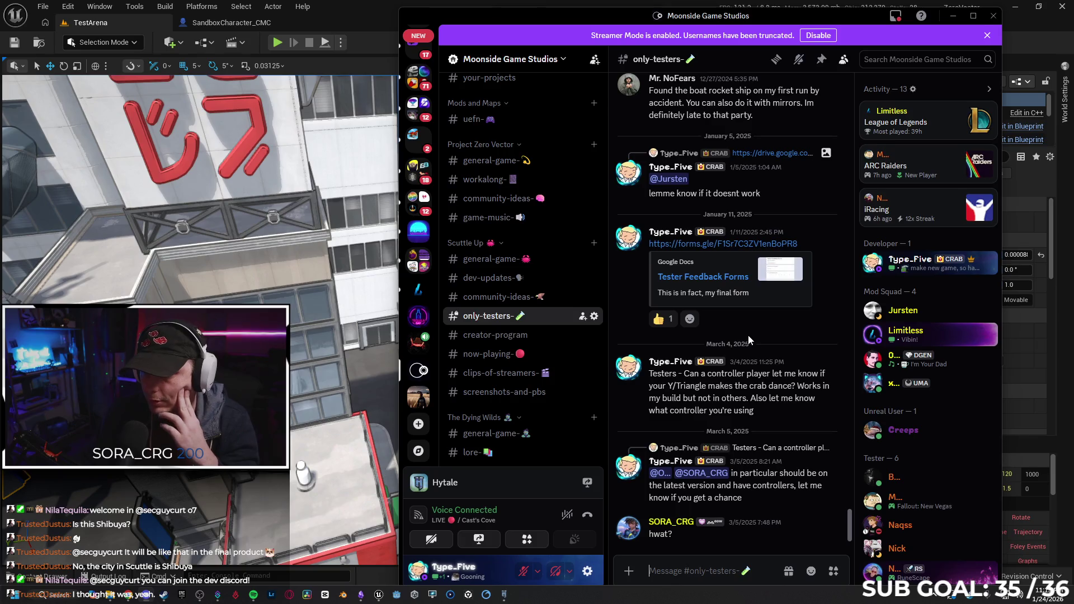
pyautogui.scroll(8, 720, 315)
pyautogui.scroll(-7, 711, 325)
pyautogui.scroll(-1, 703, 340)
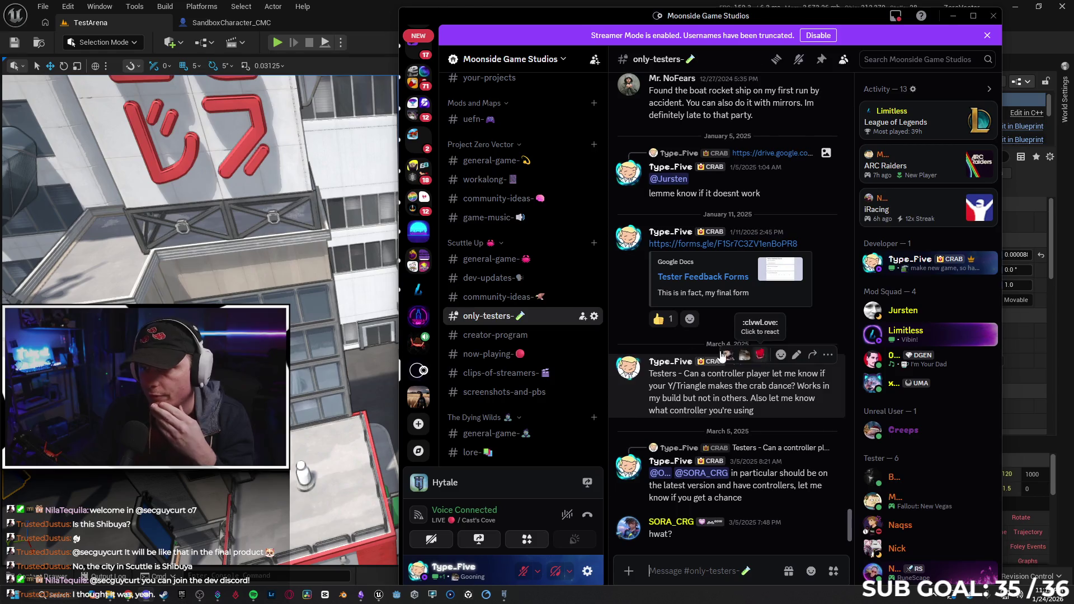
pyautogui.scroll(12, 716, 274)
pyautogui.scroll(-8, 744, 269)
pyautogui.scroll(-4, 733, 275)
pyautogui.scroll(-3, 901, 471)
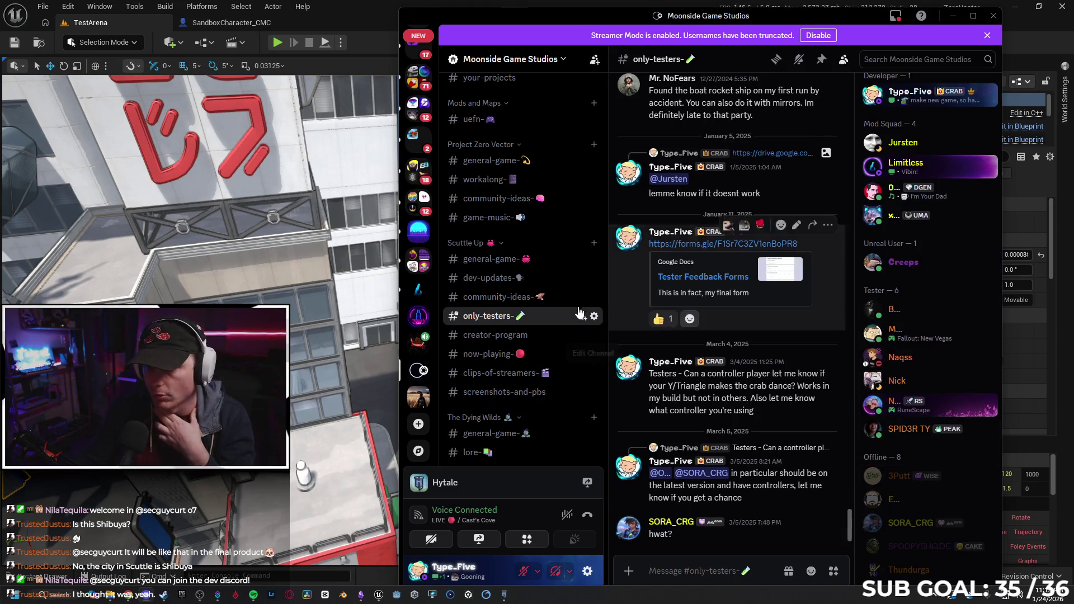
pyautogui.click(953, 15)
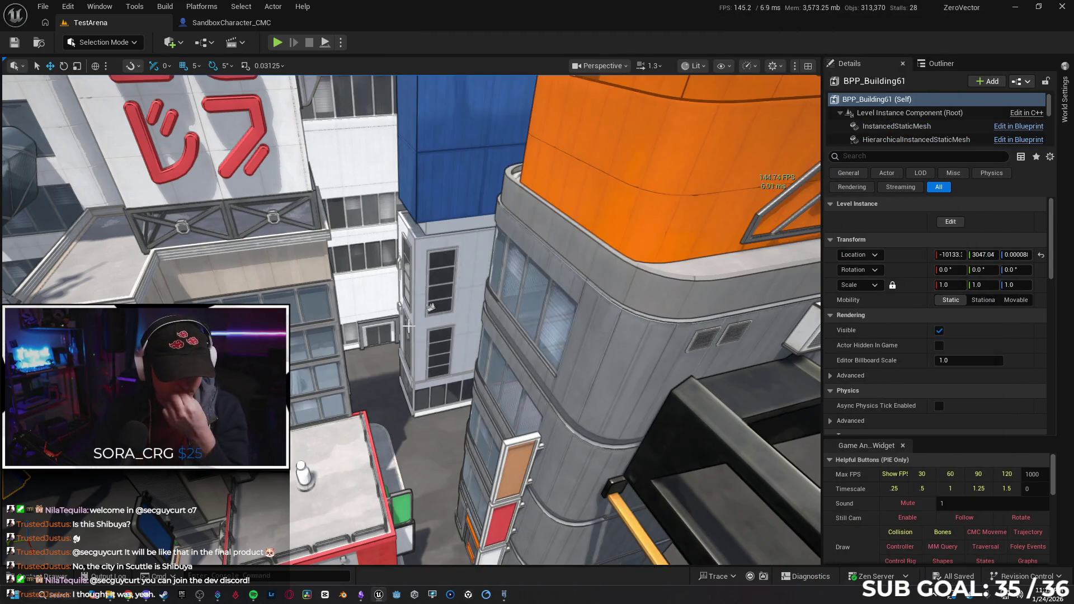
# Fly the camera around the city level toward the selected building and elevated walkway.
pyautogui.moveTo(450, 355); pyautogui.dragTo(456, 362)
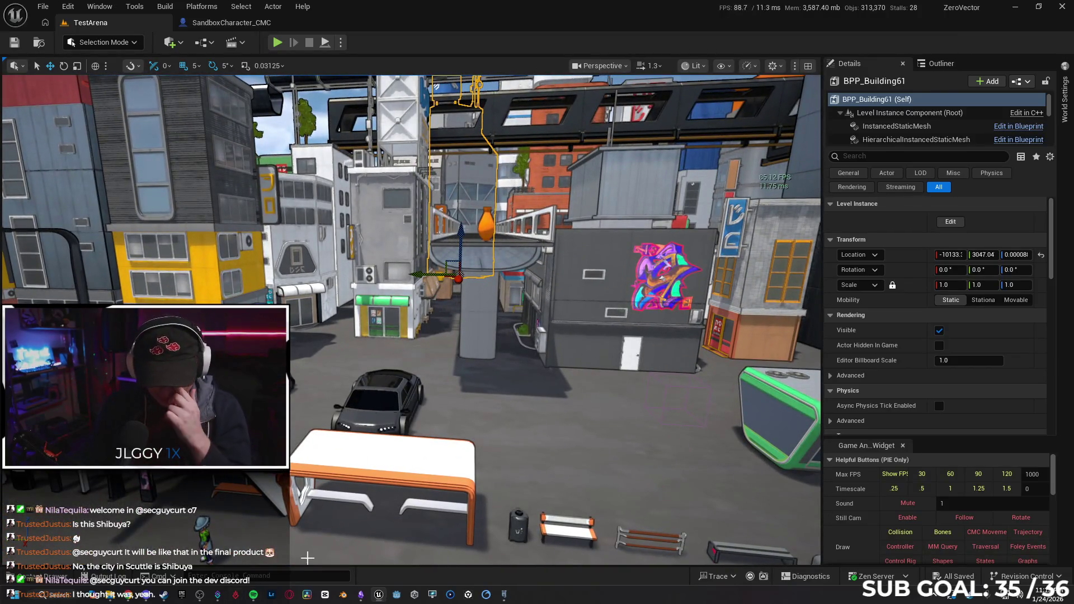
pyautogui.click(397, 594)
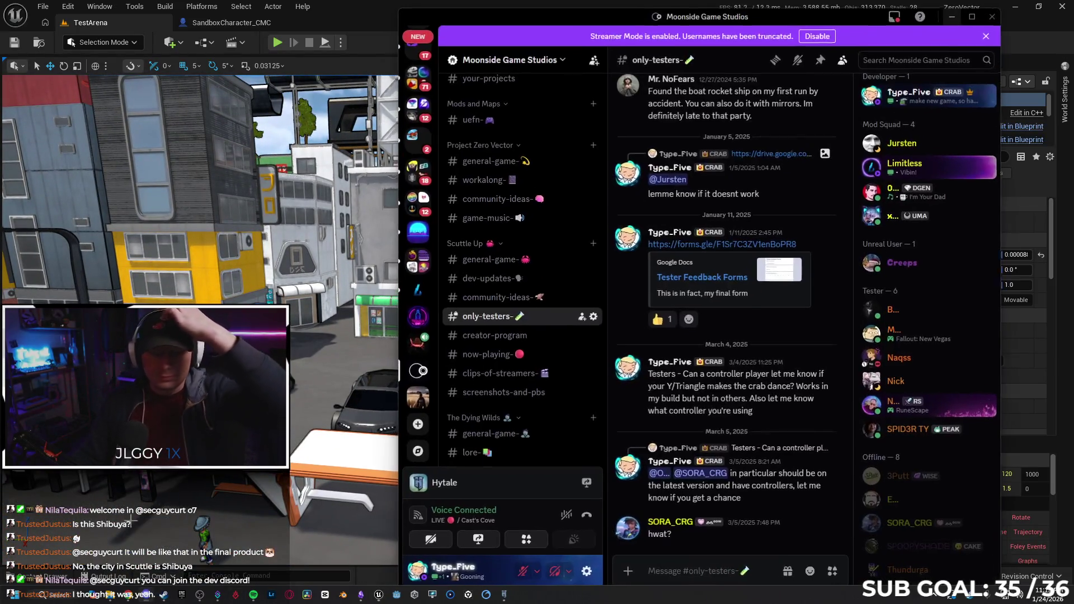
pyautogui.hotkey('alt', 'Tab')
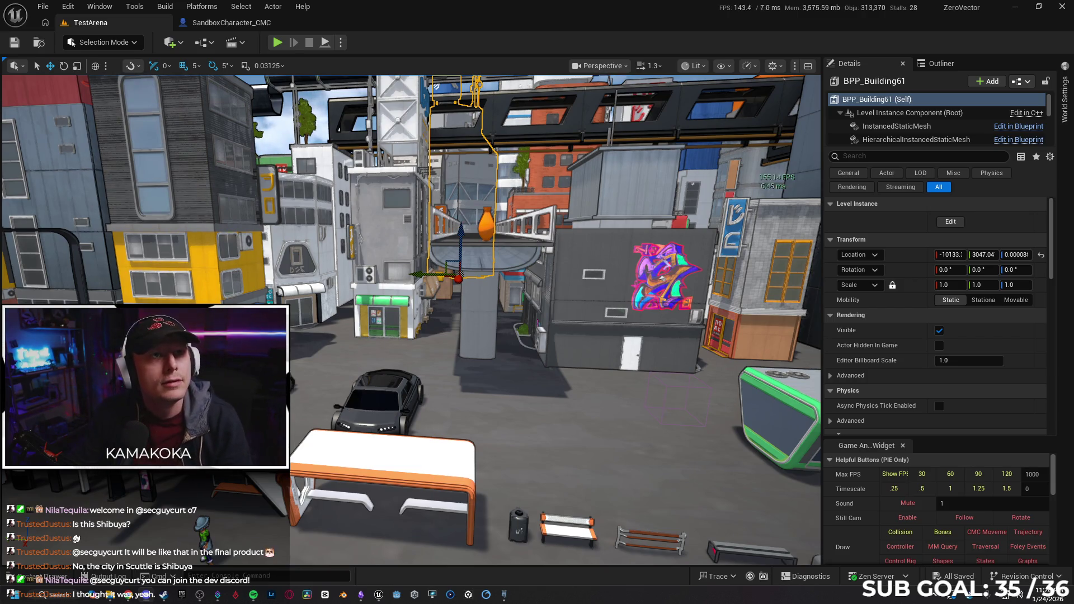
pyautogui.moveTo(484, 397)
pyautogui.mouseDown()
pyautogui.moveTo(459, 347)
pyautogui.moveTo(470, 273)
pyautogui.mouseUp()
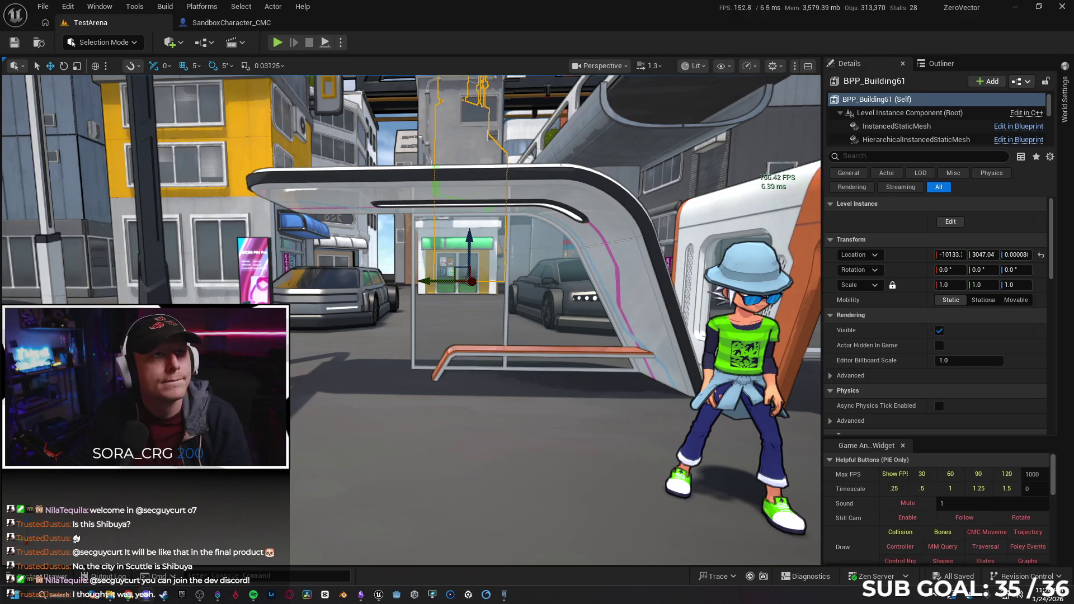
pyautogui.moveTo(380, 229); pyautogui.dragTo(219, 594)
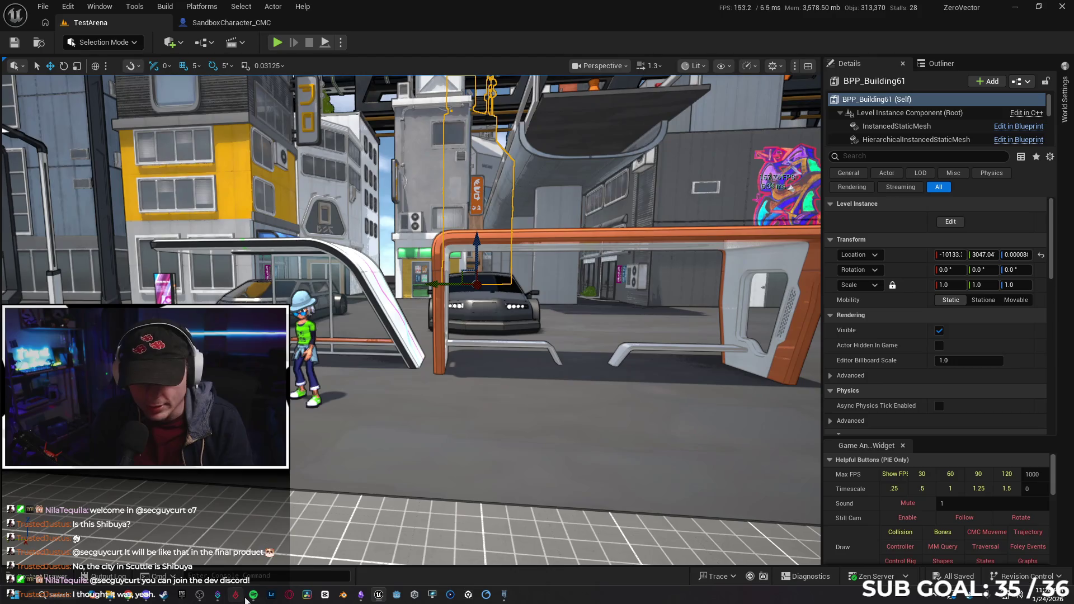
pyautogui.moveTo(251, 596)
pyautogui.moveTo(401, 397); pyautogui.dragTo(443, 202)
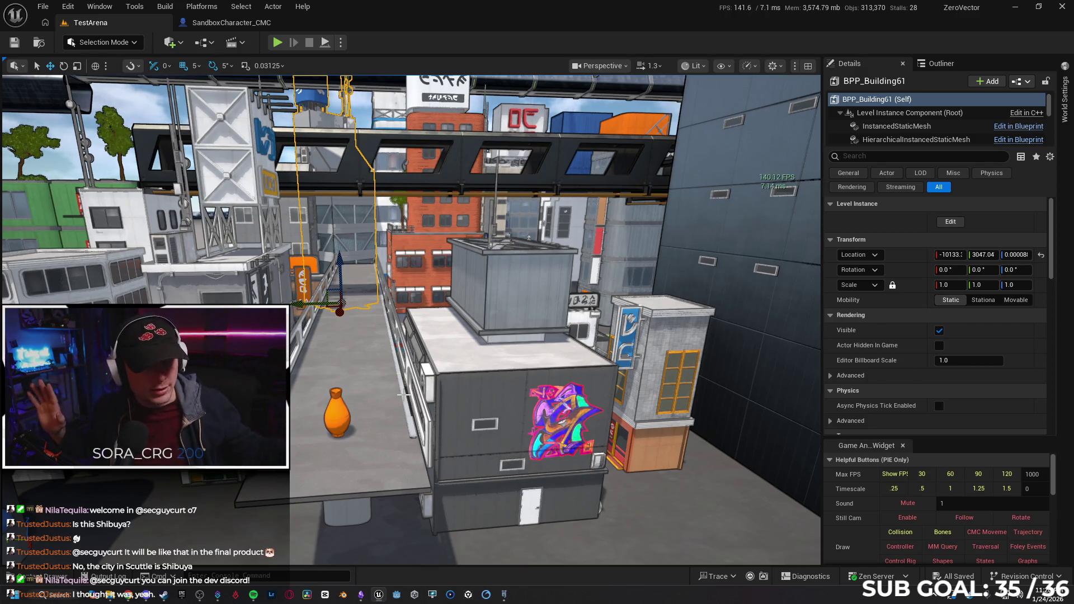
pyautogui.moveTo(430, 354)
pyautogui.mouseDown()
pyautogui.moveTo(438, 309)
pyautogui.moveTo(430, 377)
pyautogui.moveTo(431, 351)
pyautogui.mouseUp()
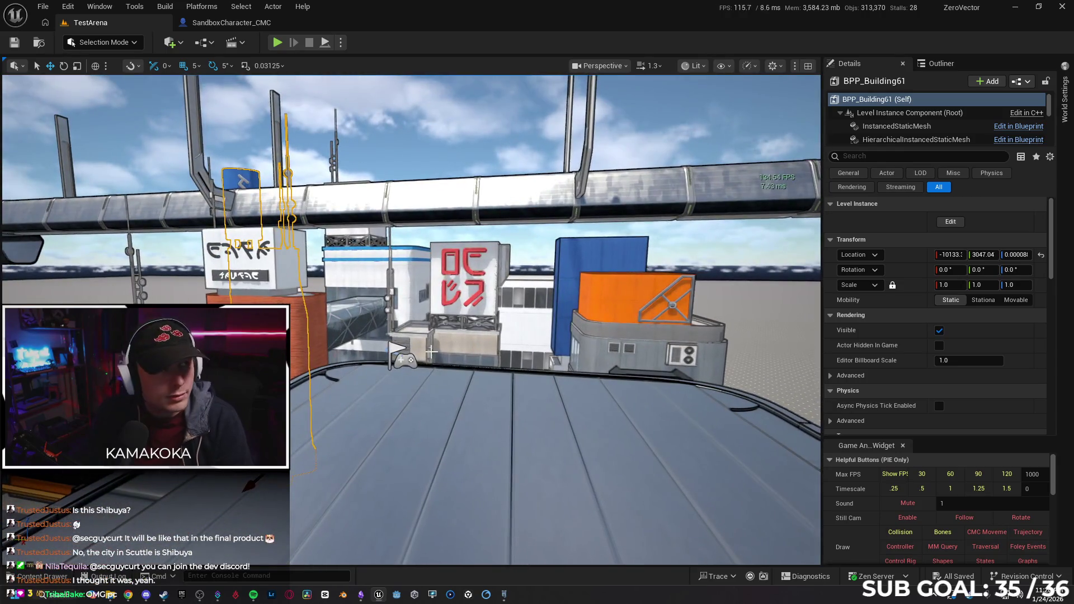
# Deselect the building, rise above the rooftops, and return to the SandboxCharacter_CMC EventGraph.
pyautogui.click(391, 147)
pyautogui.moveTo(391, 146); pyautogui.dragTo(422, 352)
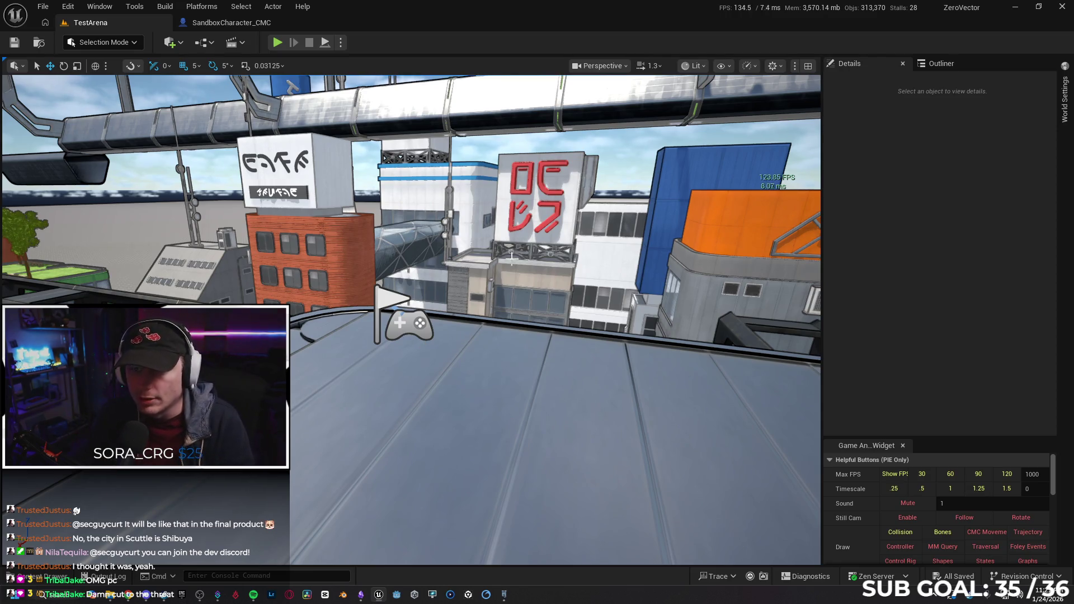
pyautogui.moveTo(698, 169)
pyautogui.mouseDown()
pyautogui.moveTo(588, 235)
pyautogui.moveTo(540, 147)
pyautogui.mouseUp()
pyautogui.moveTo(631, 202)
pyautogui.mouseDown()
pyautogui.moveTo(624, 190)
pyautogui.moveTo(630, 201)
pyautogui.mouseUp()
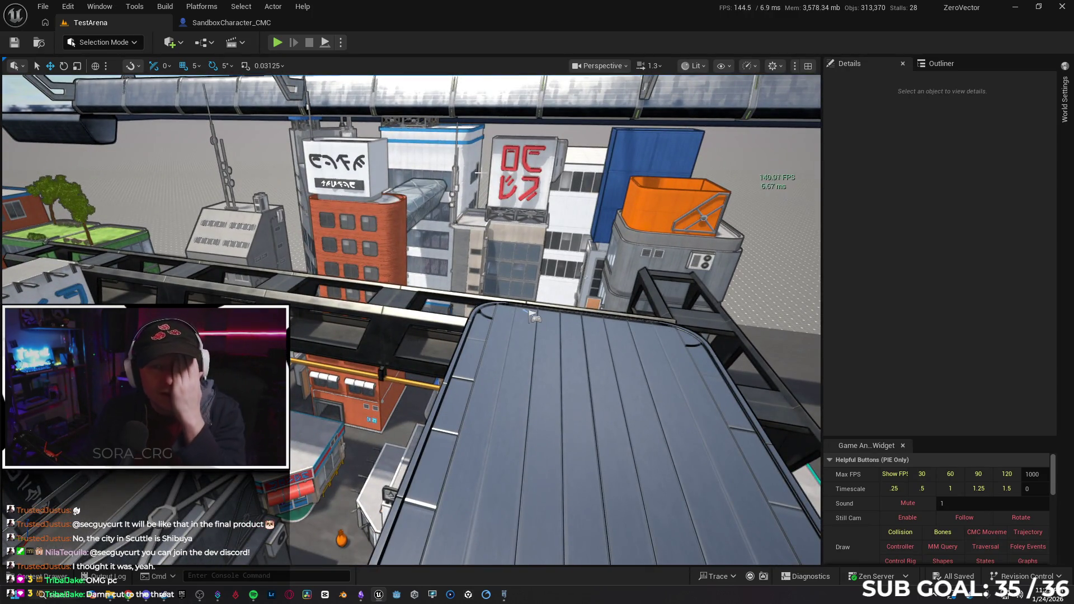
pyautogui.click(232, 23)
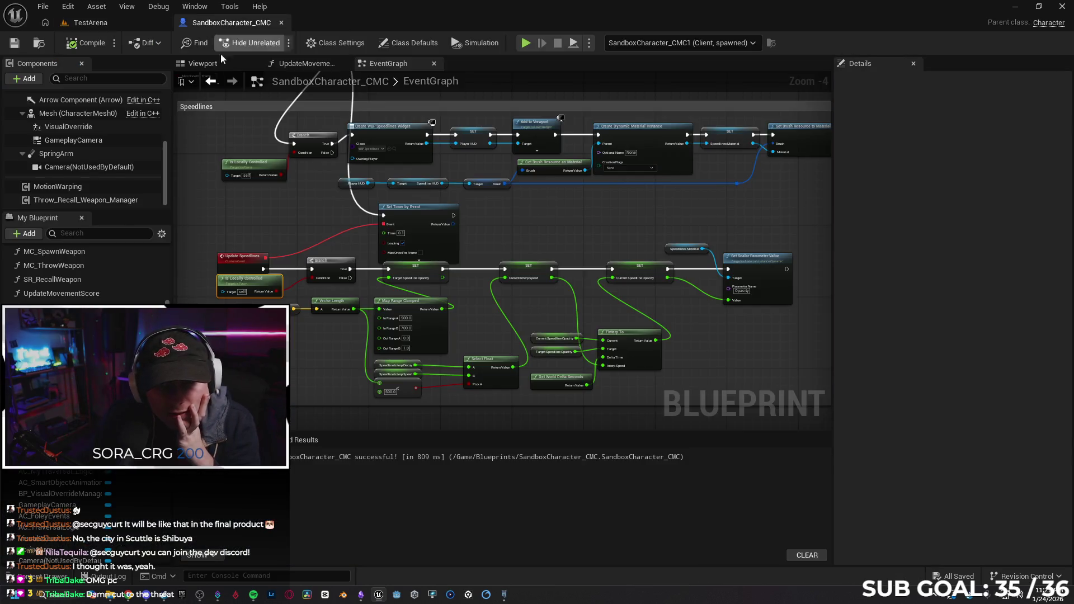
# Add Cast To SandboxCharacter_CMC after On Component Hit, wiring Other Actor into its Object pin.
pyautogui.scroll(-4, 249, 218)
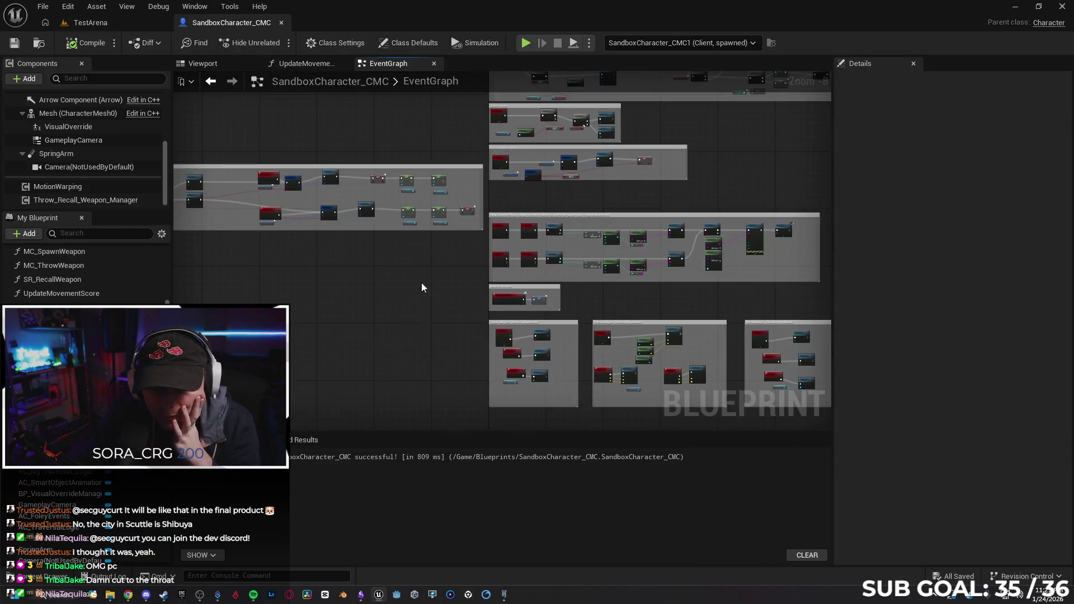
pyautogui.scroll(10, 379, 339)
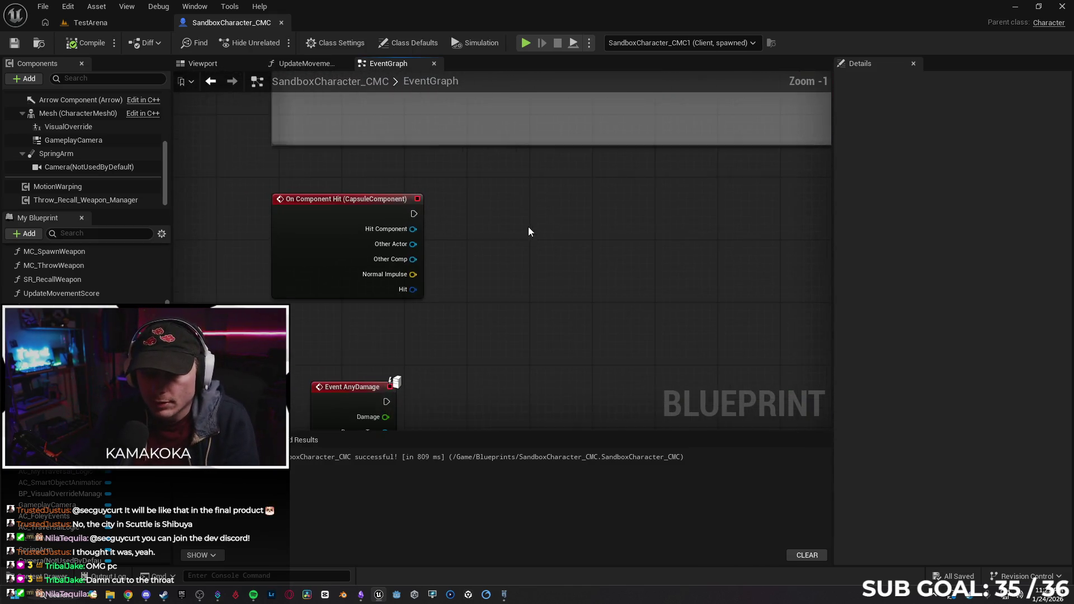
pyautogui.scroll(2, 528, 226)
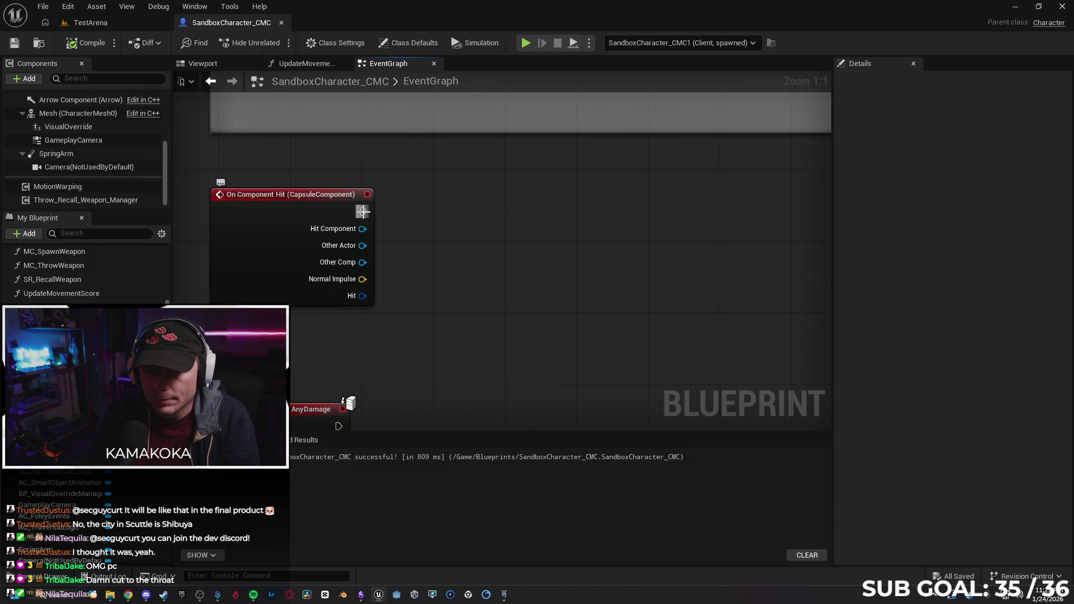
pyautogui.moveTo(363, 211); pyautogui.dragTo(459, 218)
pyautogui.write('cast to')
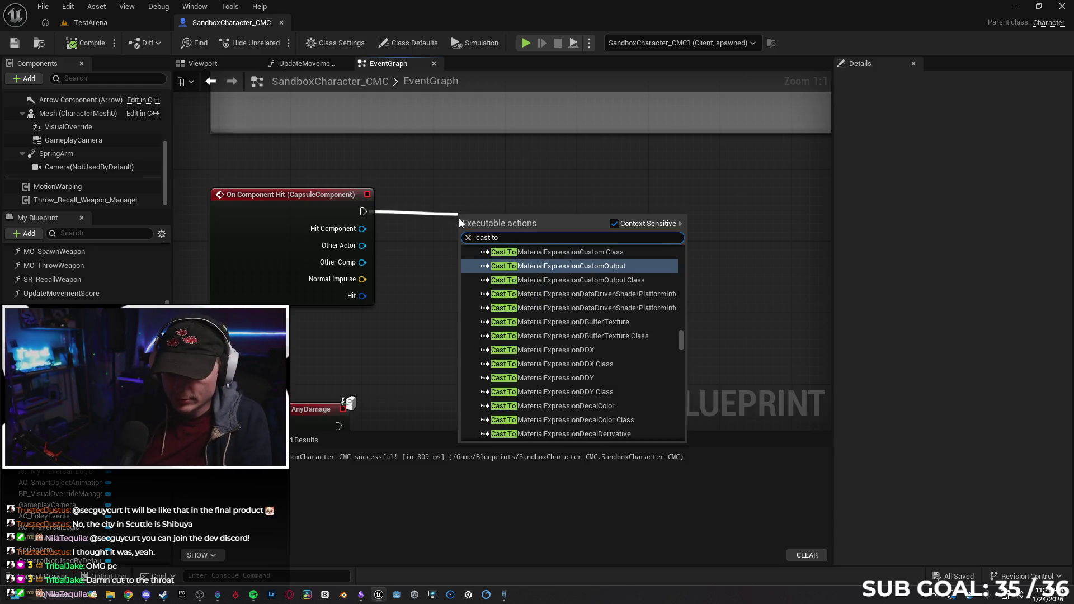
pyautogui.write(' sandbox')
pyautogui.press('Return')
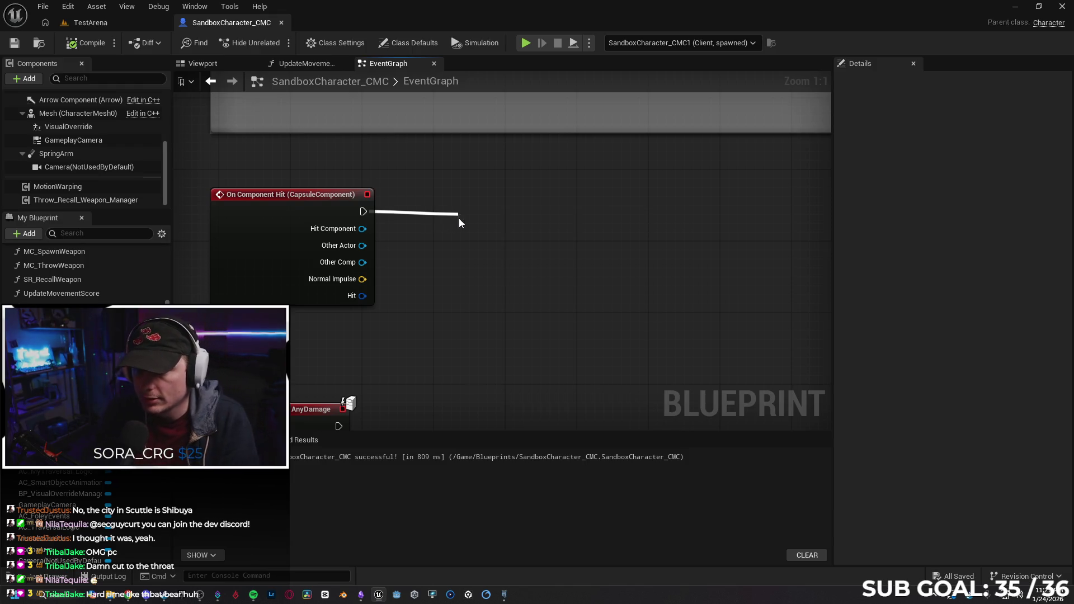
pyautogui.moveTo(363, 246); pyautogui.dragTo(462, 252)
pyautogui.moveTo(560, 212); pyautogui.dragTo(524, 195)
pyautogui.moveTo(509, 318); pyautogui.dragTo(435, 324)
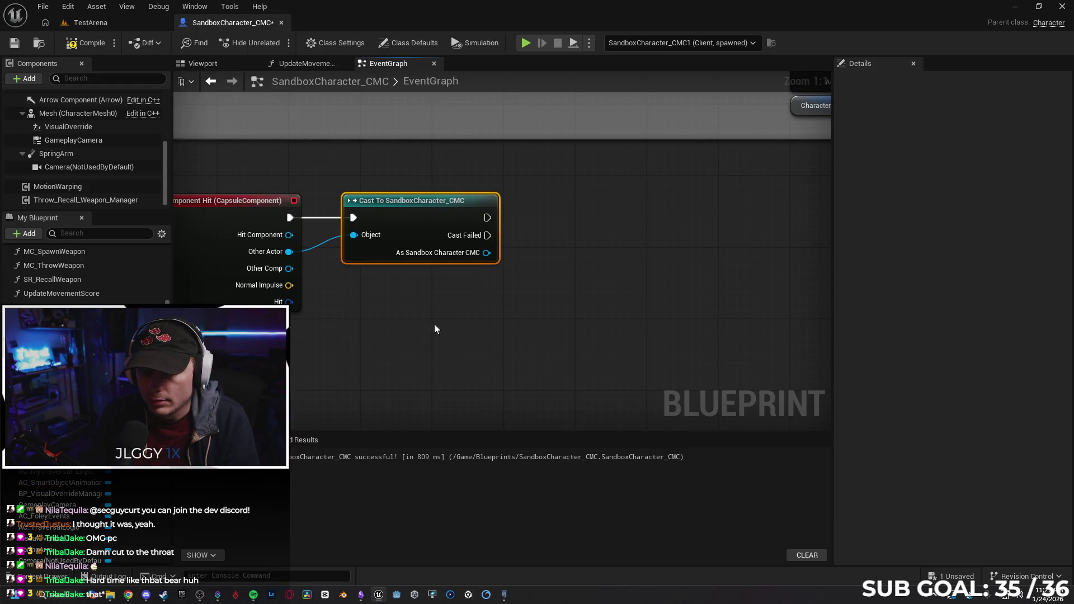
pyautogui.rightClick(393, 343)
# Add an Is Locally Controlled node and feed its Return Value into a new Branch's Condition.
pyautogui.write('is local')
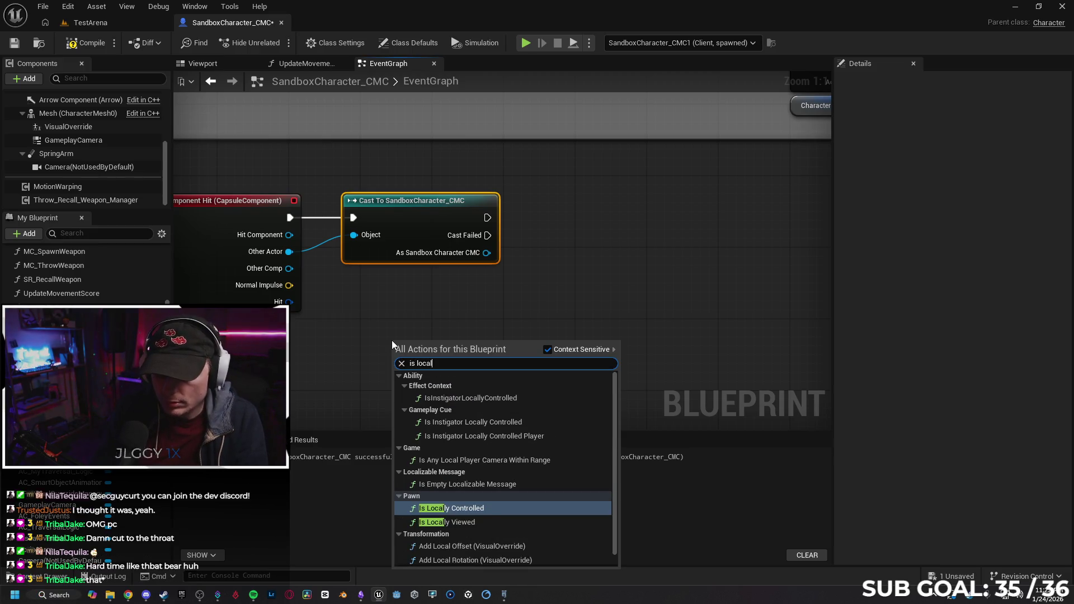
pyautogui.press('Return')
pyautogui.moveTo(456, 353); pyautogui.dragTo(402, 318)
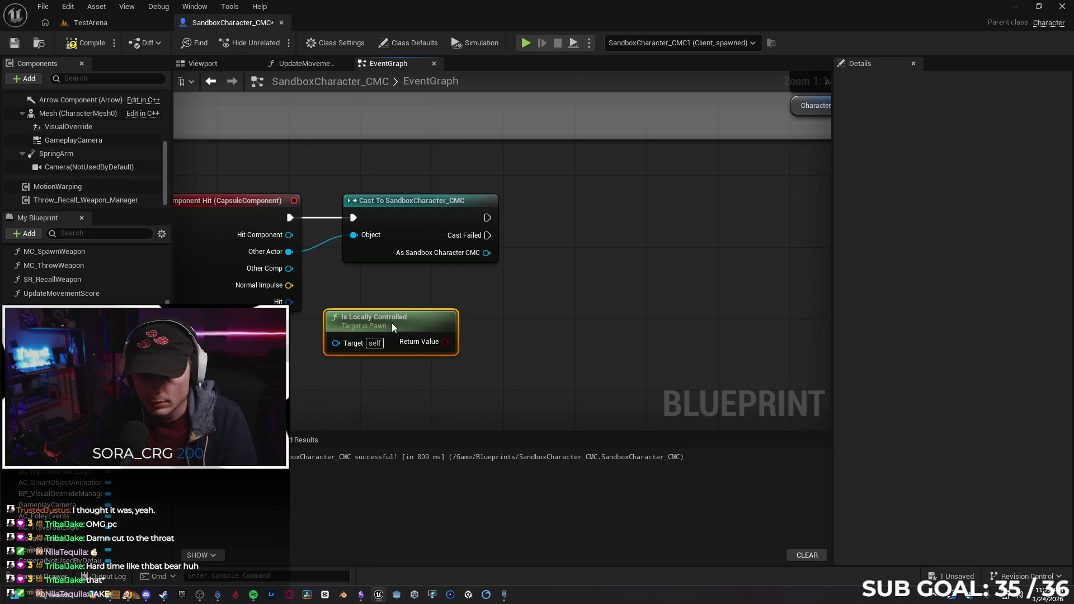
pyautogui.moveTo(291, 252)
pyautogui.mouseDown()
pyautogui.moveTo(343, 339)
pyautogui.moveTo(333, 246)
pyautogui.moveTo(290, 235)
pyautogui.mouseUp()
pyautogui.moveTo(550, 281); pyautogui.dragTo(490, 316)
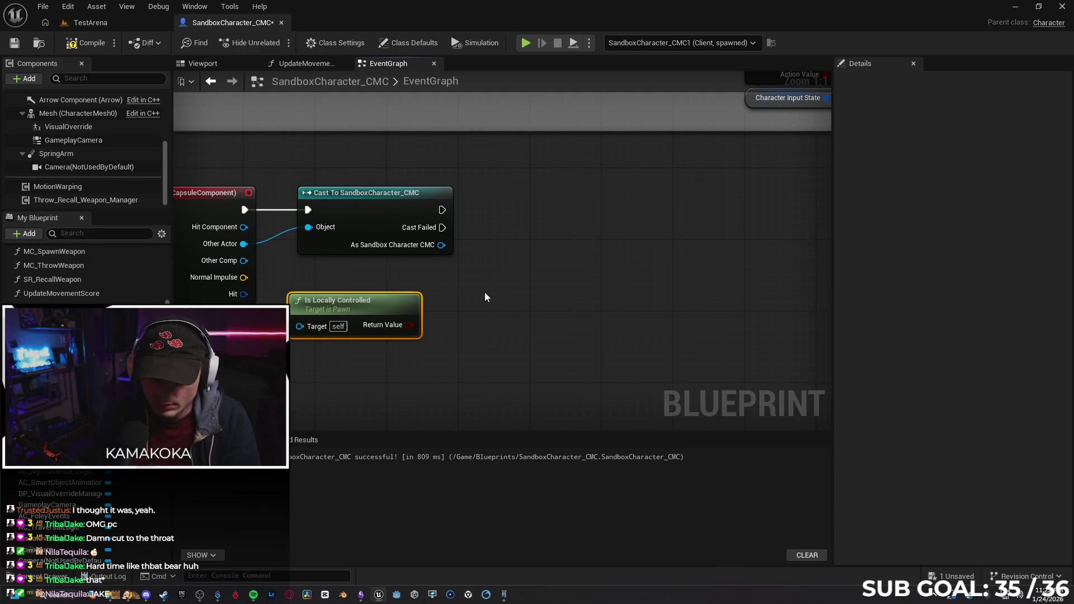
pyautogui.click(485, 293)
pyautogui.moveTo(409, 325)
pyautogui.mouseDown()
pyautogui.moveTo(508, 342)
pyautogui.moveTo(495, 332)
pyautogui.moveTo(547, 246)
pyautogui.moveTo(543, 210)
pyautogui.mouseUp()
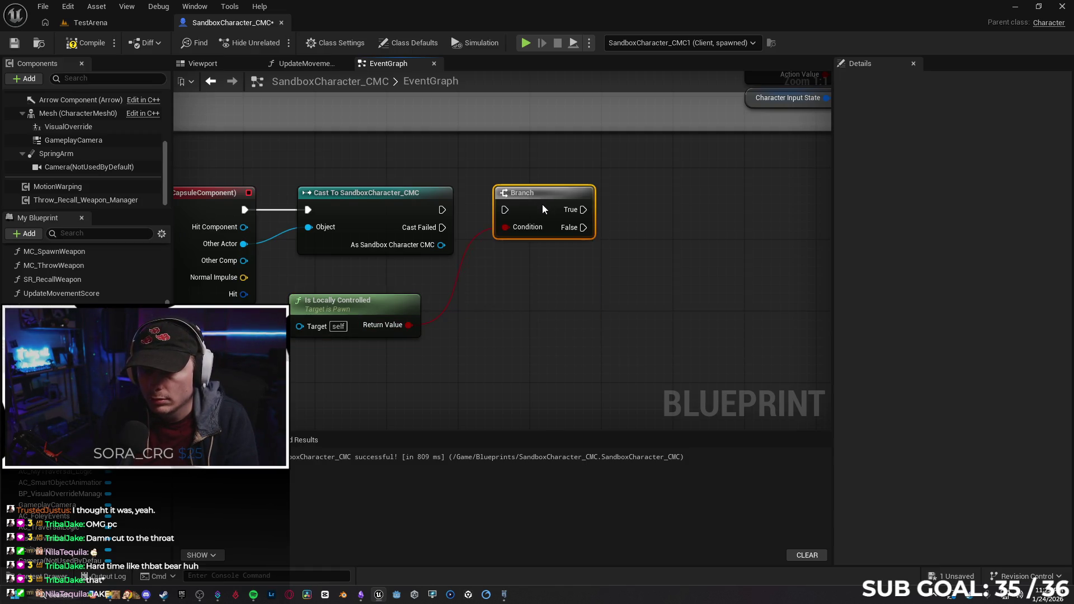
# Run the Branch from the successful Cast and call Jump from its True output.
pyautogui.rightClick(490, 362)
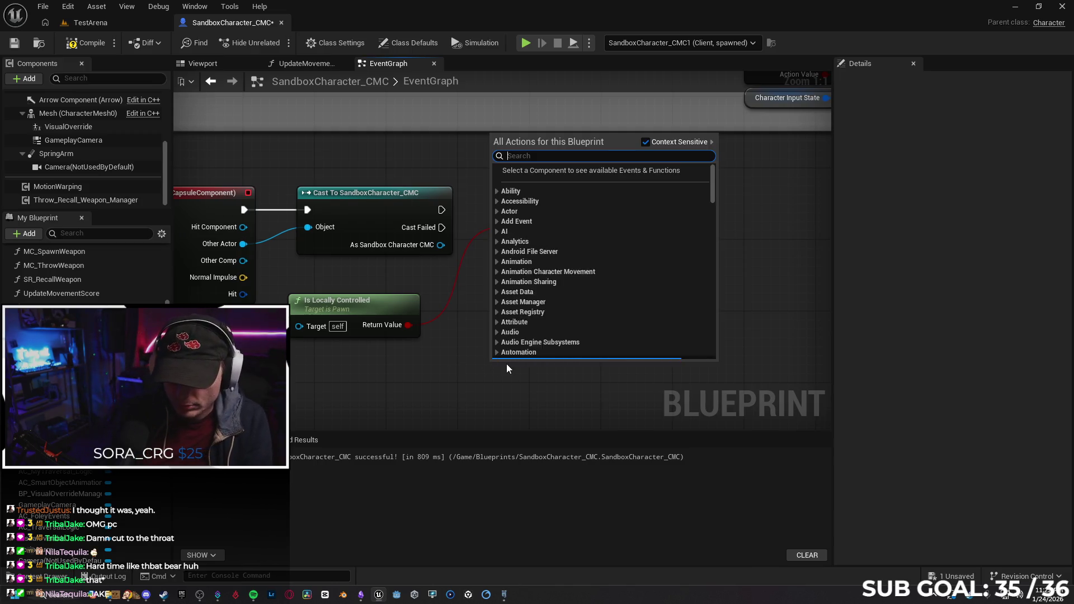
pyautogui.write('is not loc')
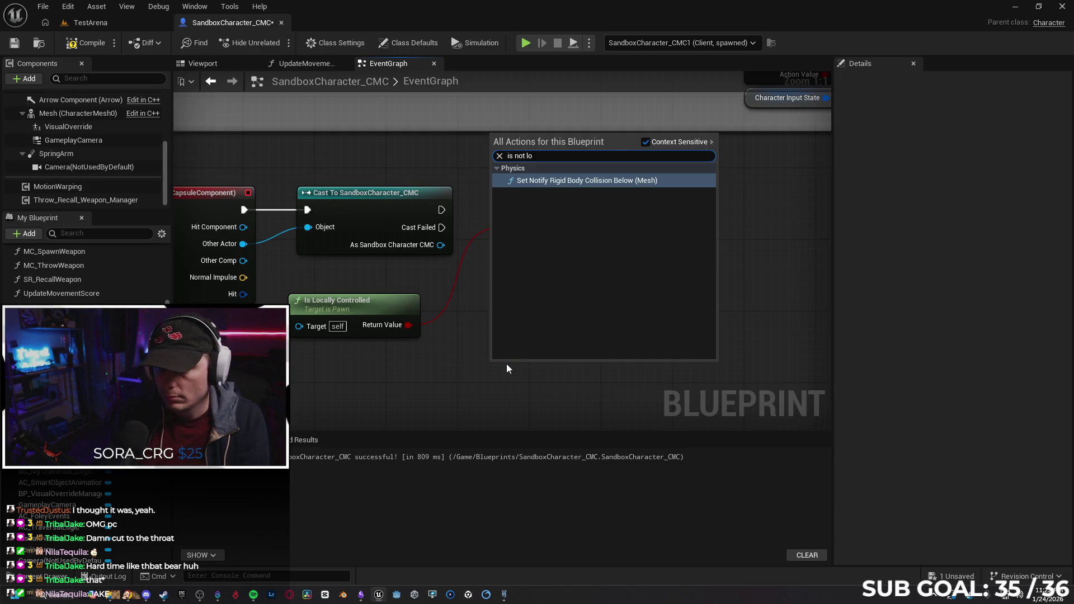
pyautogui.press('BackSpace')
pyautogui.press('BackSpace')
pyautogui.press('BackSpace')
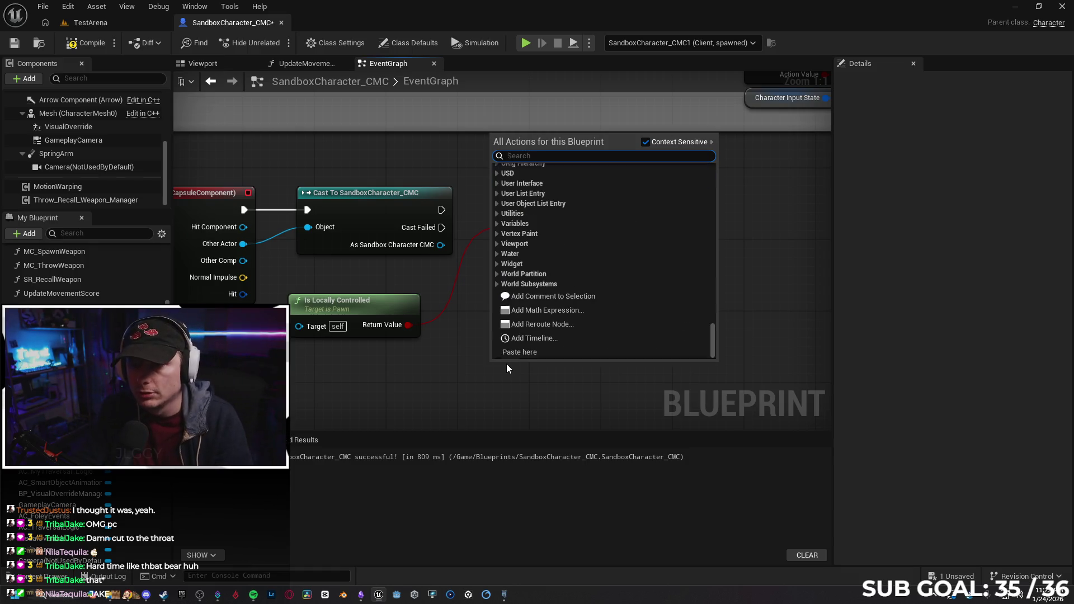
pyautogui.click(496, 193)
pyautogui.moveTo(443, 209)
pyautogui.mouseDown()
pyautogui.moveTo(530, 204)
pyautogui.moveTo(629, 217)
pyautogui.mouseUp()
pyautogui.write('jump')
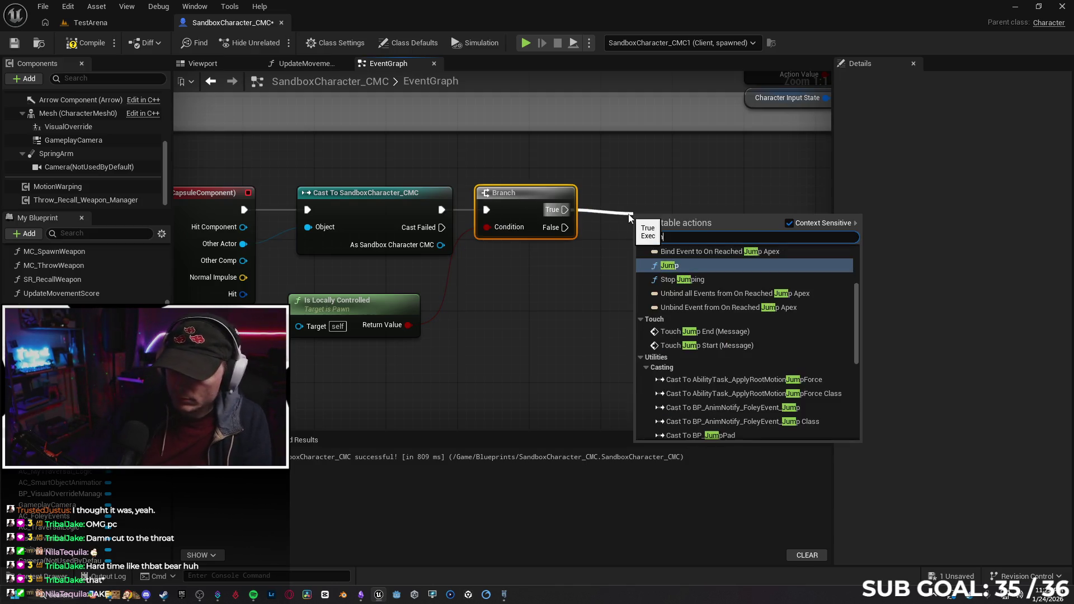
pyautogui.press('Return')
pyautogui.moveTo(663, 231); pyautogui.dragTo(653, 192)
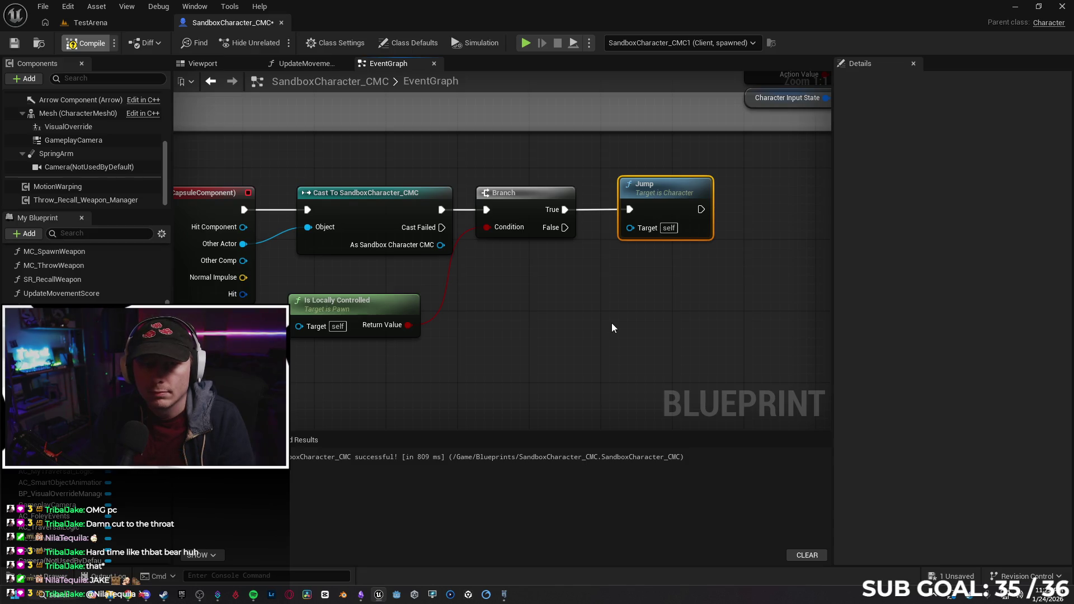
# Play a 2-player session with Net Mode Play As Client, then stop it with Esc.
pyautogui.click(587, 45)
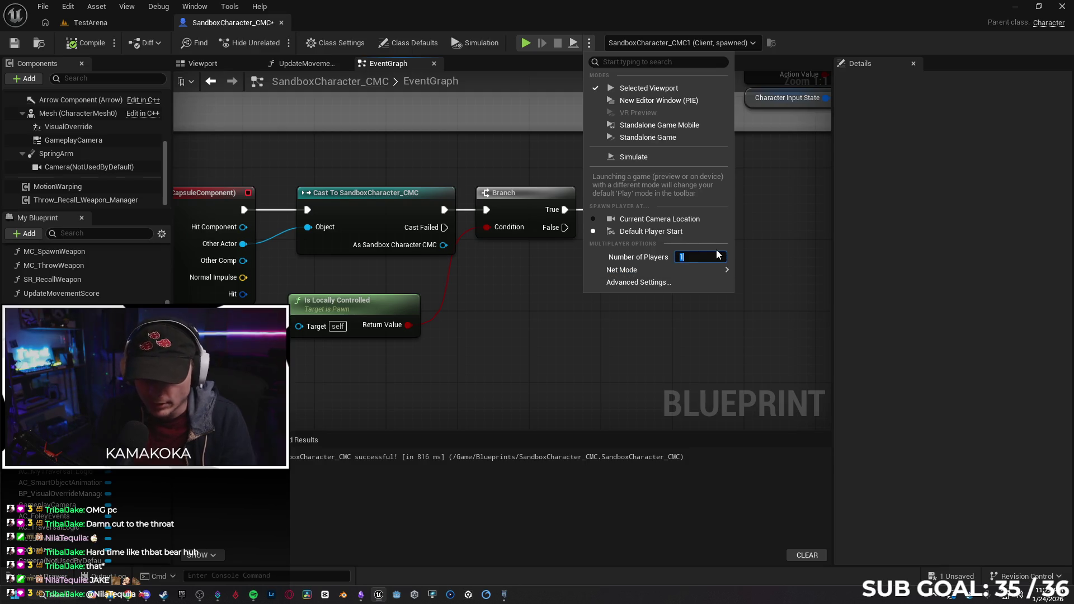
pyautogui.write('2')
pyautogui.moveTo(697, 271)
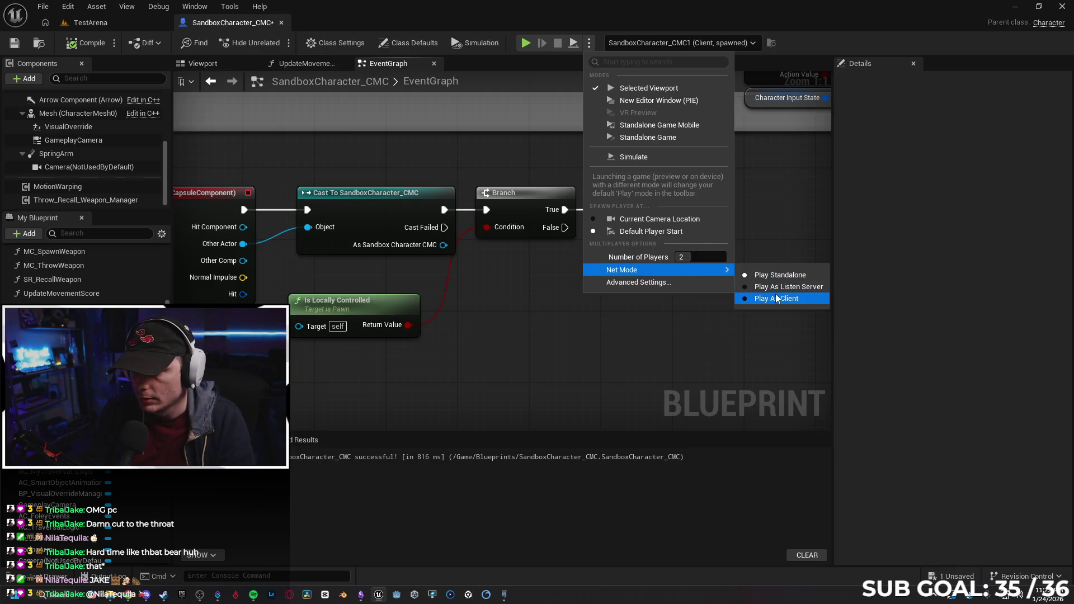
pyautogui.click(580, 337)
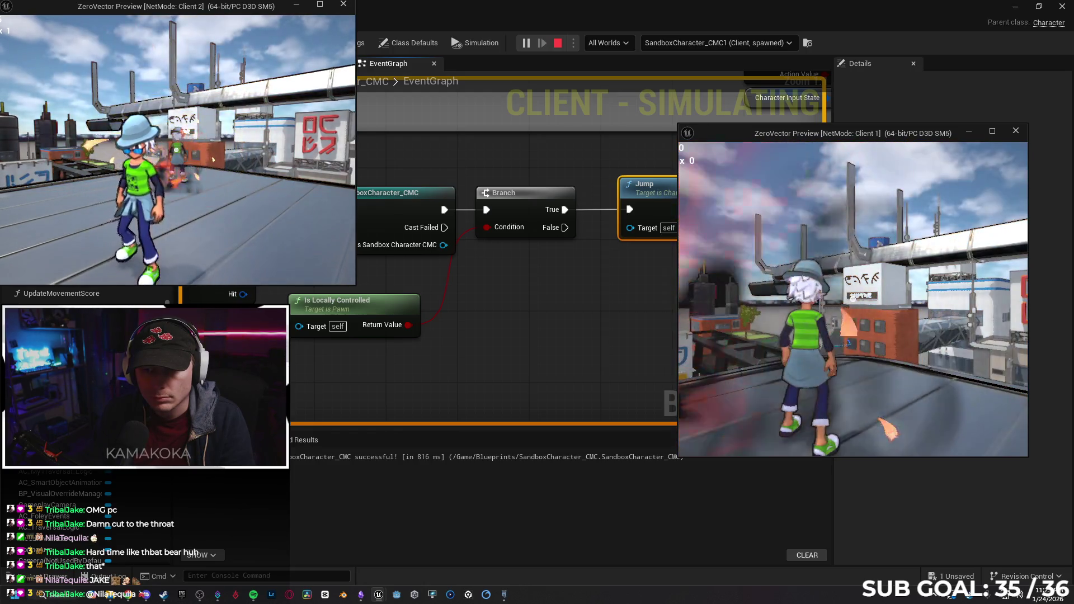
pyautogui.hotkey('alt', 'Tab')
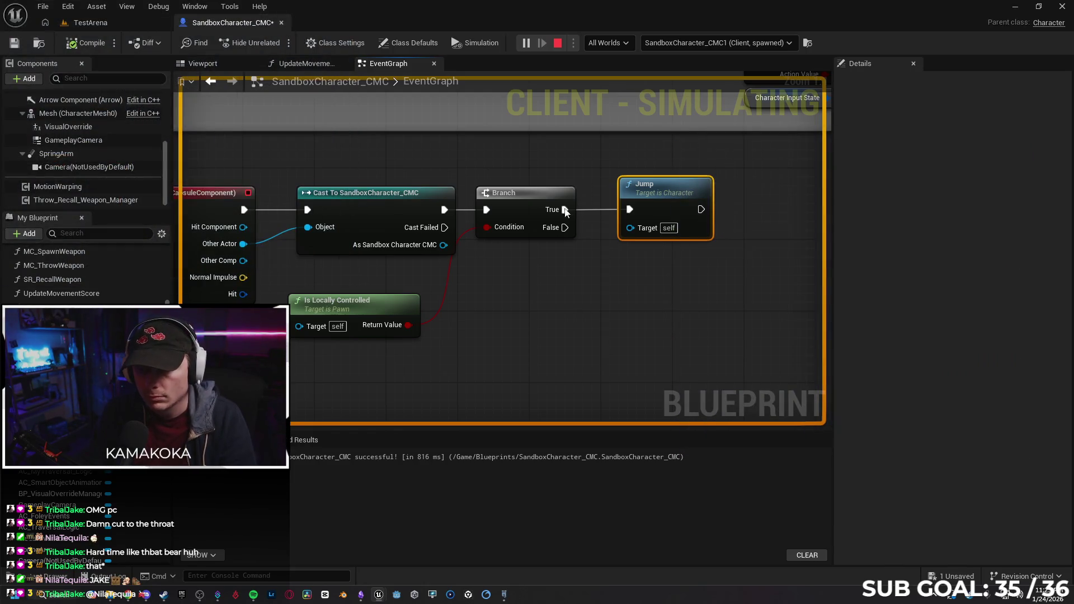
pyautogui.press('Escape')
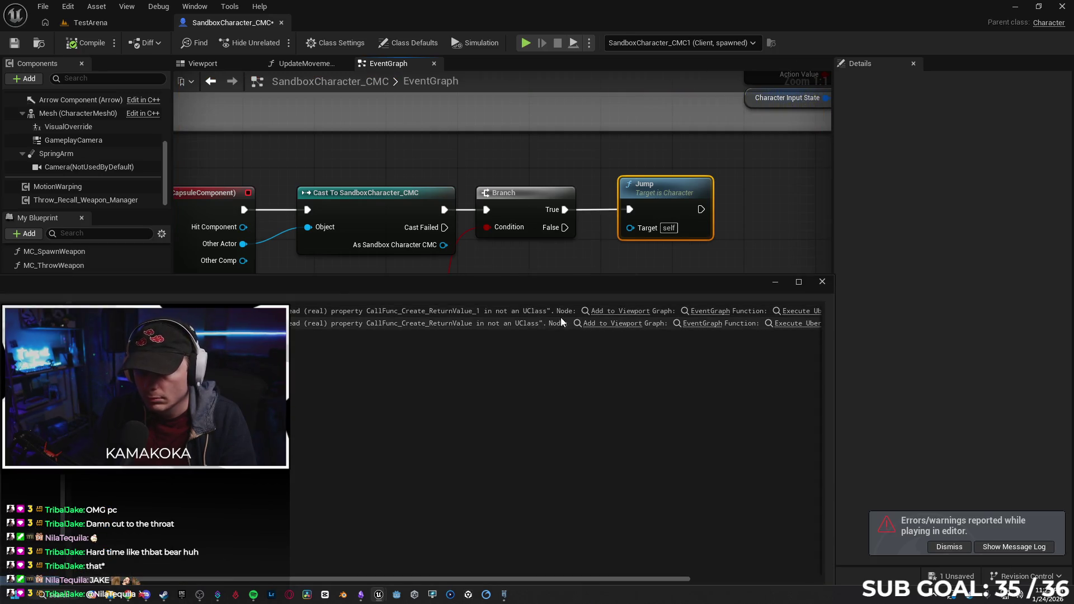
# Jump from the Message Log to the flagged Add to Viewport node, then close the log.
pyautogui.click(605, 311)
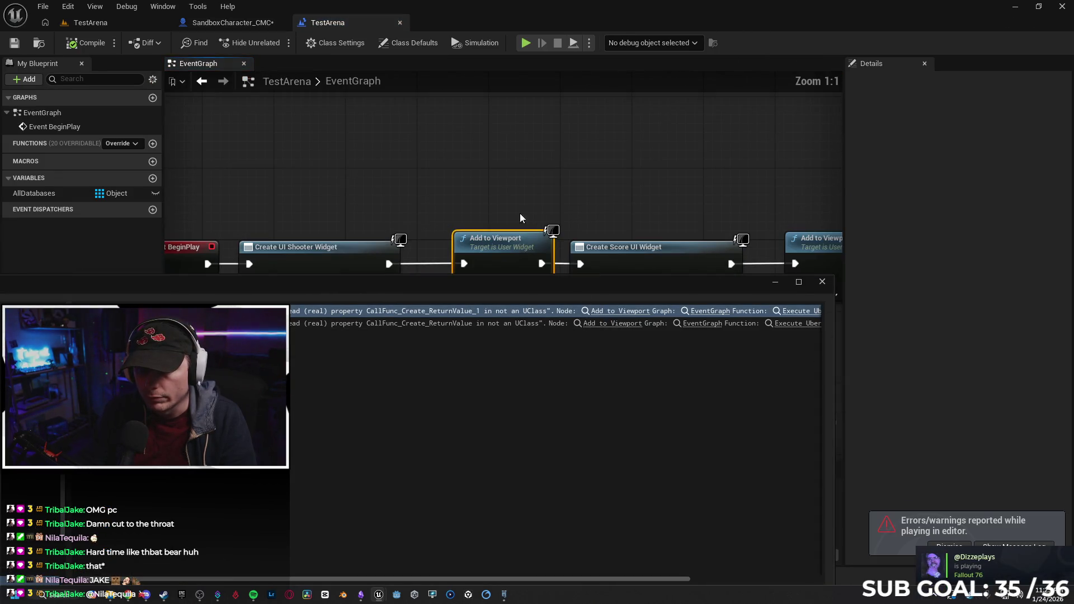
pyautogui.moveTo(489, 293)
pyautogui.mouseDown()
pyautogui.moveTo(487, 391)
pyautogui.moveTo(487, 362)
pyautogui.moveTo(468, 347)
pyautogui.mouseUp()
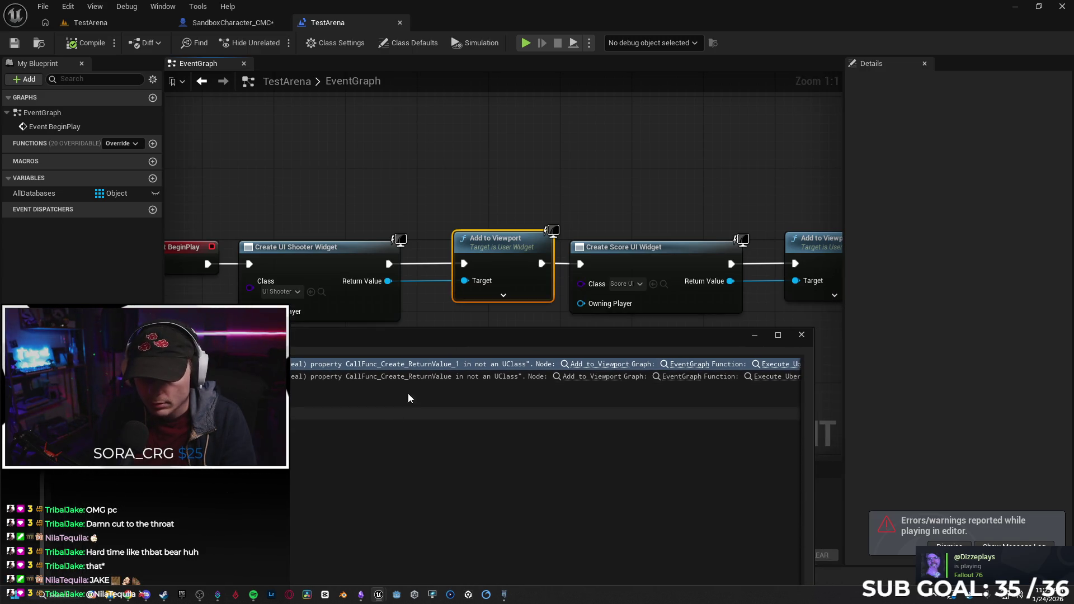
pyautogui.moveTo(430, 312)
pyautogui.mouseDown()
pyautogui.moveTo(527, 286)
pyautogui.moveTo(478, 255)
pyautogui.moveTo(333, 271)
pyautogui.moveTo(362, 288)
pyautogui.moveTo(435, 297)
pyautogui.mouseUp()
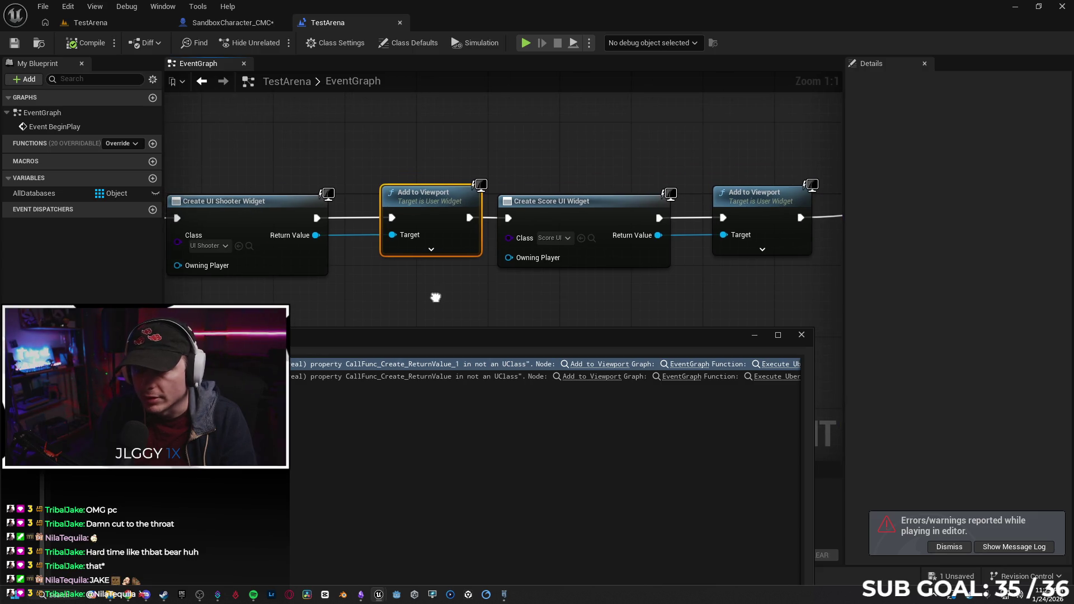
pyautogui.moveTo(371, 287)
pyautogui.mouseDown()
pyautogui.moveTo(492, 269)
pyautogui.moveTo(427, 276)
pyautogui.mouseUp()
pyautogui.click(801, 334)
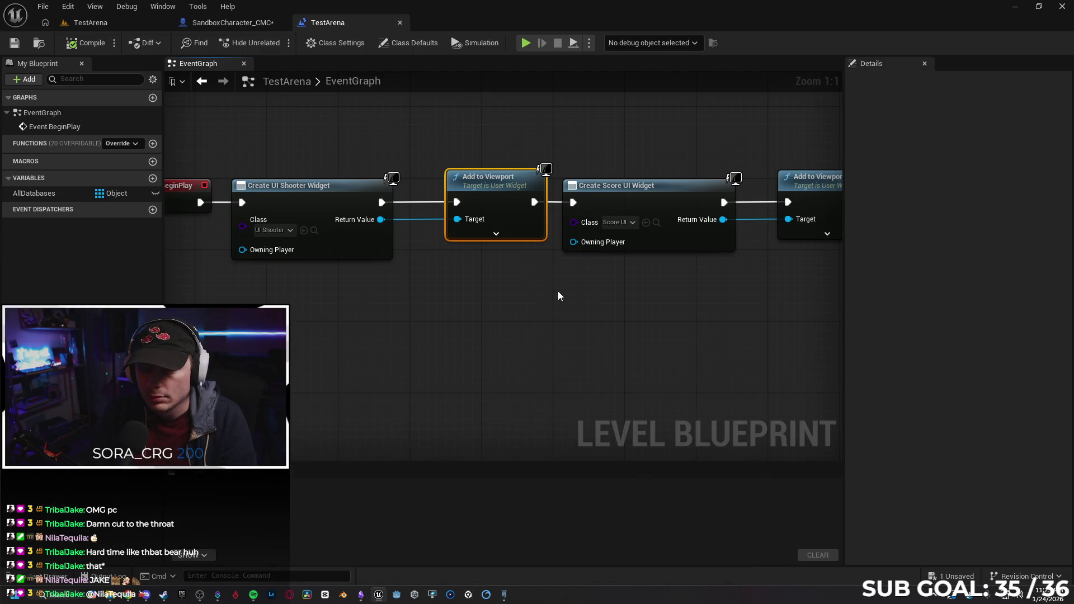
# Inspect the Event BeginPlay widget-creation chain and save the TestArena level.
pyautogui.scroll(-5, 551, 290)
pyautogui.moveTo(611, 355)
pyautogui.mouseDown()
pyautogui.moveTo(247, 158)
pyautogui.moveTo(449, 328)
pyautogui.mouseUp()
pyautogui.scroll(3, 449, 329)
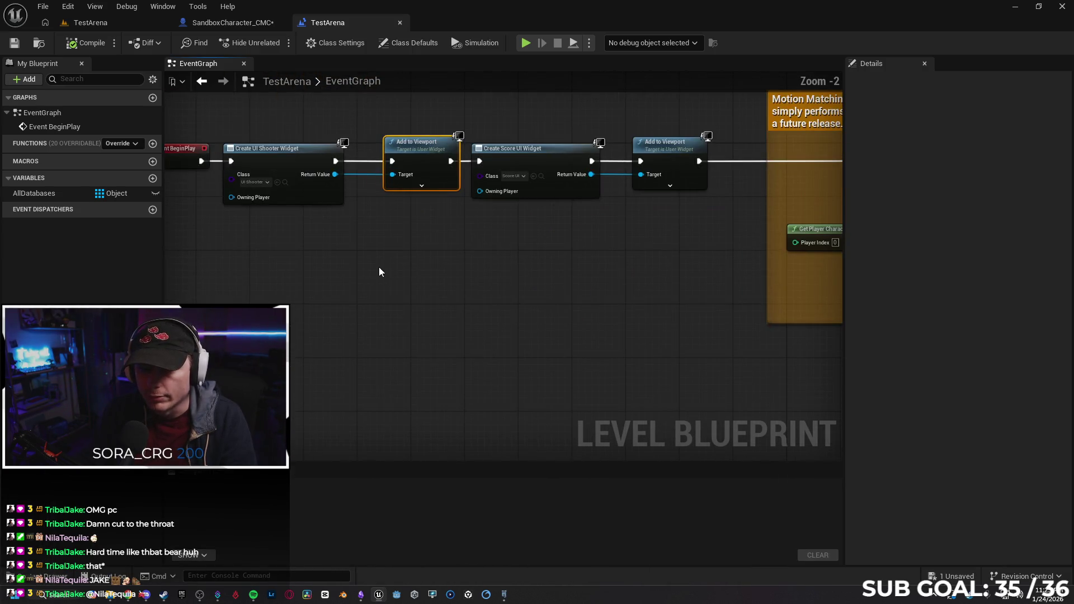
pyautogui.scroll(2, 463, 275)
pyautogui.moveTo(462, 275); pyautogui.dragTo(517, 307)
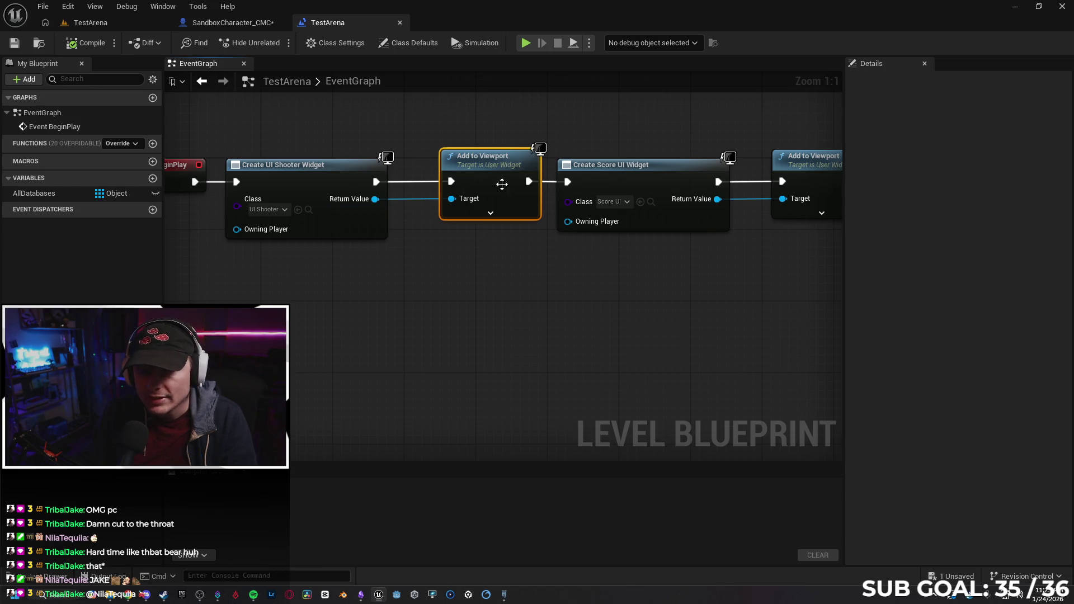
pyautogui.moveTo(488, 274); pyautogui.dragTo(527, 305)
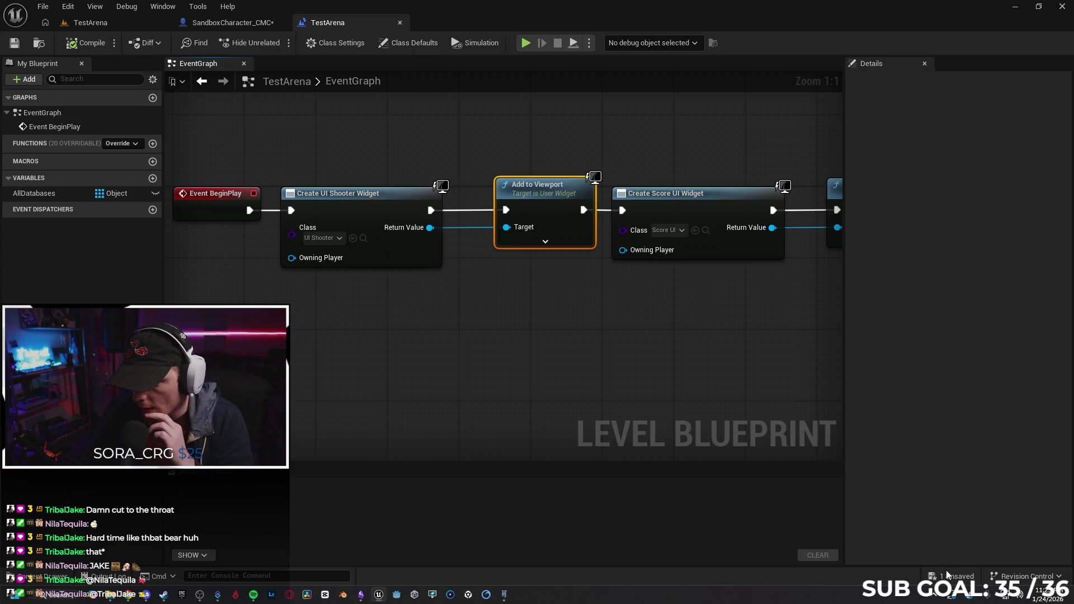
pyautogui.click(14, 43)
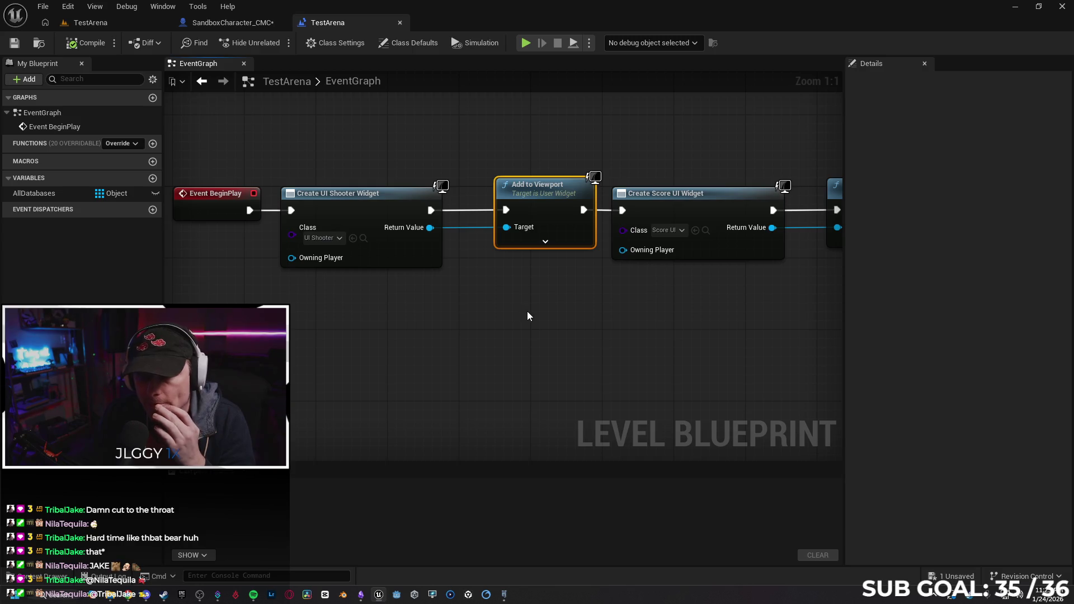
pyautogui.moveTo(639, 324)
pyautogui.mouseDown()
pyautogui.moveTo(460, 326)
pyautogui.moveTo(523, 321)
pyautogui.mouseUp()
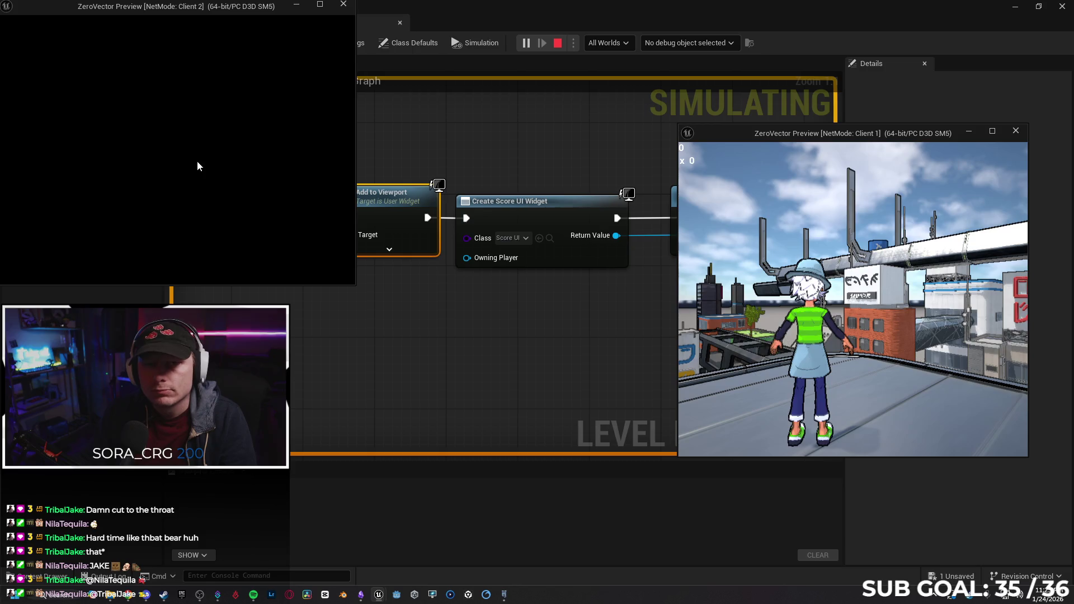
# Stop the rerun and go to the second erroring Add to Viewport node, moving the log aside.
pyautogui.press('Escape')
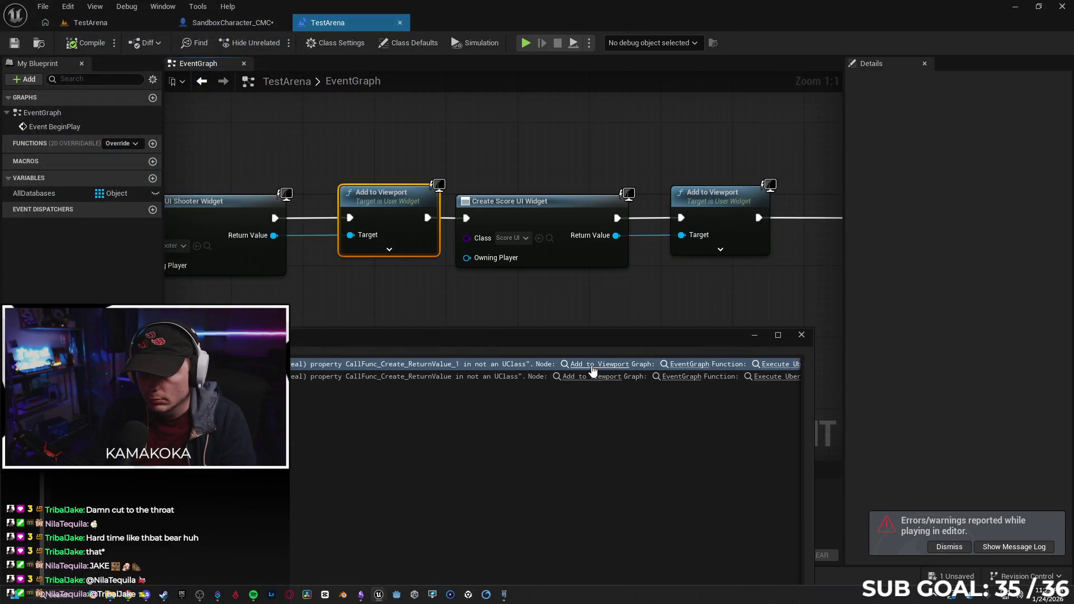
pyautogui.click(594, 374)
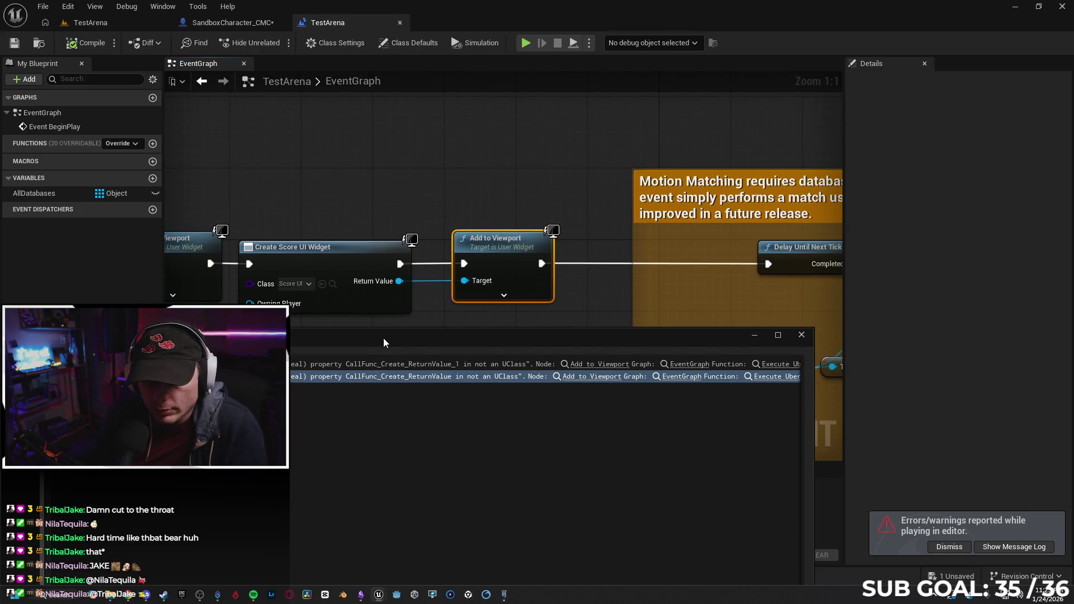
pyautogui.moveTo(436, 341); pyautogui.dragTo(374, 348)
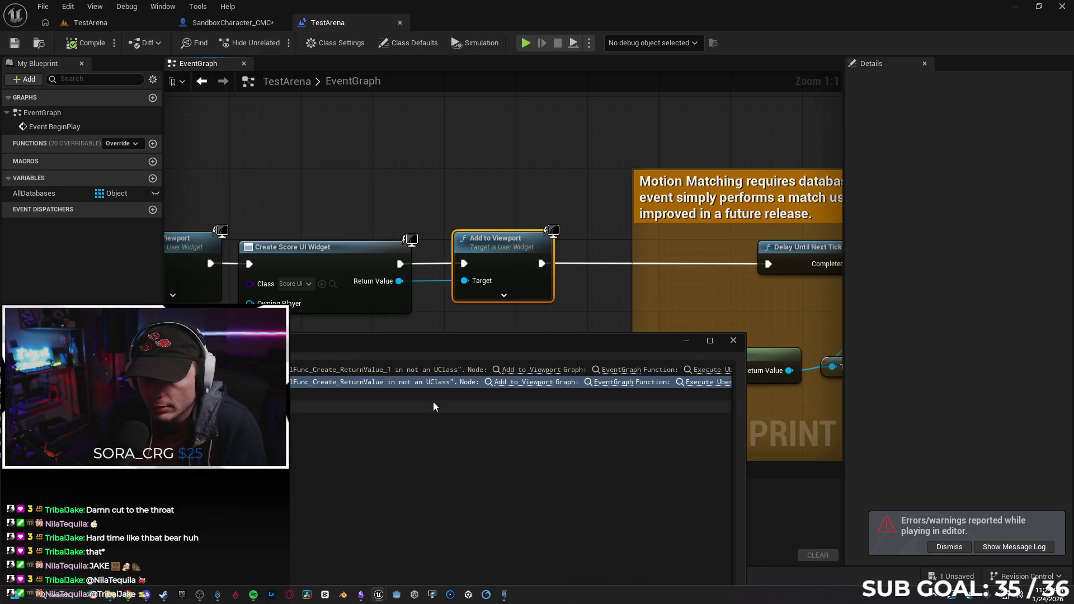